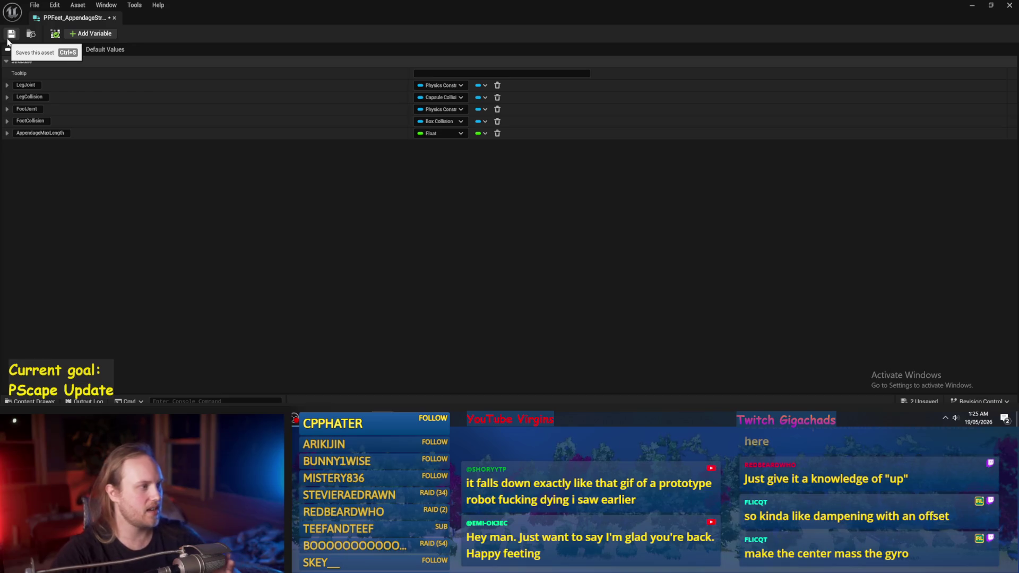
Save and close PPFeet_AppendageStruct, then open the PPFeet_Base Blueprint from the Content Browser
left_click(8, 39)
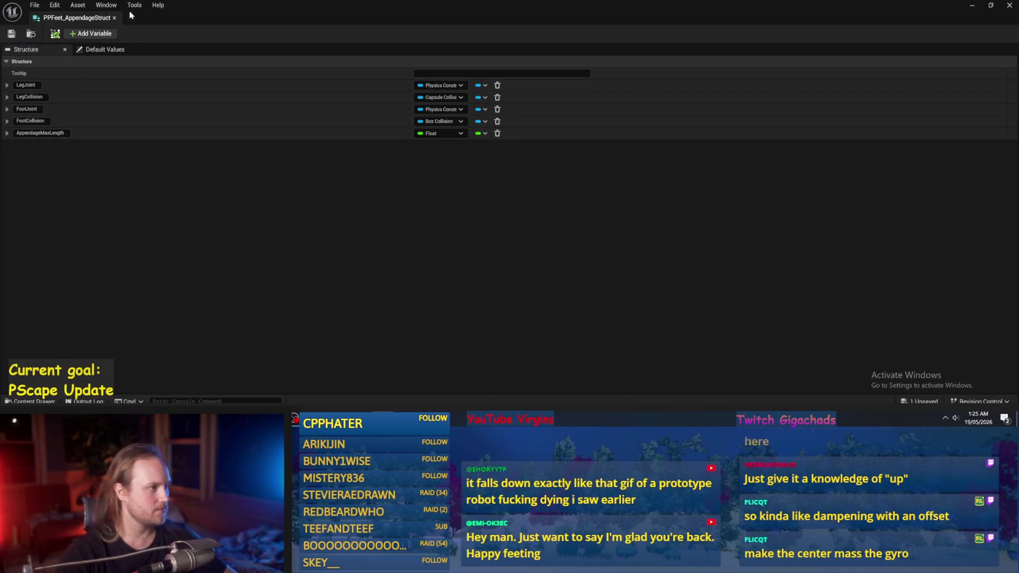
left_click(114, 18)
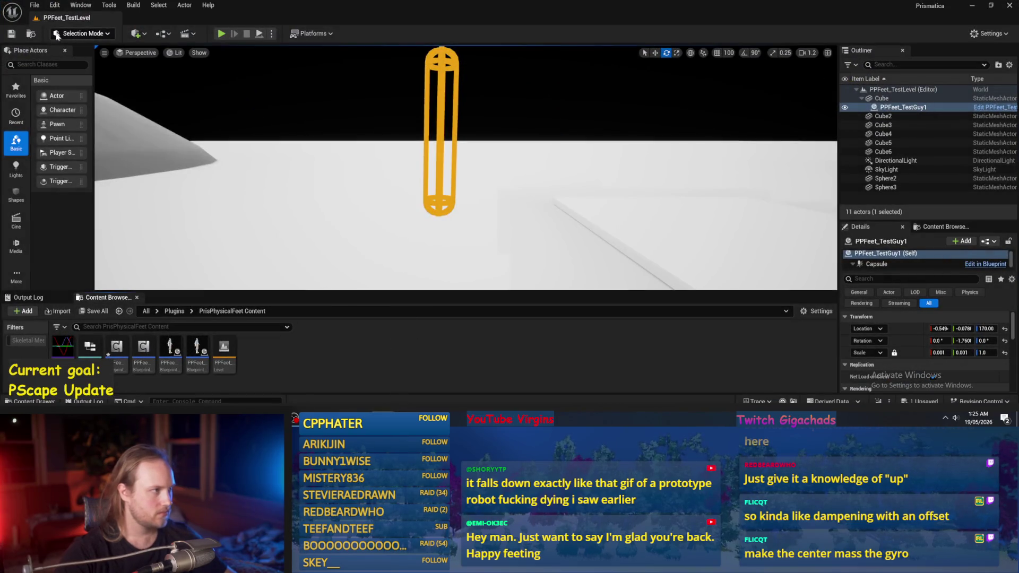
left_click(34, 5)
left_click(252, 395)
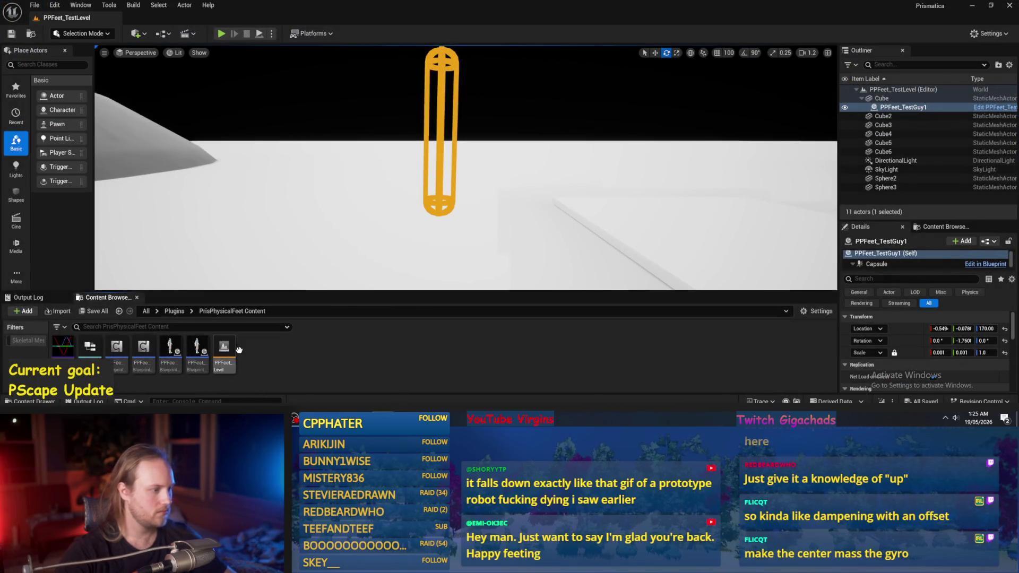
double_click(118, 348)
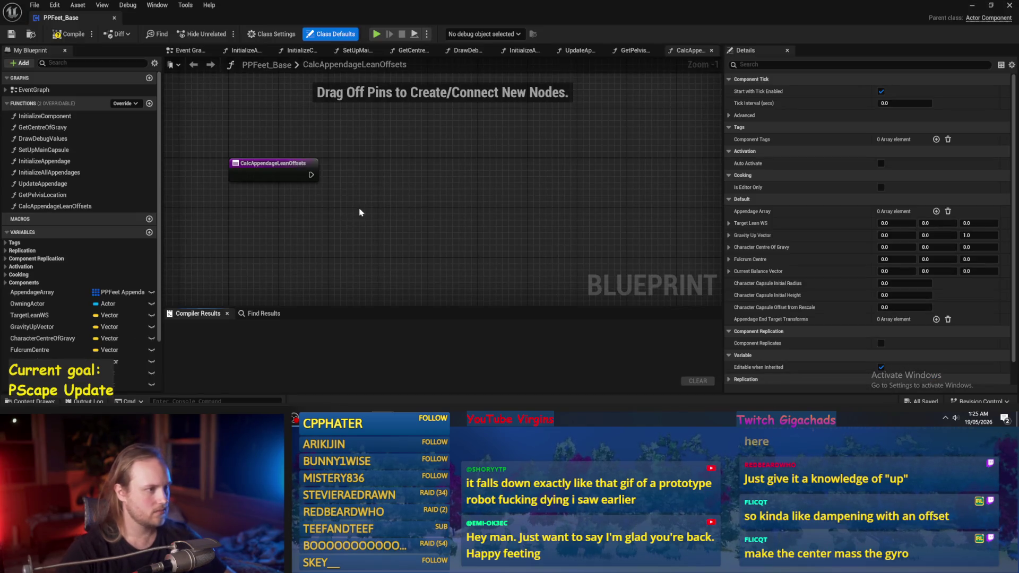
Compile PPFeet_Base and jump to the stale Appendage Max Length pin warning's node
left_click(69, 34)
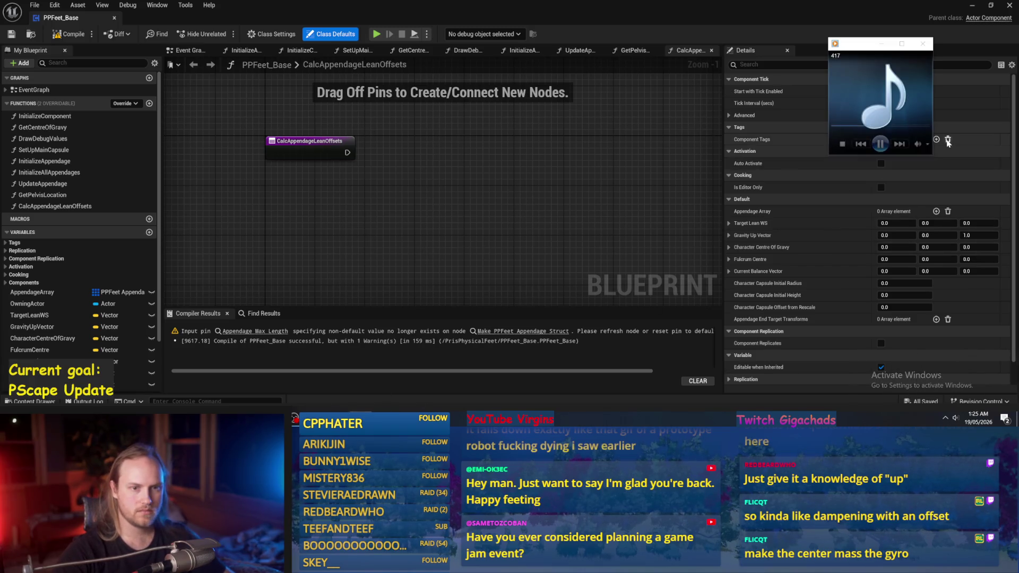
left_click_drag(924, 146, 916, 149)
left_click(465, 203)
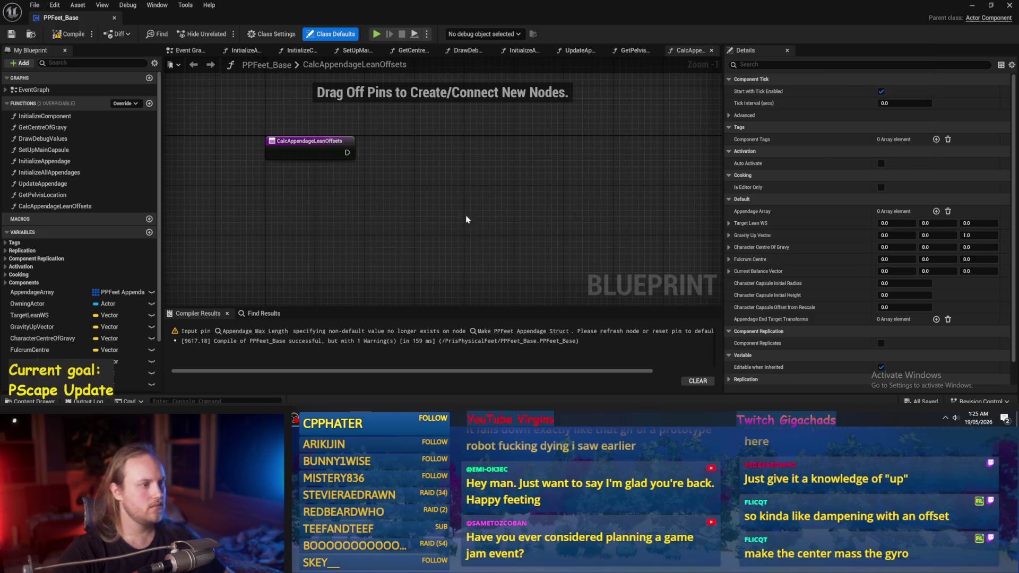
scroll(451, 212, "up", 1)
scroll(80, 338, "down", 2)
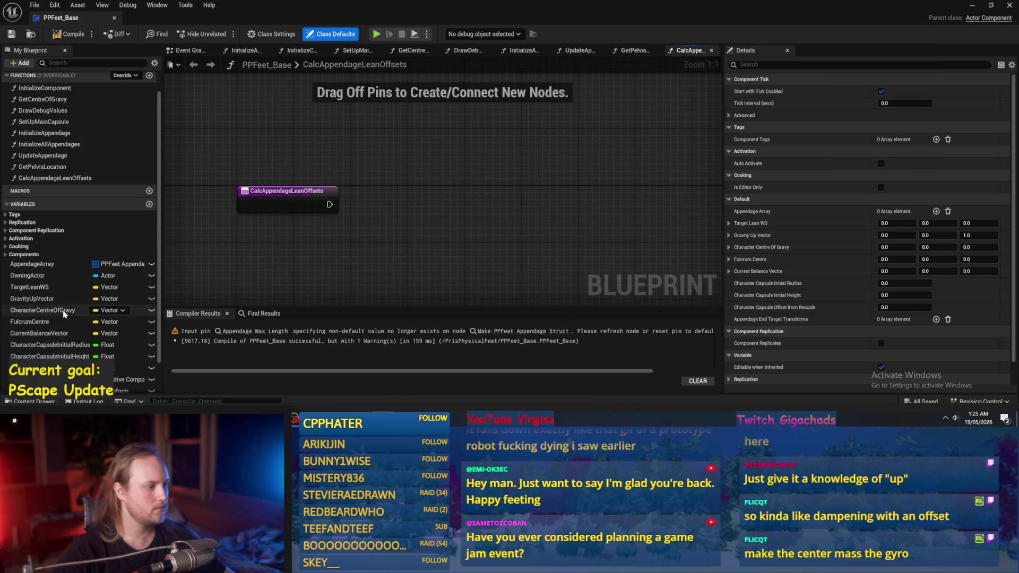
left_click(274, 332)
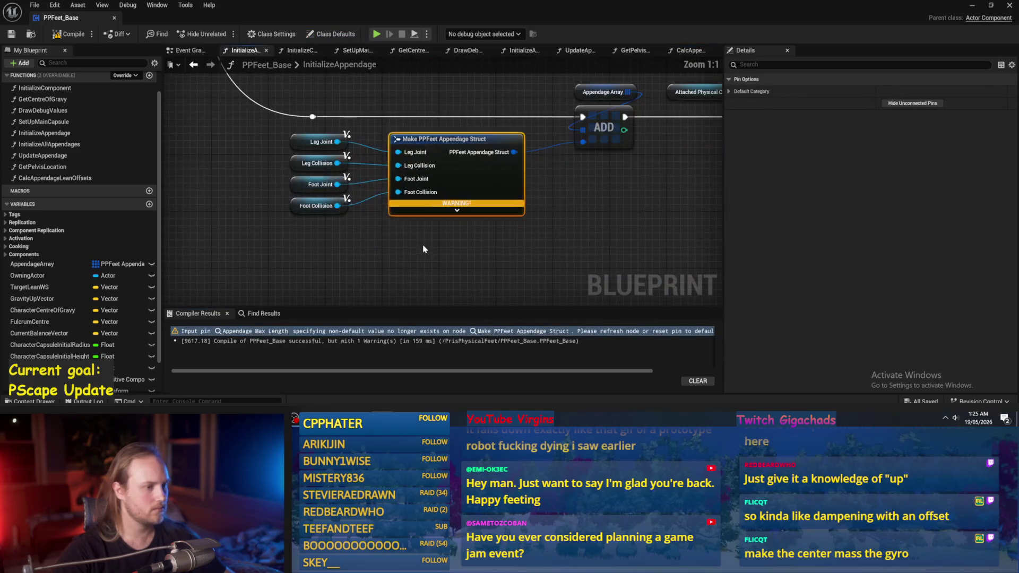
Remove the orphaned Appendage Max Length pin from the Make struct node and recompile
right_click(411, 229)
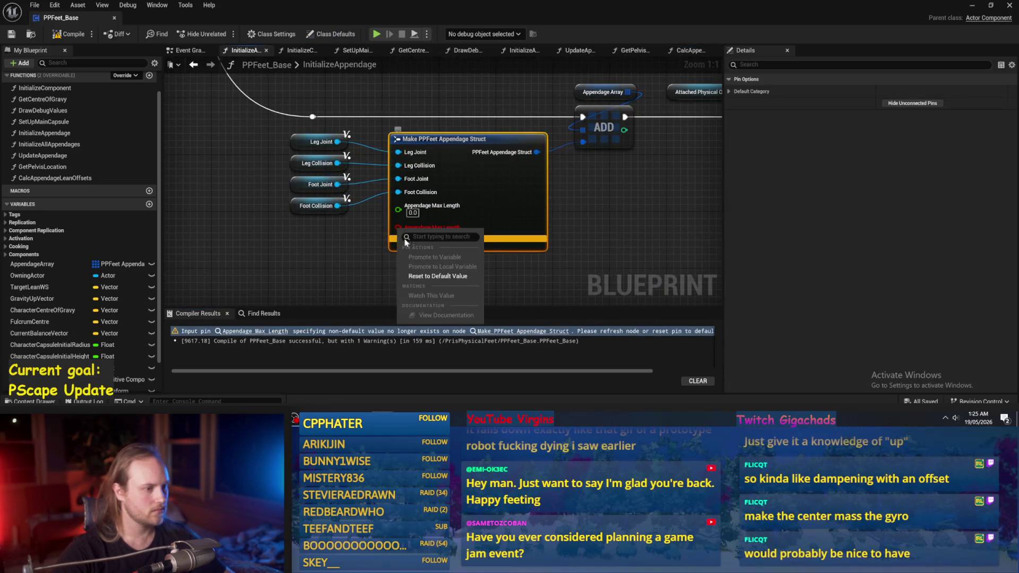
left_click(430, 281)
left_click(319, 263)
key("F7")
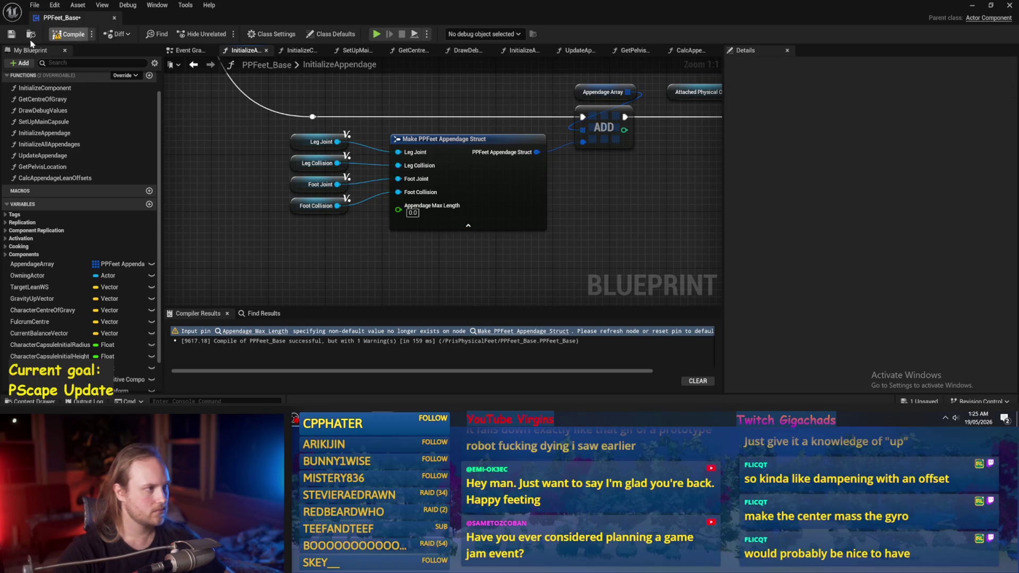
key("ctrl+s")
left_click_drag(401, 191, 427, 170)
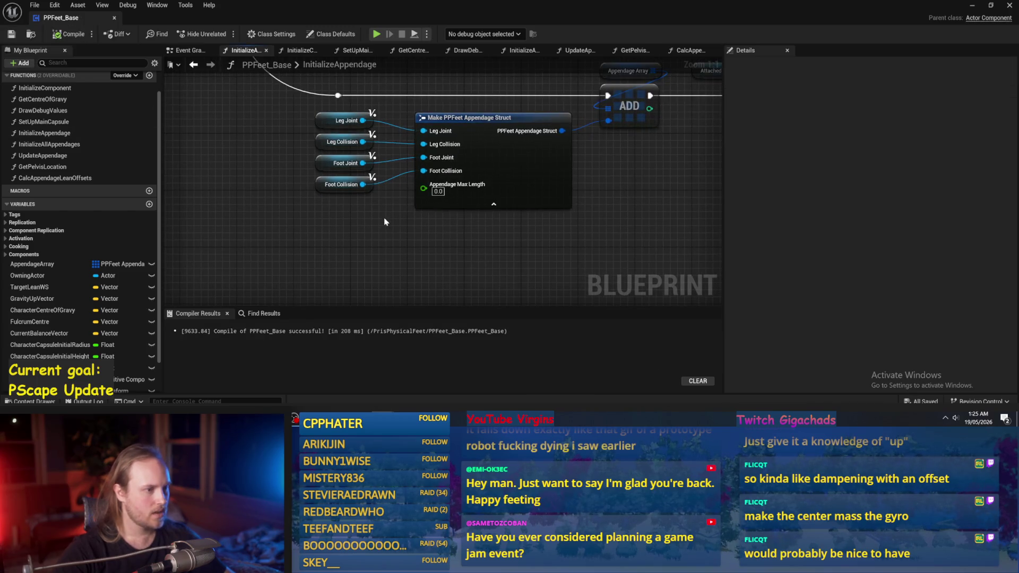
left_click_drag(339, 235, 346, 274)
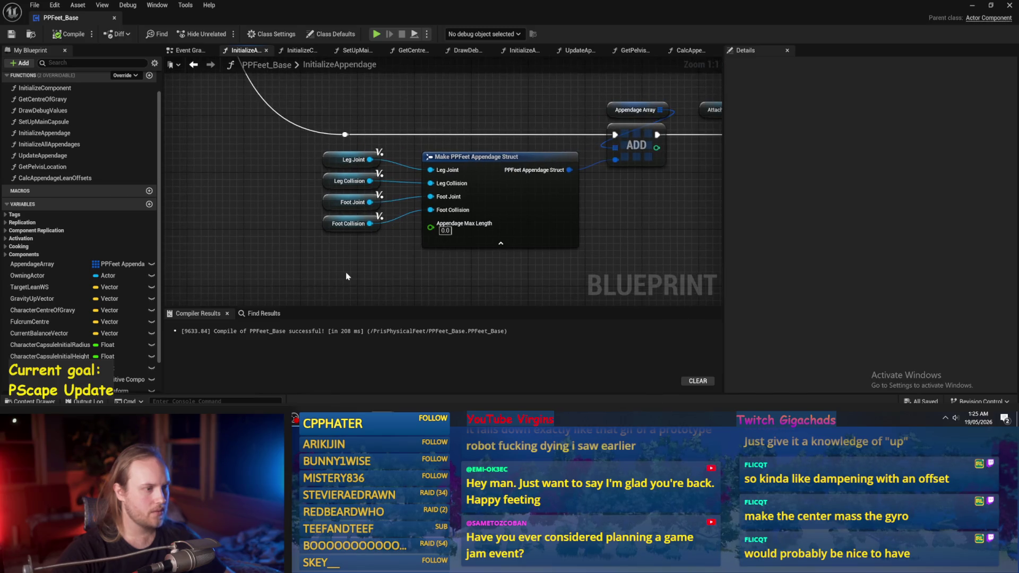
Feed Character Capsule Initial Height divided by 2.0 into Appendage Max Length, then compile and save
right_click(293, 276)
type("capsule")
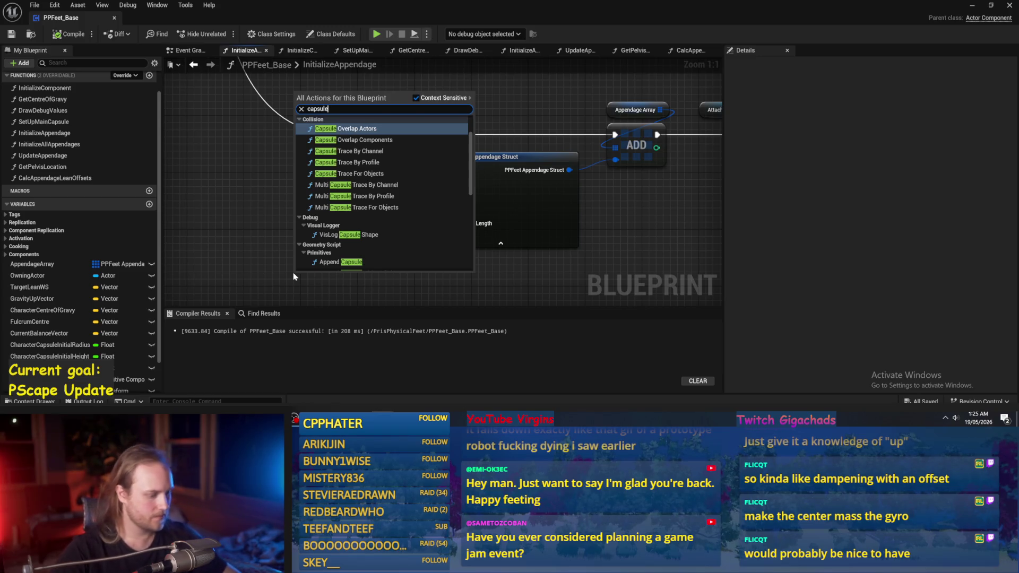
type(" init")
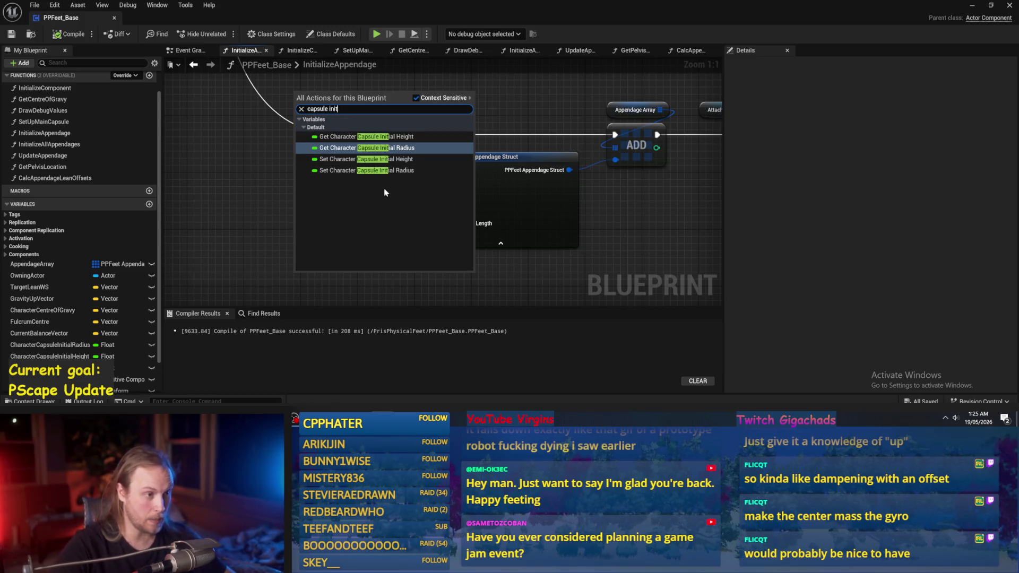
left_click(361, 136)
mouse_move(286, 283)
left_mouse_down()
mouse_move(165, 261)
mouse_move(197, 235)
left_mouse_up()
mouse_move(282, 234)
left_mouse_down()
mouse_move(479, 215)
mouse_move(479, 199)
left_mouse_up()
type("/")
key("Return")
left_click_drag(342, 242, 341, 235)
left_click(58, 34)
left_click(11, 34)
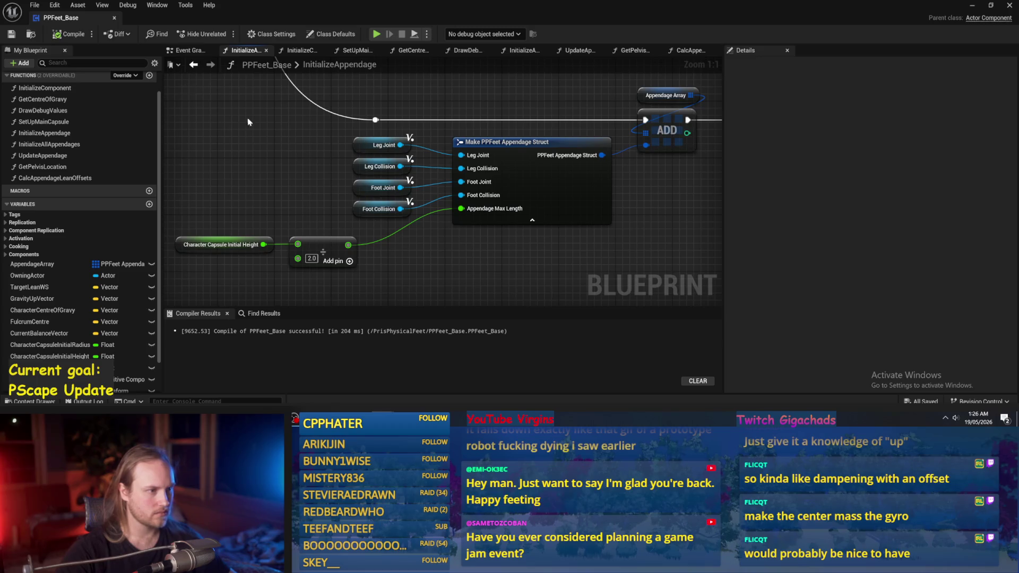
left_click(187, 50)
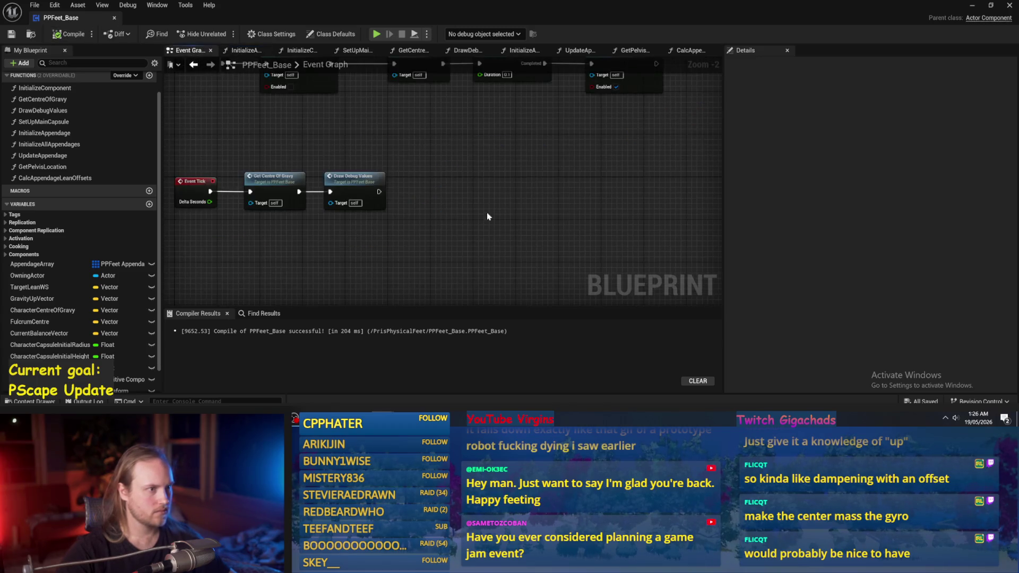
Compile and save PPFeet_Base, then inspect the GetCentreOfGravy function graph
scroll(505, 174, "up", 3)
left_click(58, 34)
left_click(11, 34)
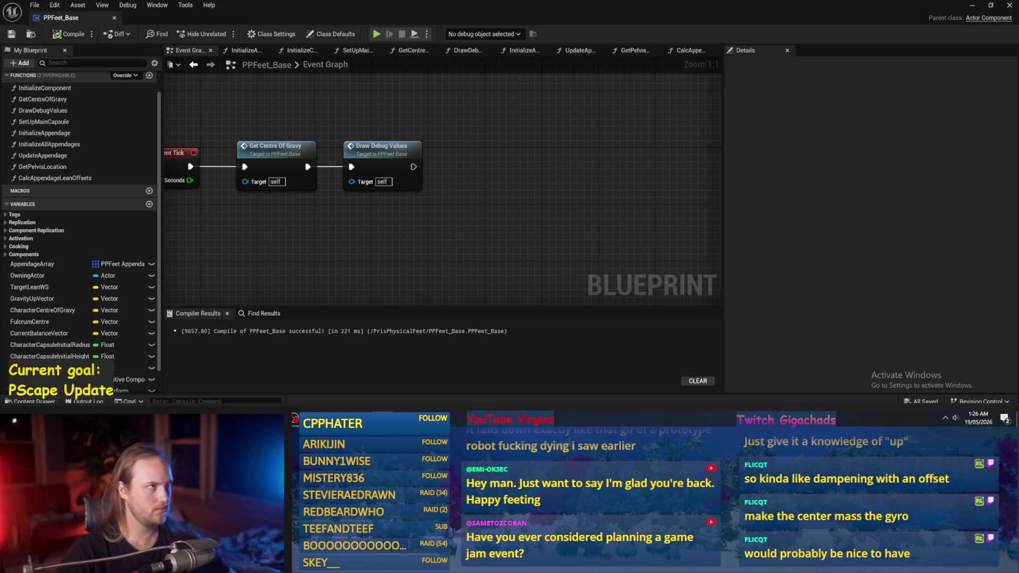
left_click(409, 50)
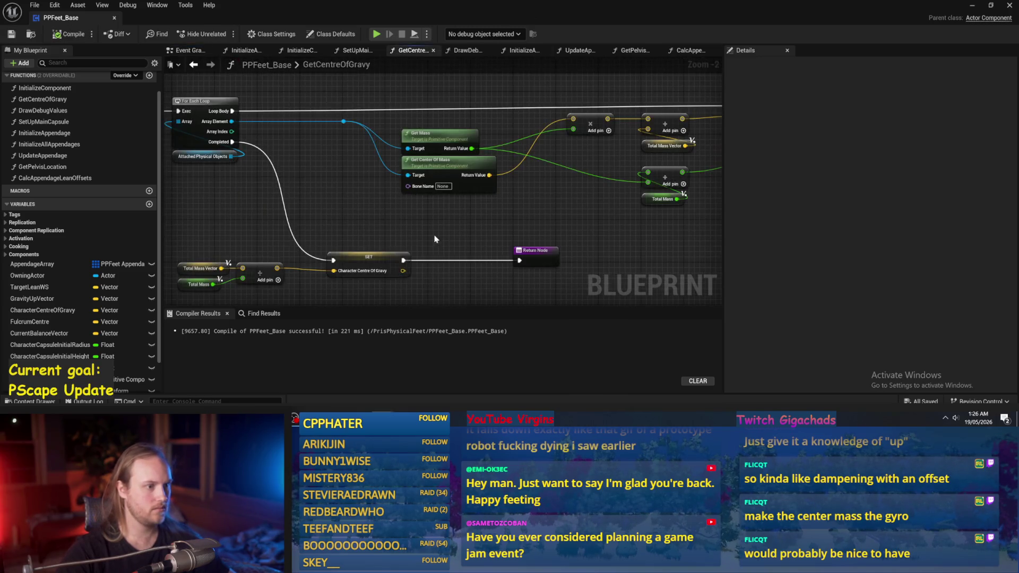
left_click_drag(444, 228, 468, 210)
Inspect the SetUpMainCapsule graph's capsule half-height nodes, compiling and saving along the way
left_click(355, 51)
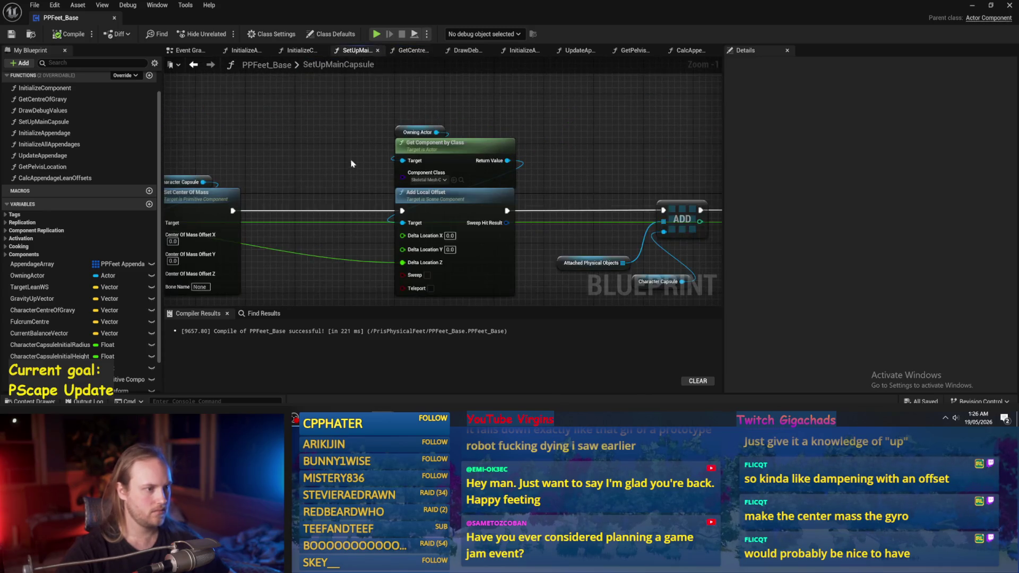
left_click_drag(354, 162, 389, 118)
scroll(388, 118, "down", 1)
left_click(58, 34)
left_click(10, 34)
left_click_drag(324, 121, 564, 144)
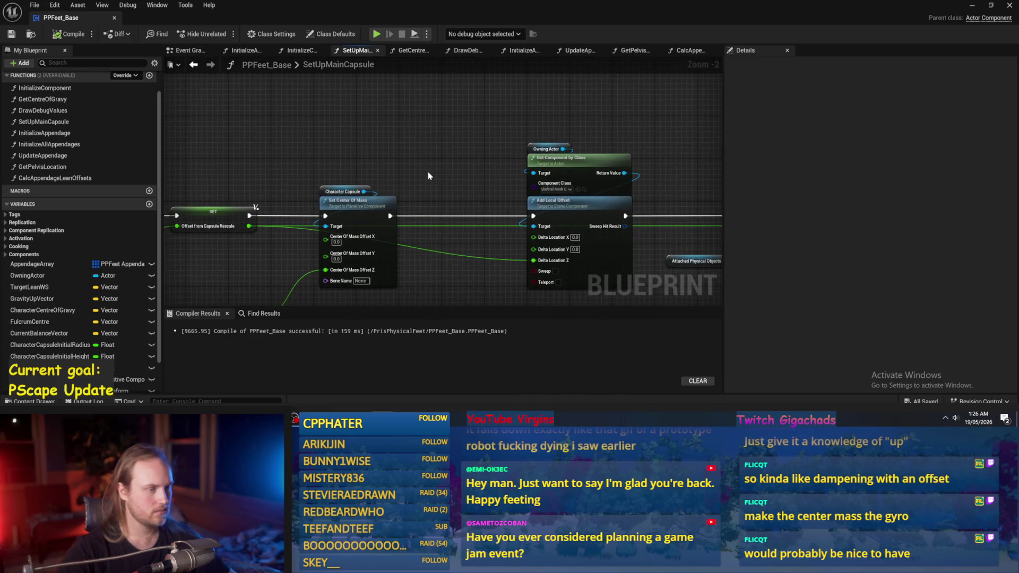
Check the Event Tick node in the Event Graph, then minimize the Blueprint editor
left_click(187, 51)
scroll(419, 185, "down", 2)
left_click_drag(419, 185, 496, 152)
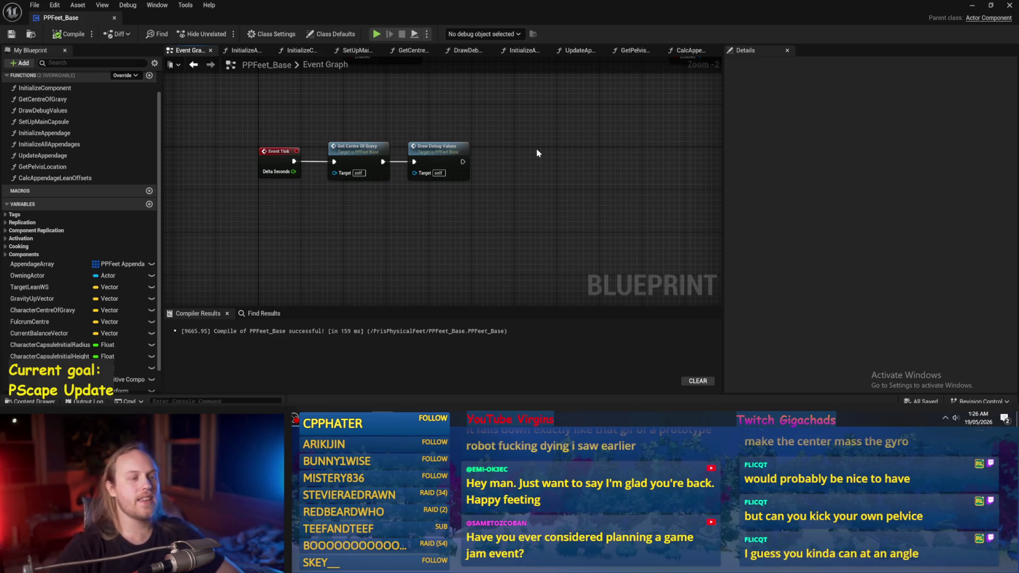
left_click(973, 5)
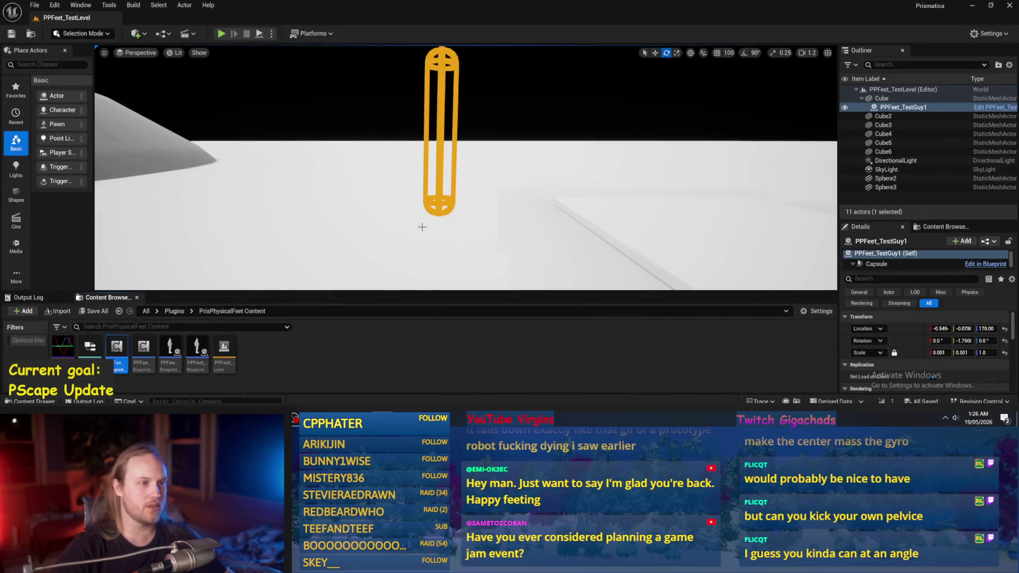
Test the PPFeet_TestGuy1 capsule with a simulation and two play-in-editor sessions
left_click(259, 33)
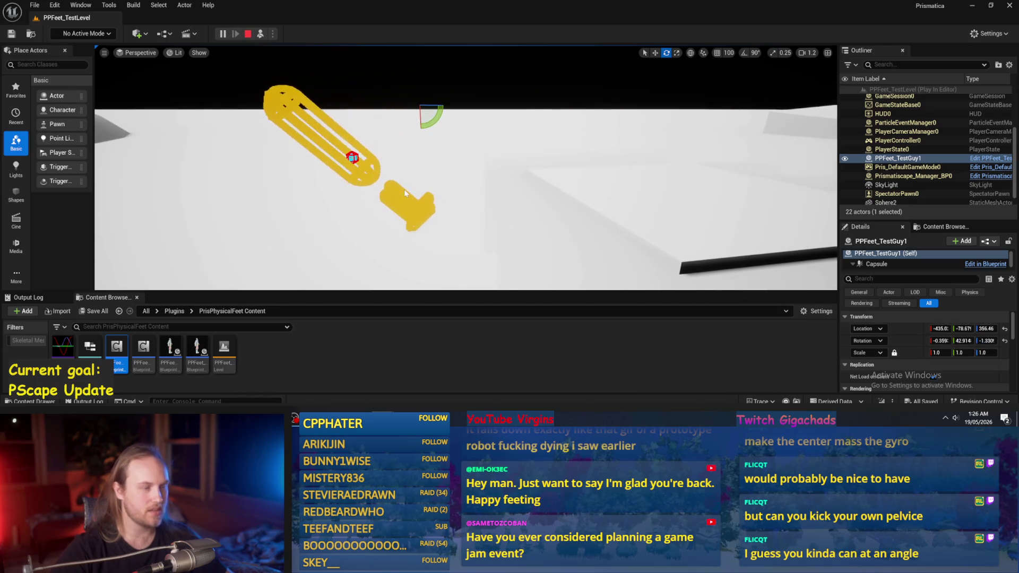
key("Escape")
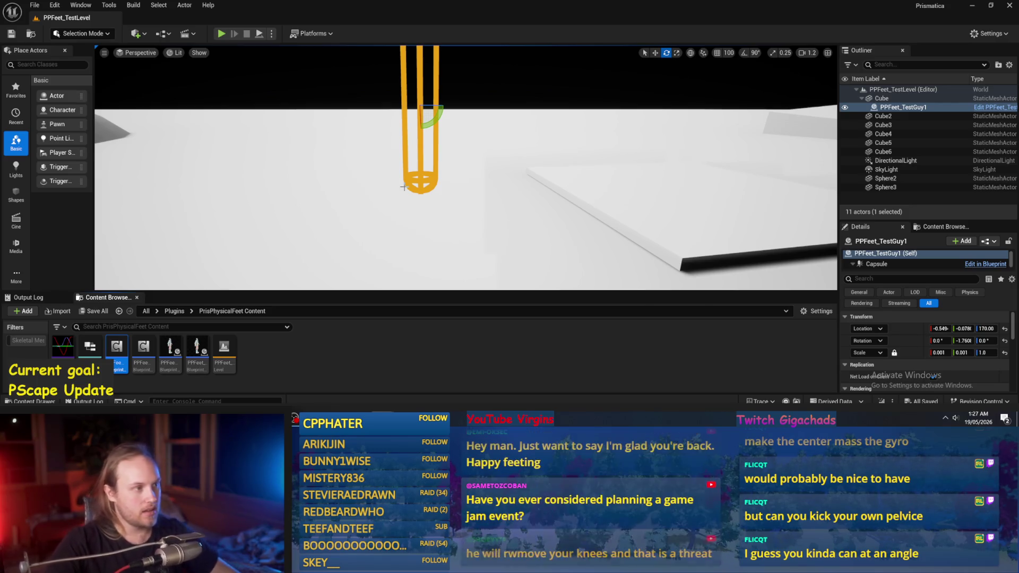
key("alt+p")
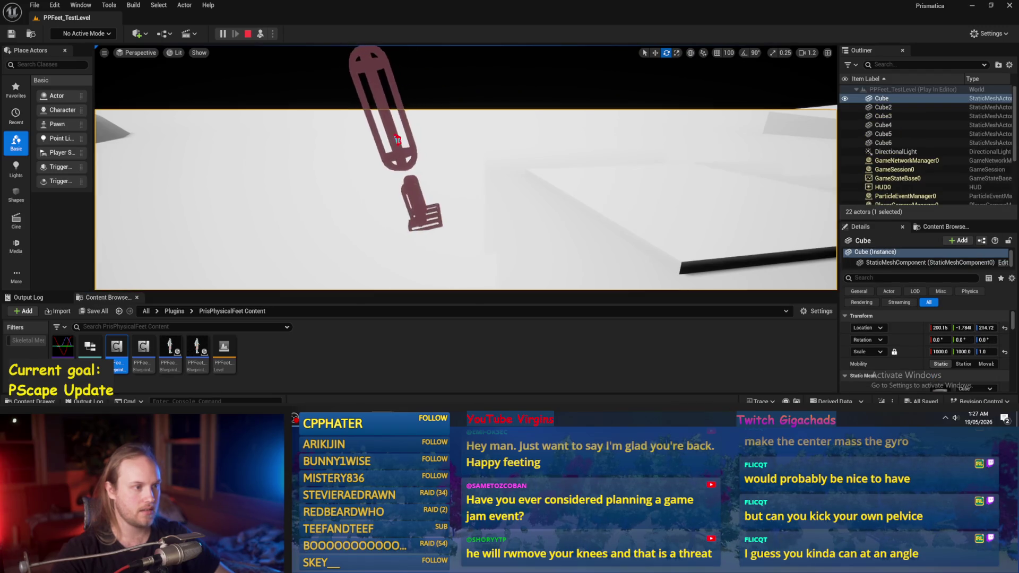
key("Escape")
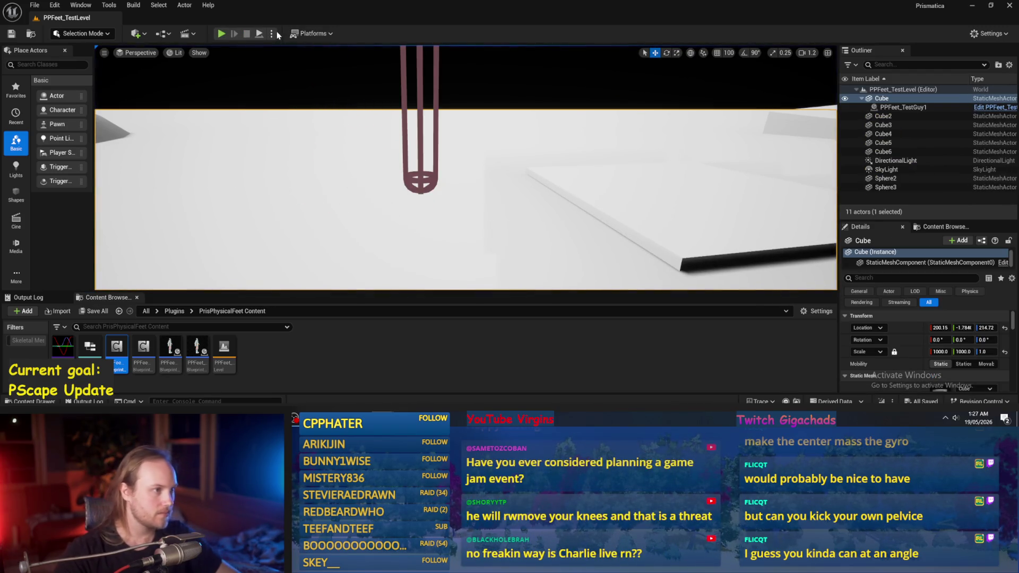
key("alt+p")
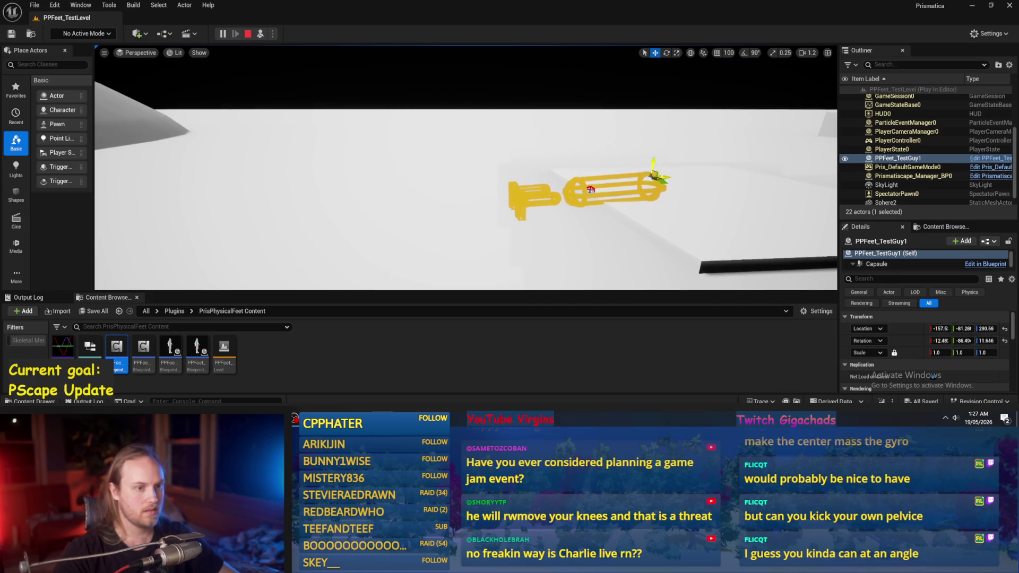
key("Escape")
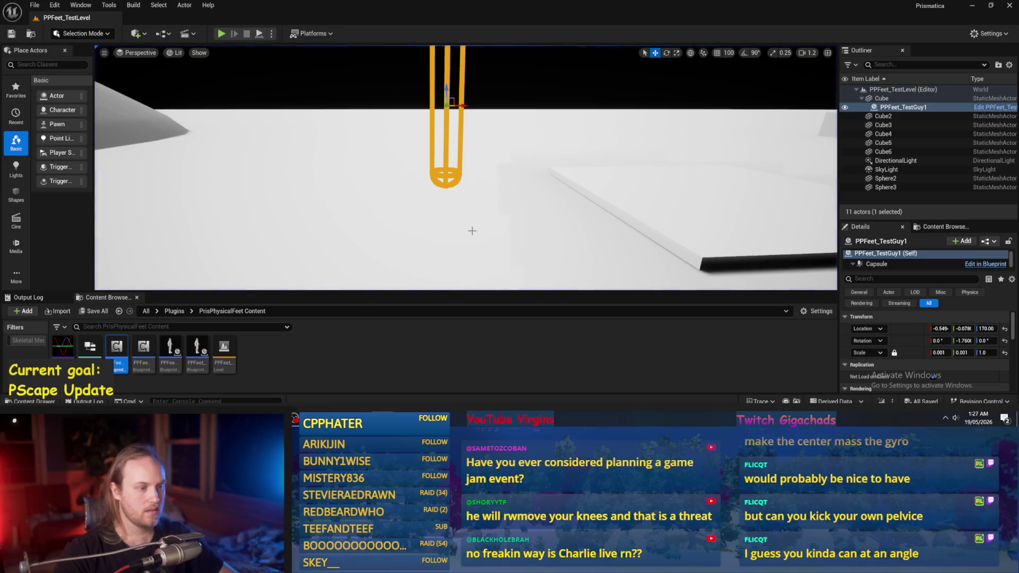
Hide viewport gizmos with G, pan the level view, and open the File menu
key("g")
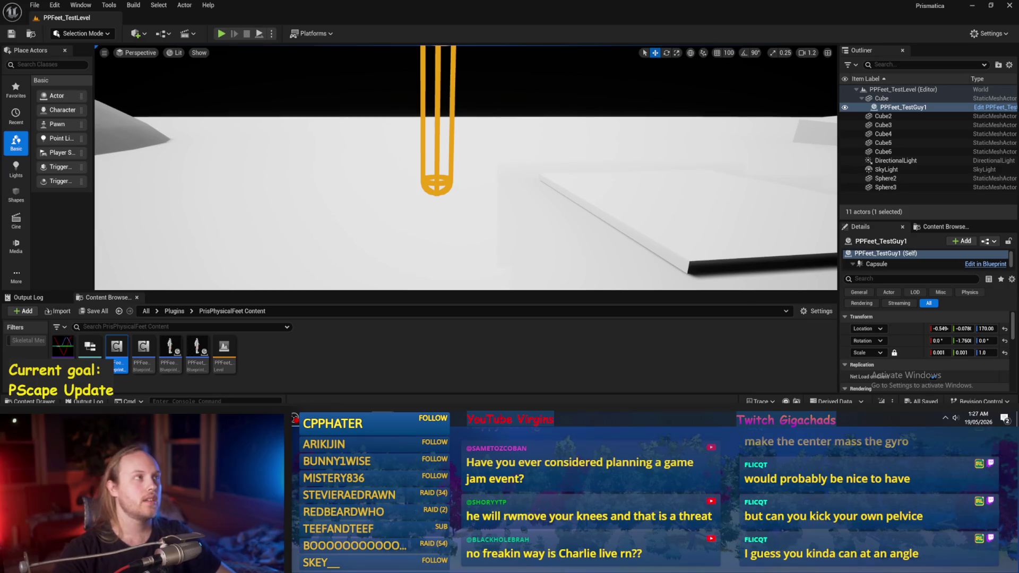
left_click_drag(535, 205, 537, 211)
left_click(34, 5)
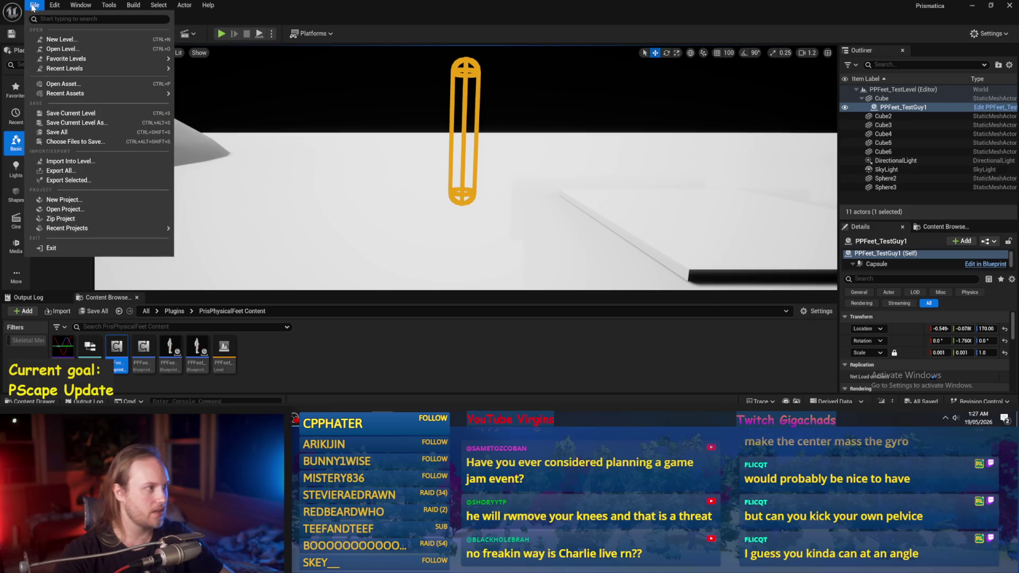
Save all assets, return to PPFeet_Base, and compile its CalcAppendageLeanOffsets function graph
left_click(65, 133)
key("alt+Tab")
key("alt+Tab")
key("alt+Tab")
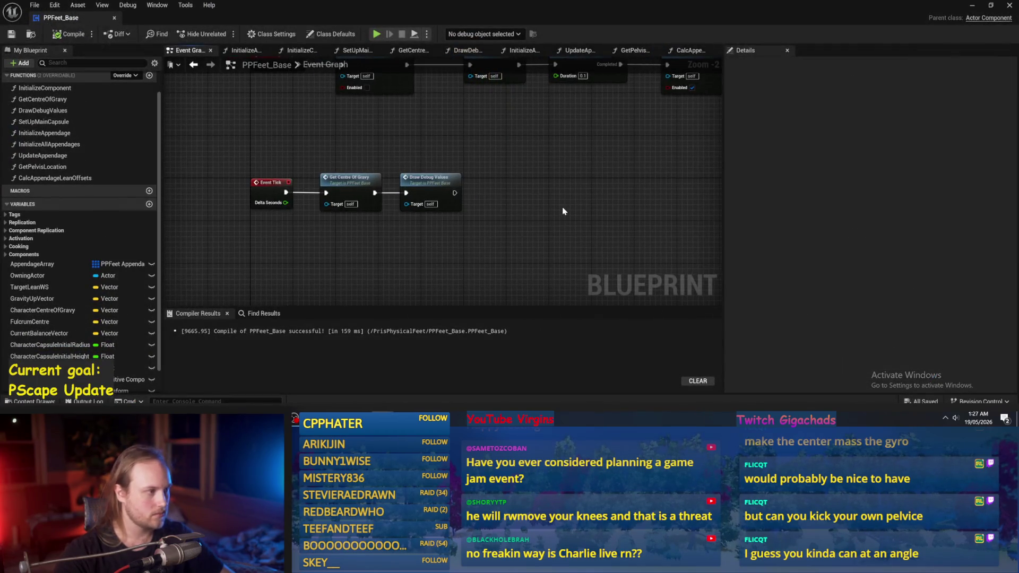
double_click(54, 178)
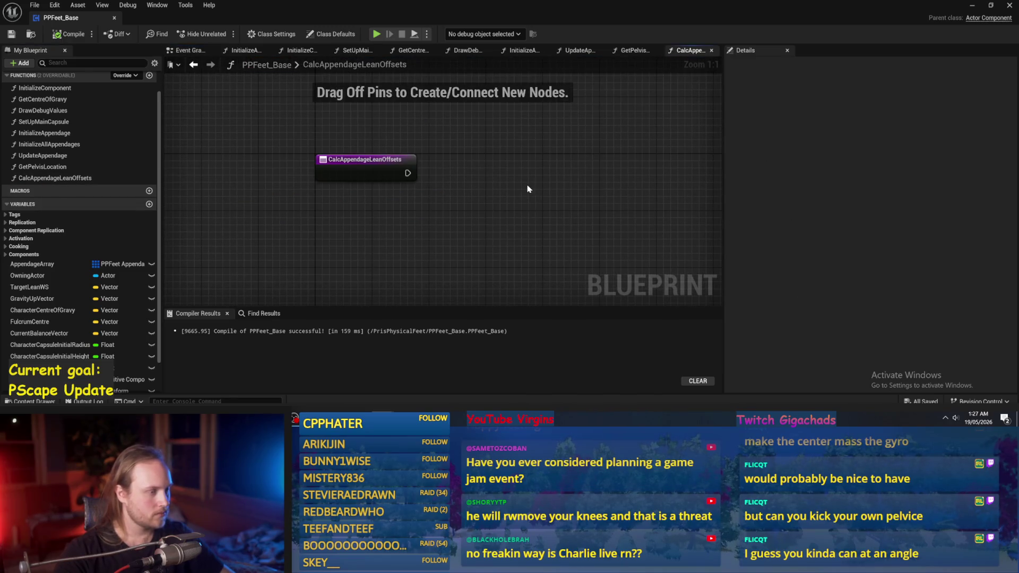
left_click(12, 34)
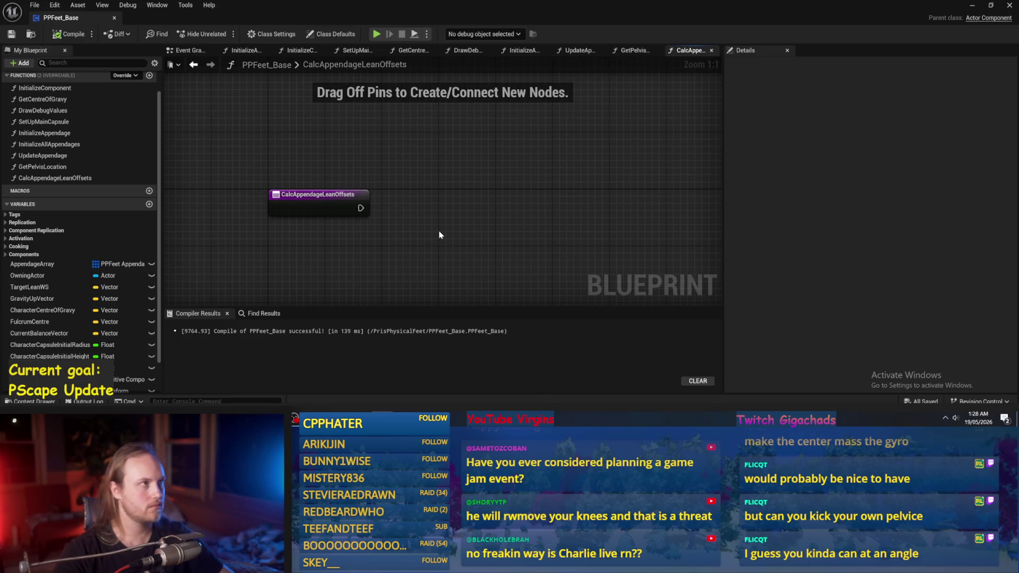
mouse_move(444, 223)
left_mouse_down()
mouse_move(407, 236)
mouse_move(447, 235)
left_mouse_up()
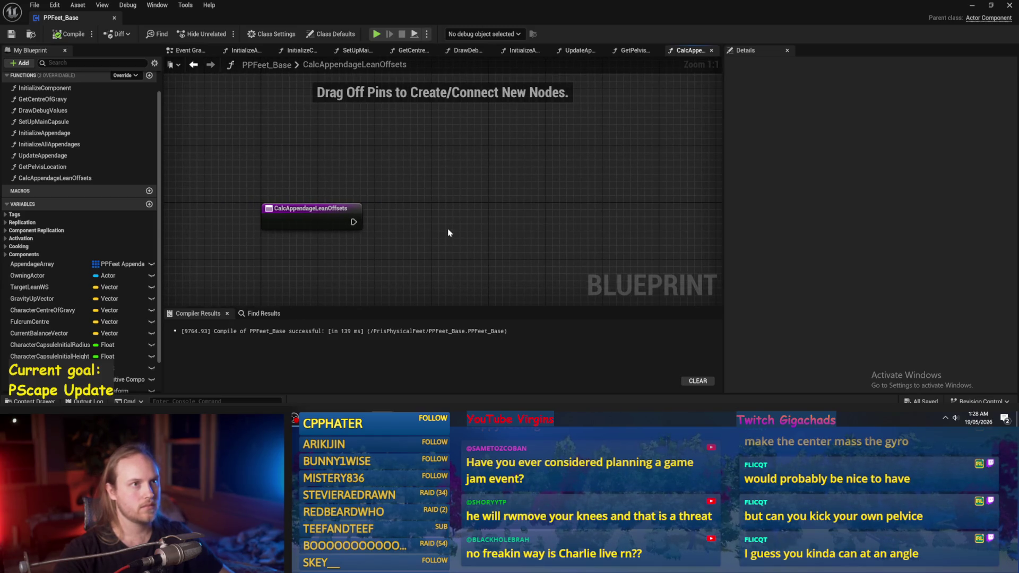
left_click_drag(433, 204, 390, 195)
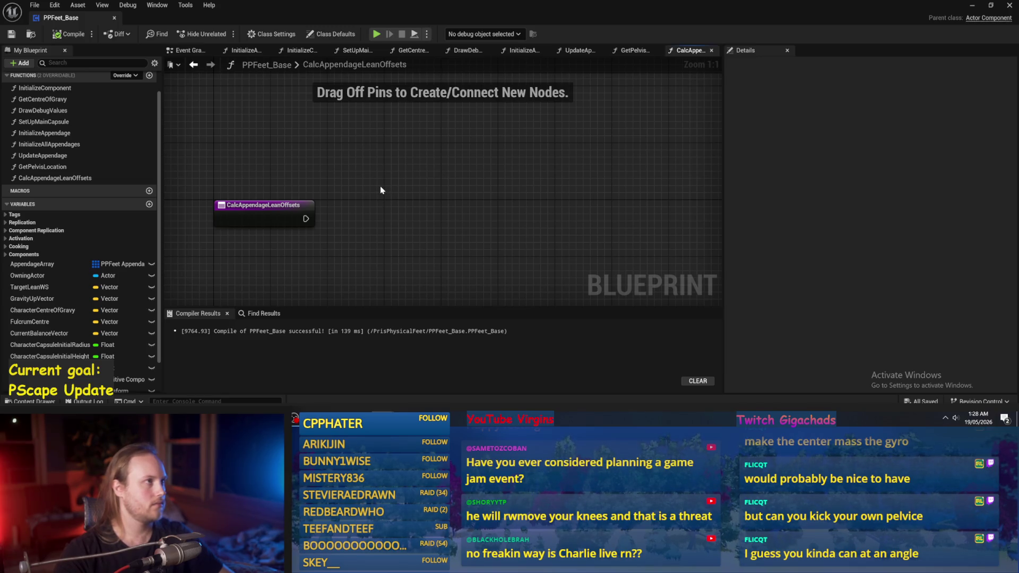
mouse_move(381, 190)
left_mouse_down()
mouse_move(438, 192)
mouse_move(375, 190)
left_mouse_up()
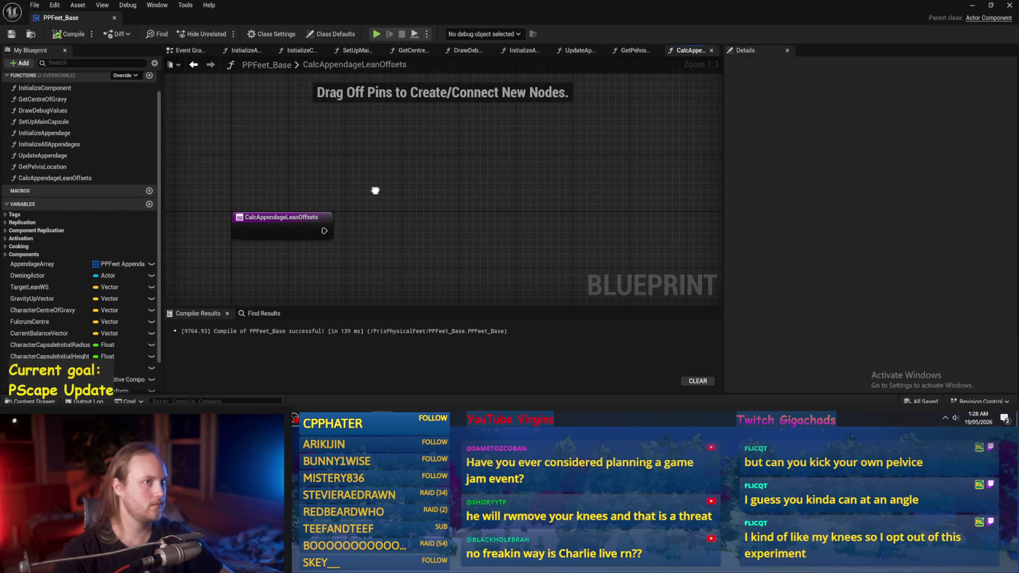
Create a variable named FloorVector and set its type to Vector
left_click(149, 203)
type("FloorVector")
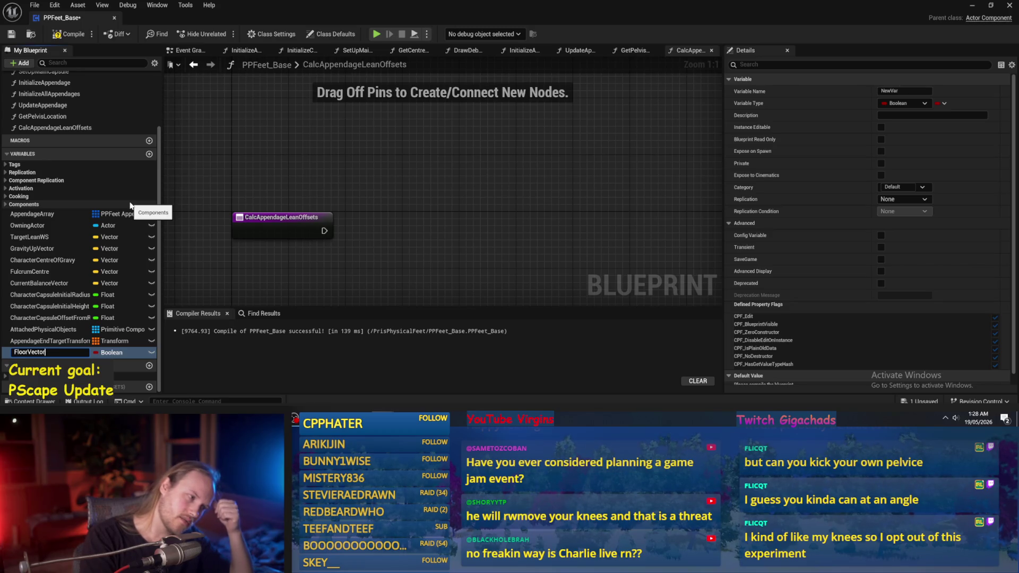
key("Return")
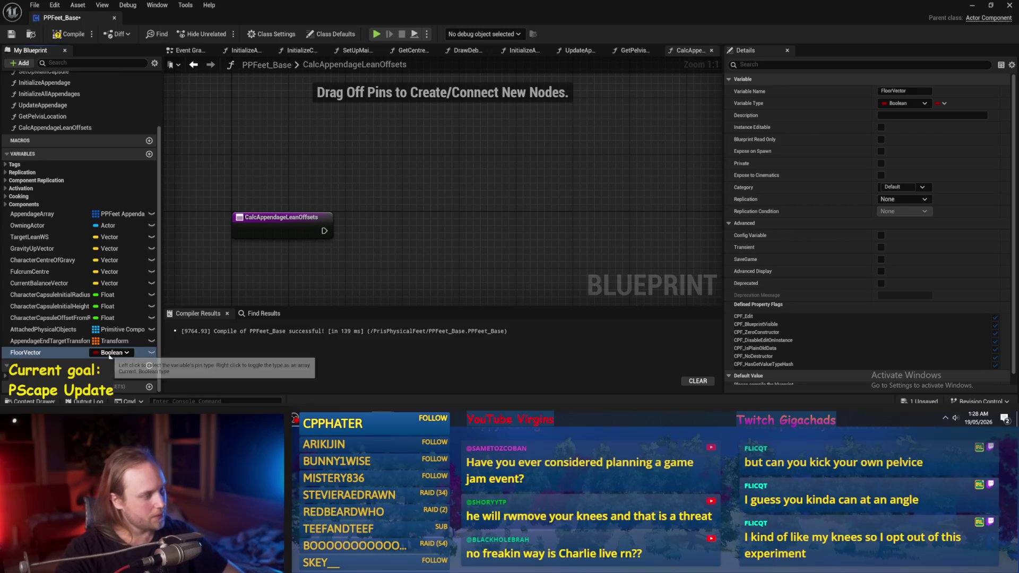
left_click(111, 353)
left_click(115, 254)
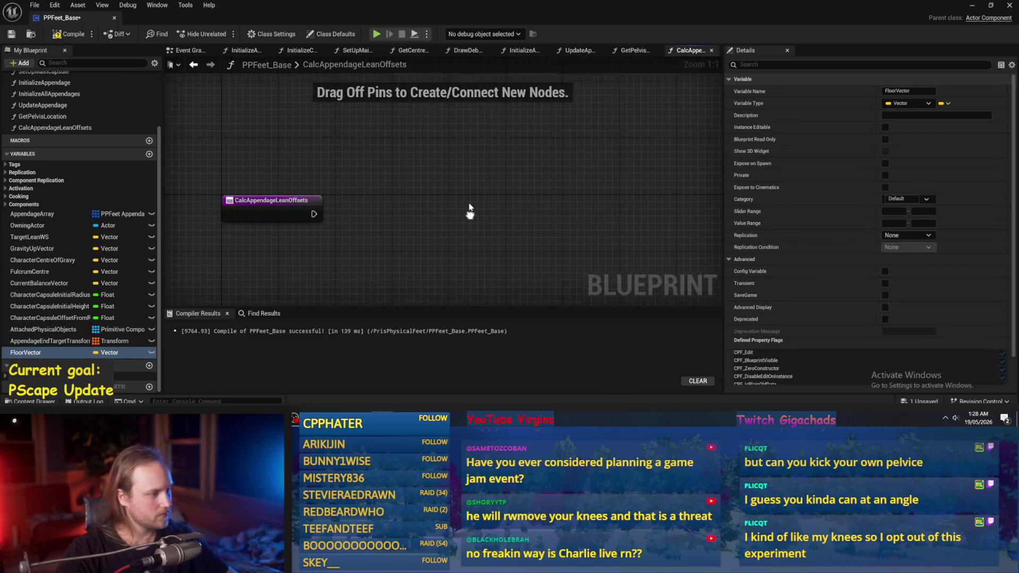
Compile and save, then place a Floor Vector getter in CalcAppendageLeanOffsets
left_click(90, 32)
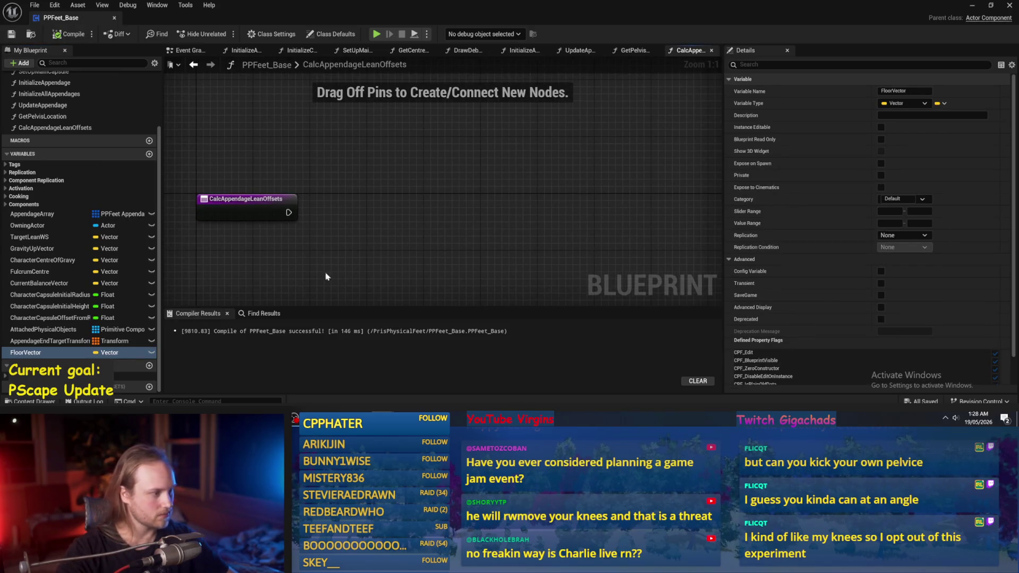
left_click(69, 34)
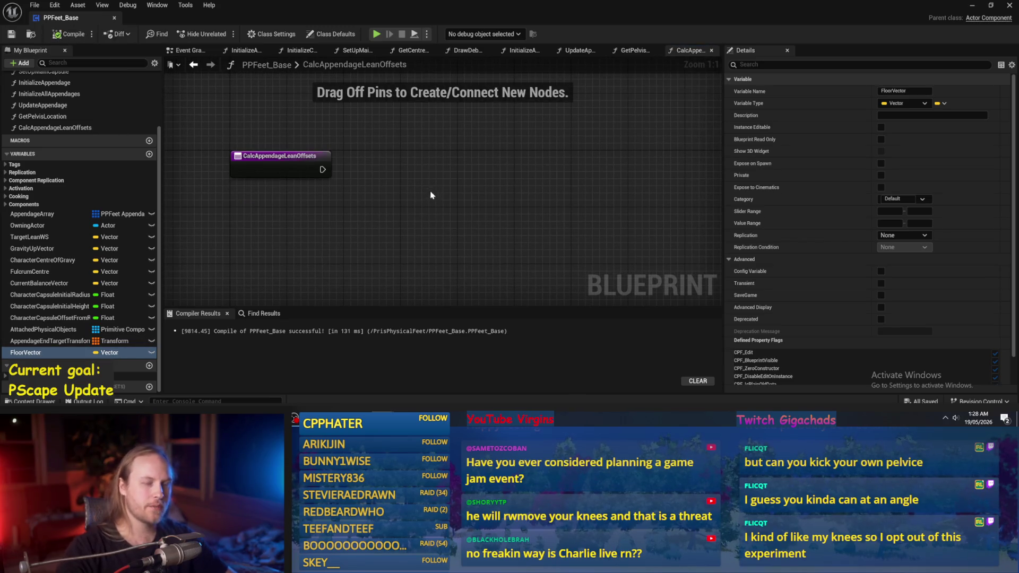
scroll(431, 195, "down", 1)
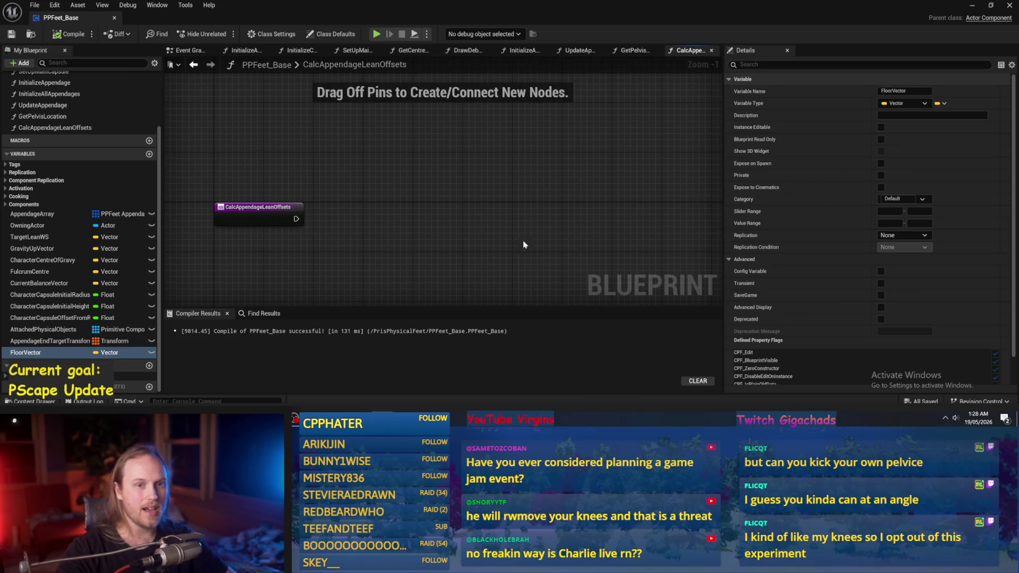
left_click_drag(32, 352, 437, 154)
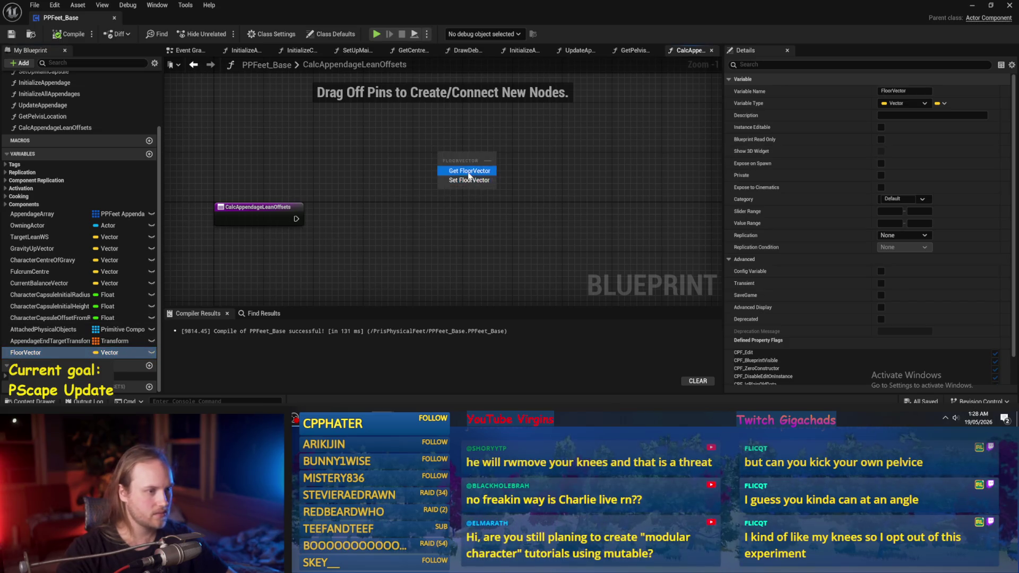
left_click(470, 171)
left_click(549, 228)
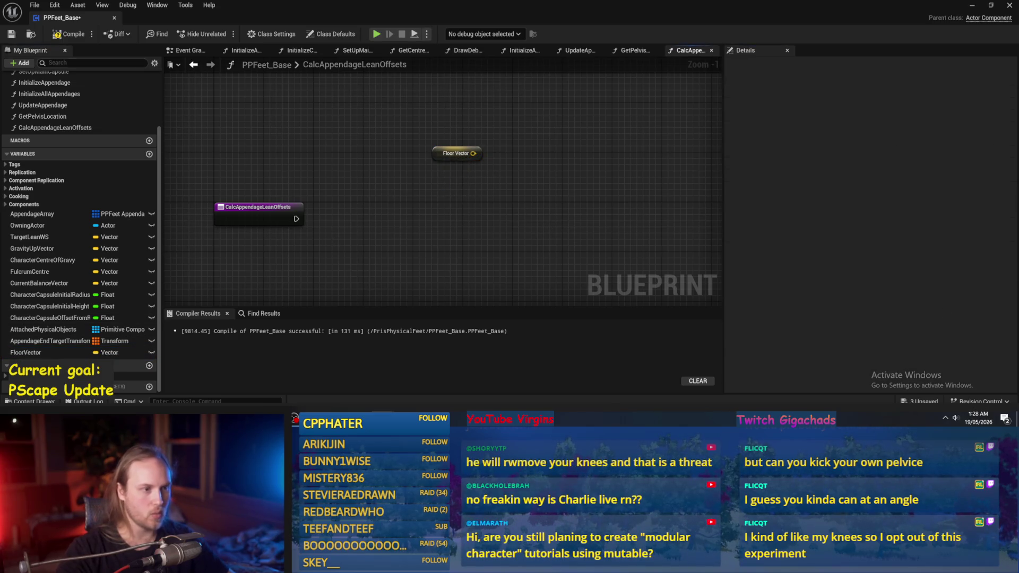
left_click(58, 34)
left_click(10, 34)
Move the Floor Vector getter left and add a Gravity Up Vector getter beside it
mouse_move(435, 155)
left_mouse_down()
mouse_move(244, 160)
mouse_move(289, 213)
mouse_move(296, 284)
mouse_move(298, 255)
left_mouse_up()
left_click(340, 175)
left_click(403, 221)
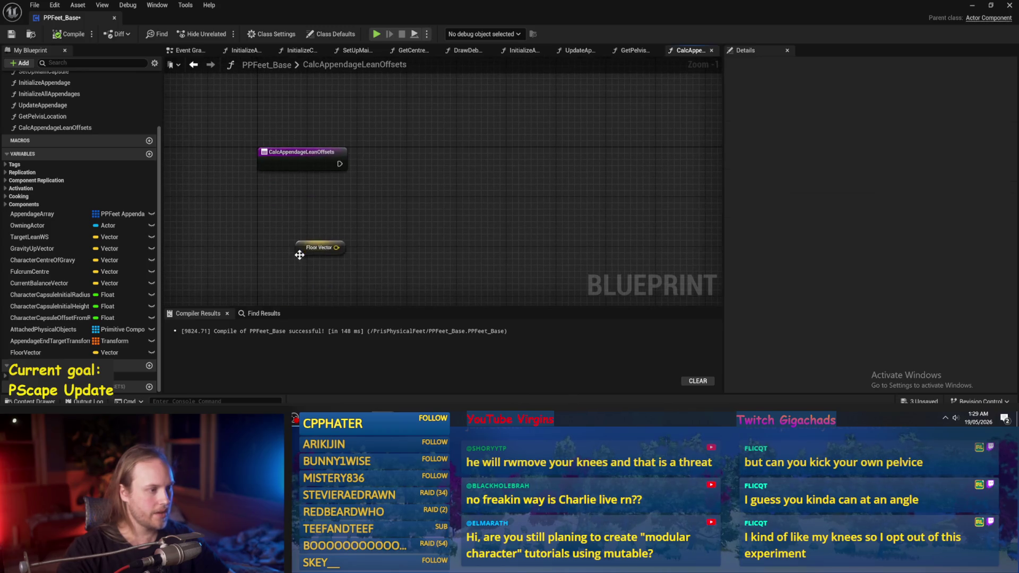
mouse_move(32, 249)
left_mouse_down()
mouse_move(288, 233)
mouse_move(297, 220)
left_mouse_up()
left_click(290, 234)
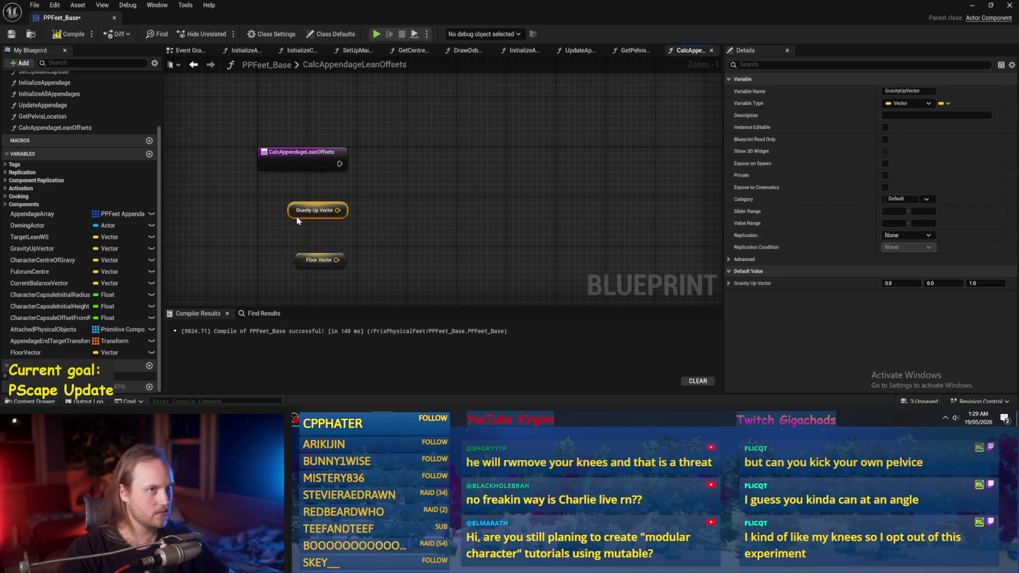
left_click(452, 212)
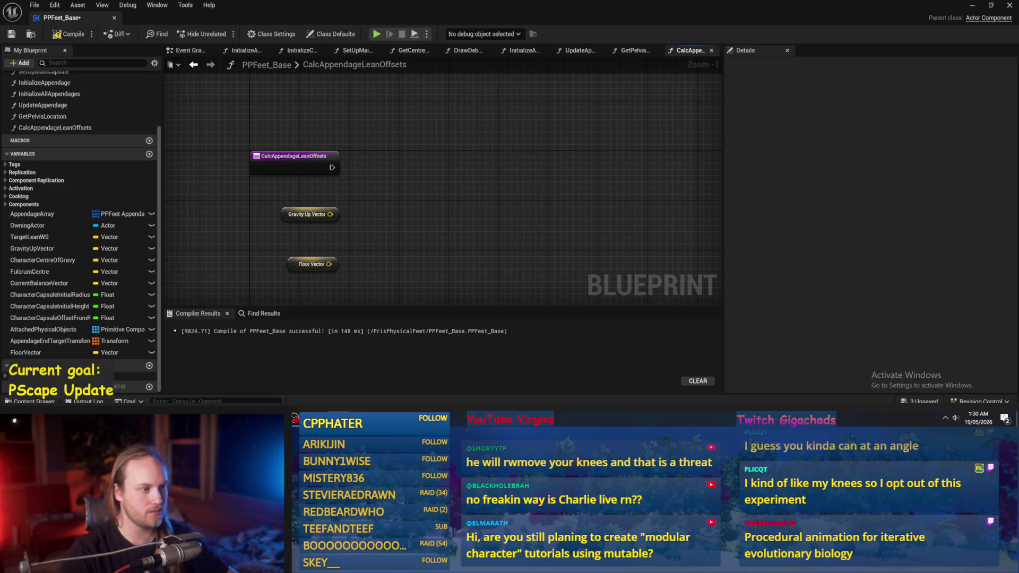
Compile, then arrange the Floor Vector getter under Gravity Up Vector near the entry node
key("F7")
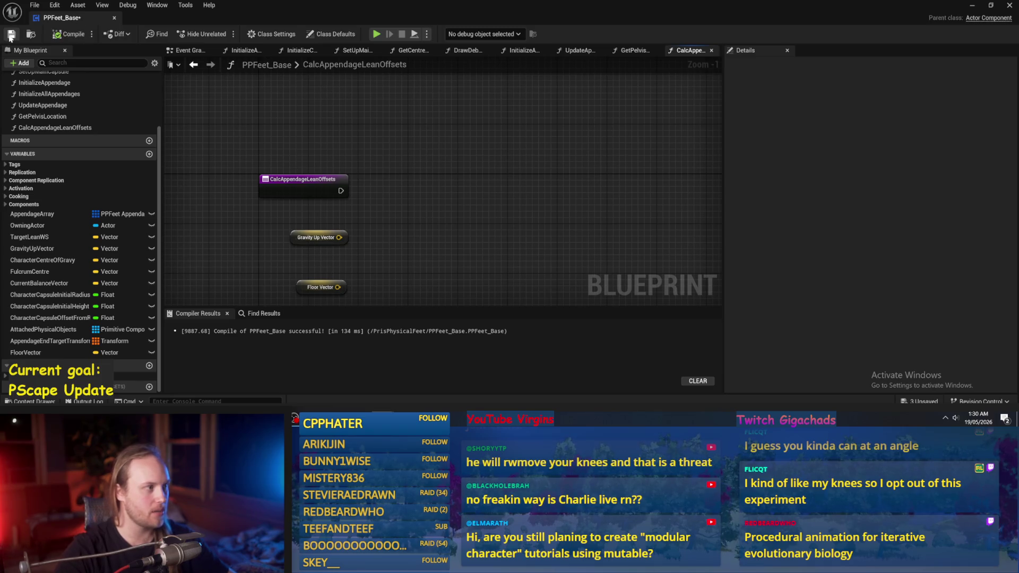
left_click(320, 160)
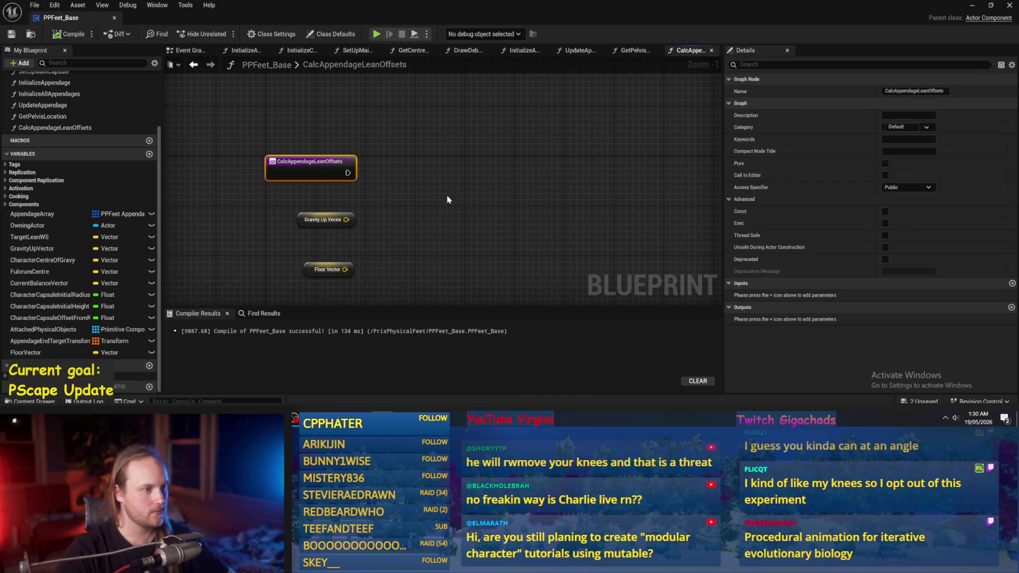
left_click(426, 170)
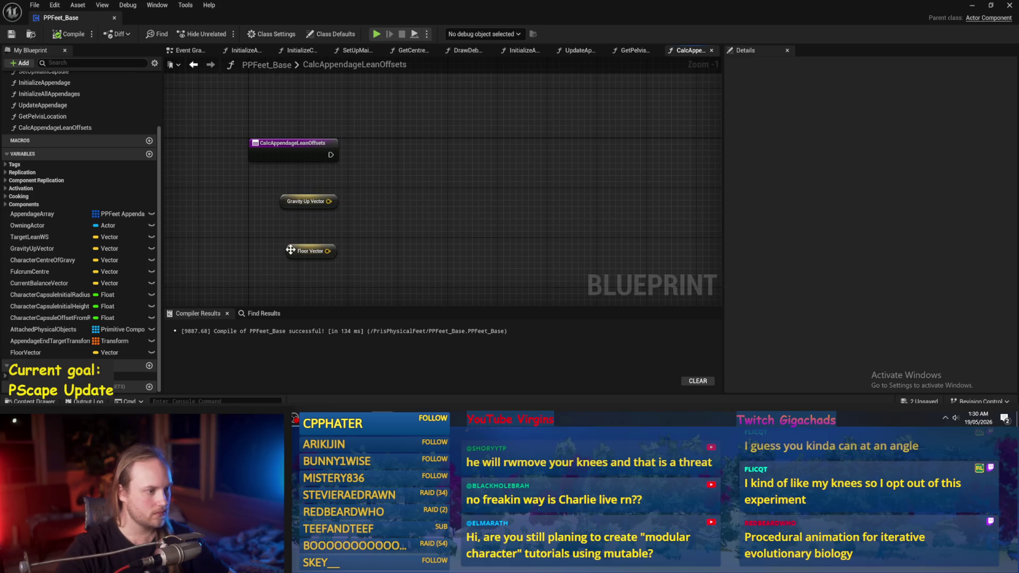
left_click_drag(291, 250, 290, 225)
left_click(355, 239)
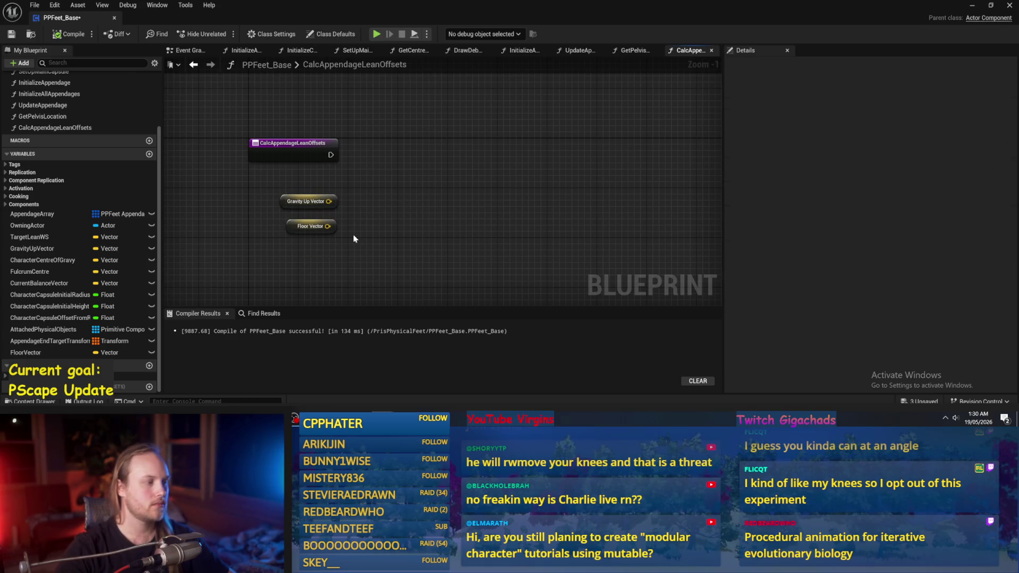
left_click_drag(296, 226, 291, 241)
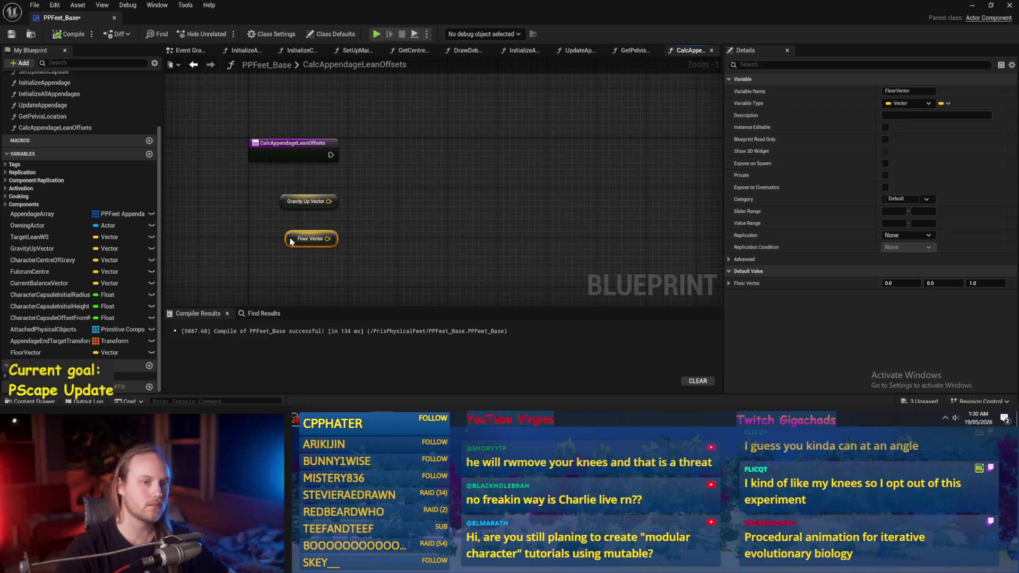
left_click(897, 91)
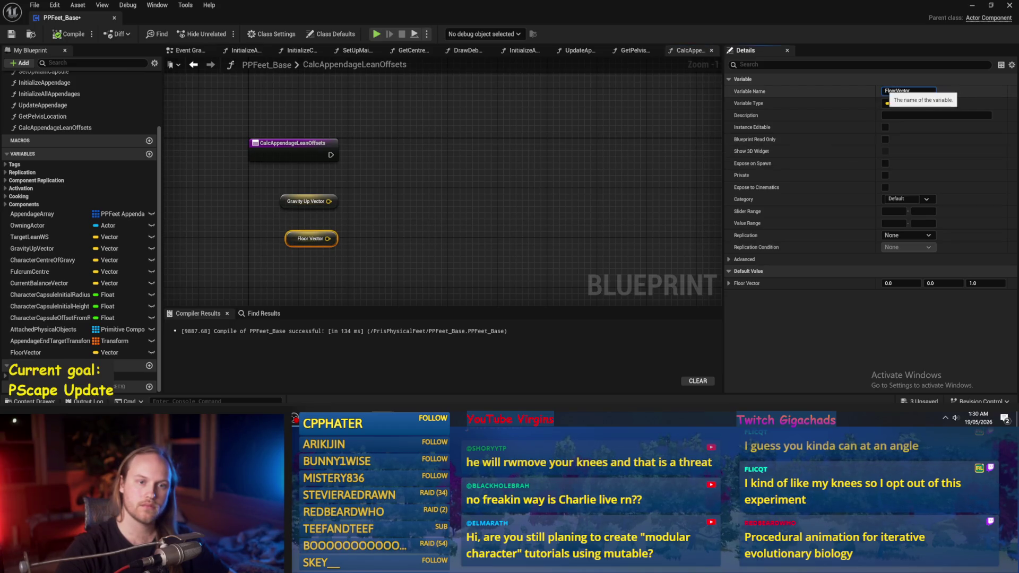
left_click(559, 230)
left_click_drag(314, 206, 228, 207)
left_click(313, 237)
left_click_drag(314, 237, 321, 217)
left_click(350, 210)
scroll(358, 205, "up", 1)
Add a Target Lean WS getter and set TargetLeanWS's default Z to 1
mouse_move(32, 237)
left_mouse_down()
mouse_move(93, 237)
mouse_move(323, 110)
mouse_move(265, 233)
mouse_move(278, 108)
left_mouse_up()
left_click(343, 126)
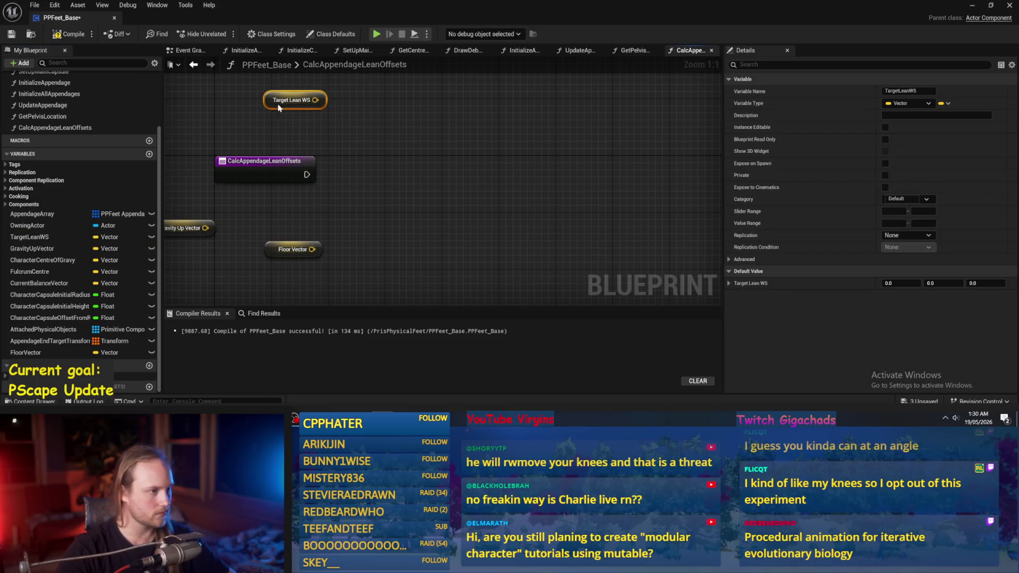
mouse_move(349, 138)
left_mouse_down()
mouse_move(419, 164)
mouse_move(414, 150)
mouse_move(327, 143)
mouse_move(349, 166)
left_mouse_up()
key("F7")
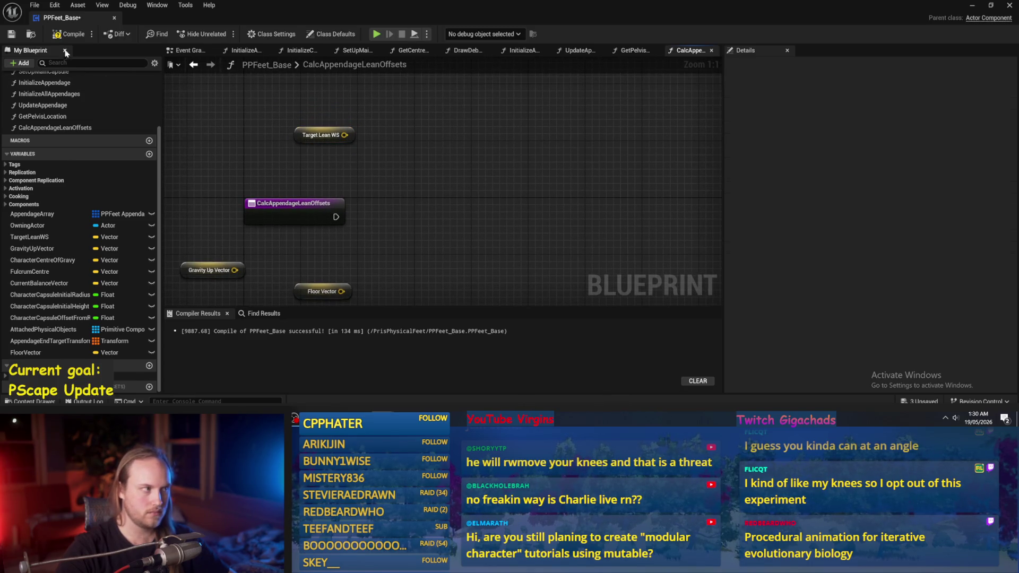
key("ctrl+s")
left_click(324, 134)
left_click(985, 283)
type("1")
key("Return")
left_click(70, 34)
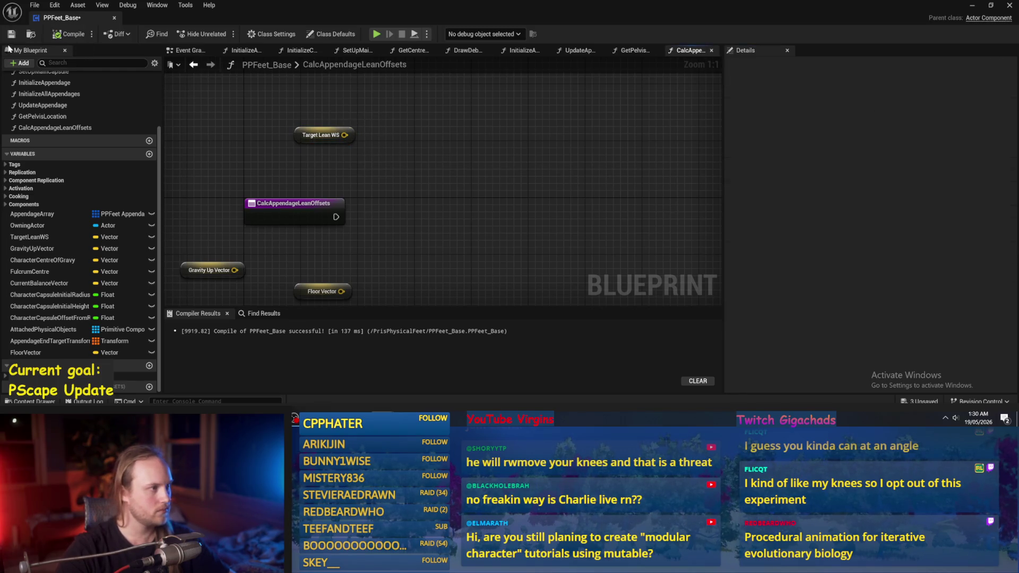
Move the Target Lean WS node up and add a Current Balance Vector getter
left_click_drag(321, 130, 322, 116)
left_click(273, 154)
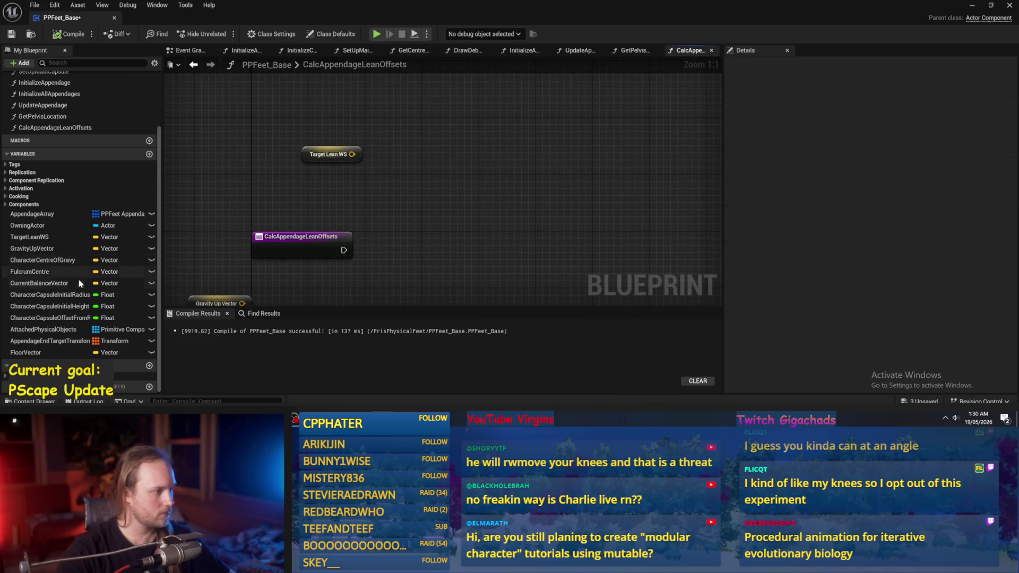
mouse_move(76, 284)
left_mouse_down()
mouse_move(324, 169)
mouse_move(300, 116)
left_mouse_up()
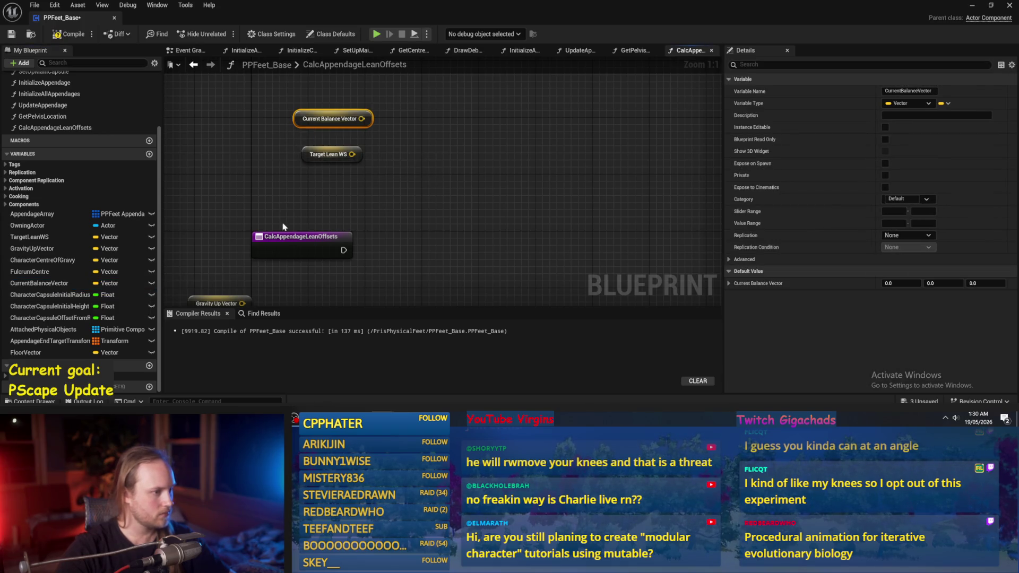
Compile and save PPFeet_Base, and nudge the Current Balance Vector getter into place
left_click(279, 247)
left_click_drag(401, 164, 415, 182)
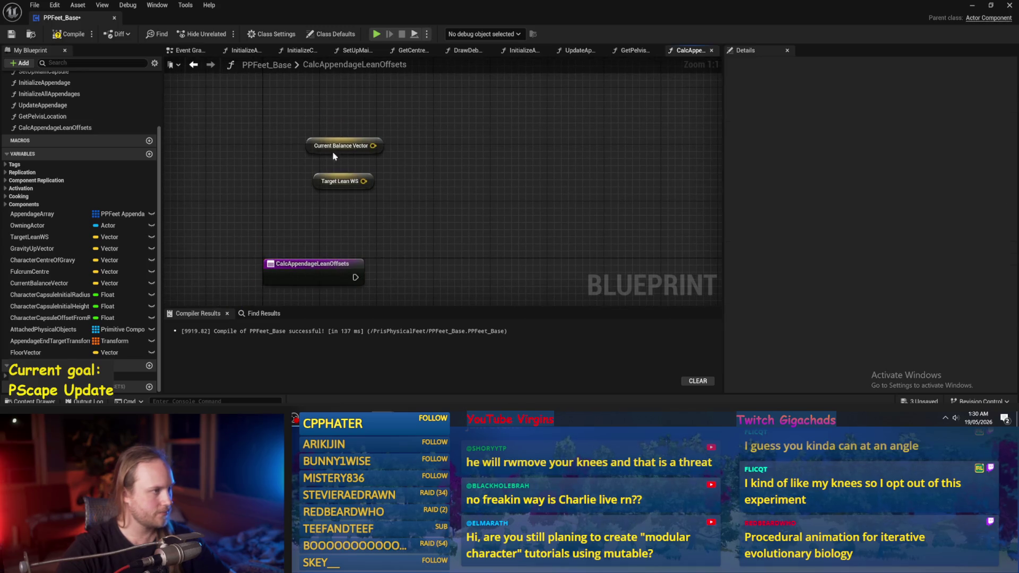
left_click(12, 35)
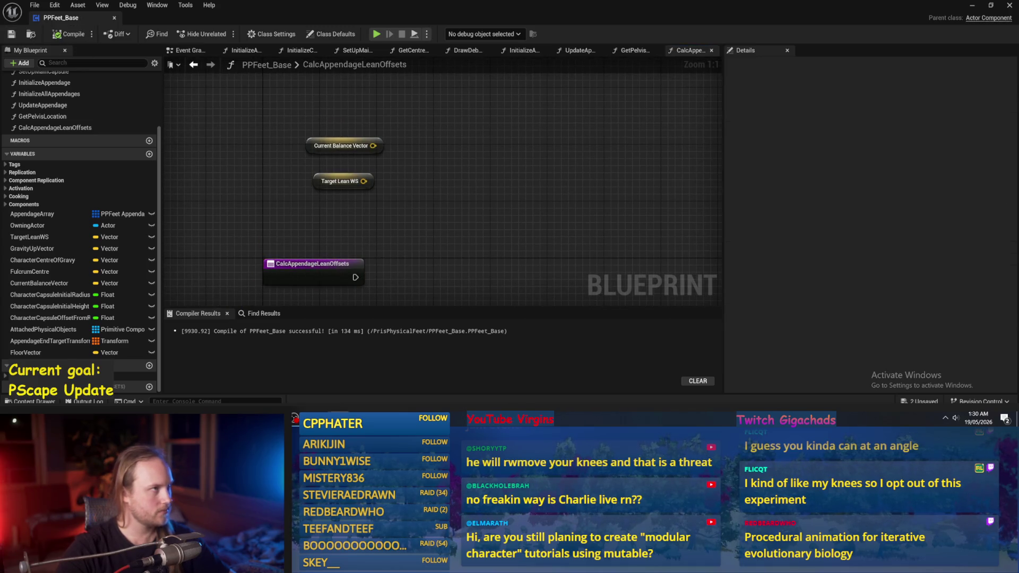
scroll(482, 160, "down", 1)
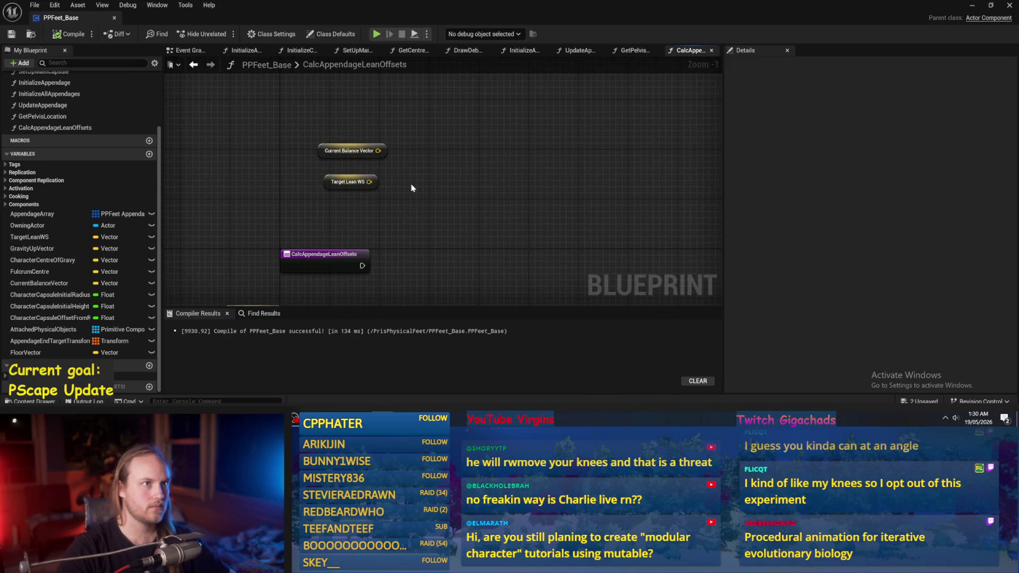
scroll(394, 188, "up", 1)
left_click_drag(353, 153, 346, 153)
left_click(353, 157)
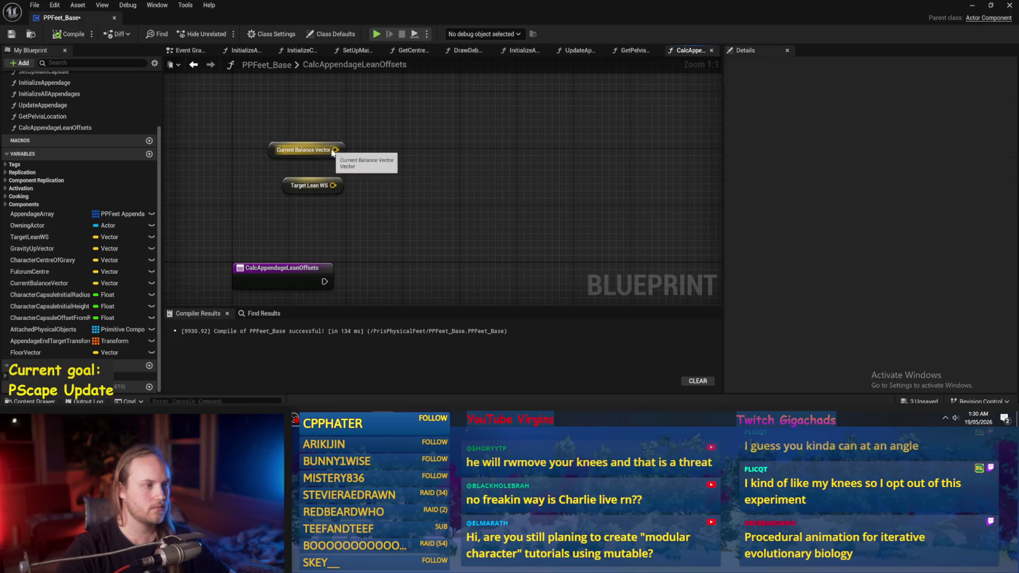
left_click(309, 150)
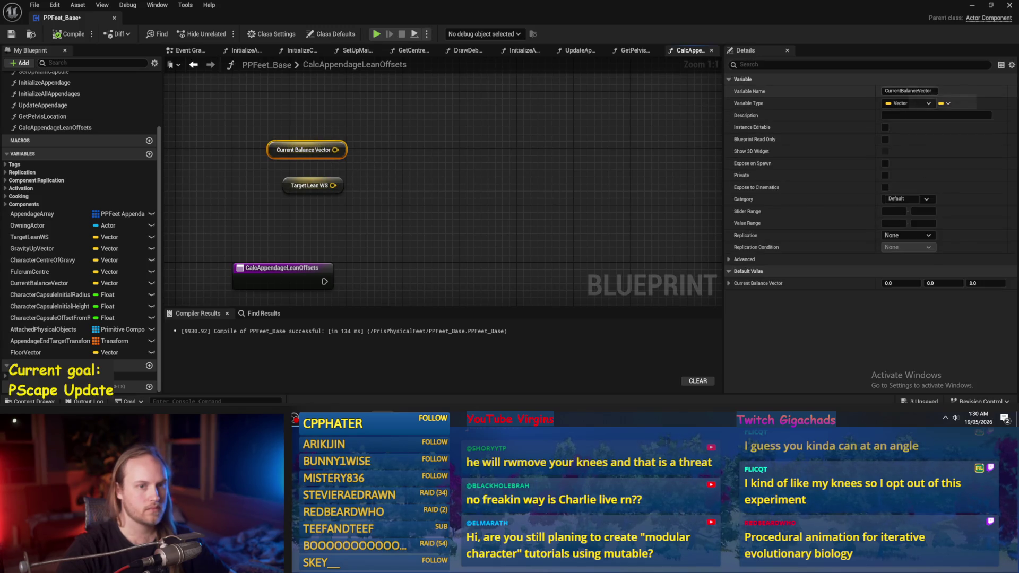
left_click_drag(936, 91, 901, 91)
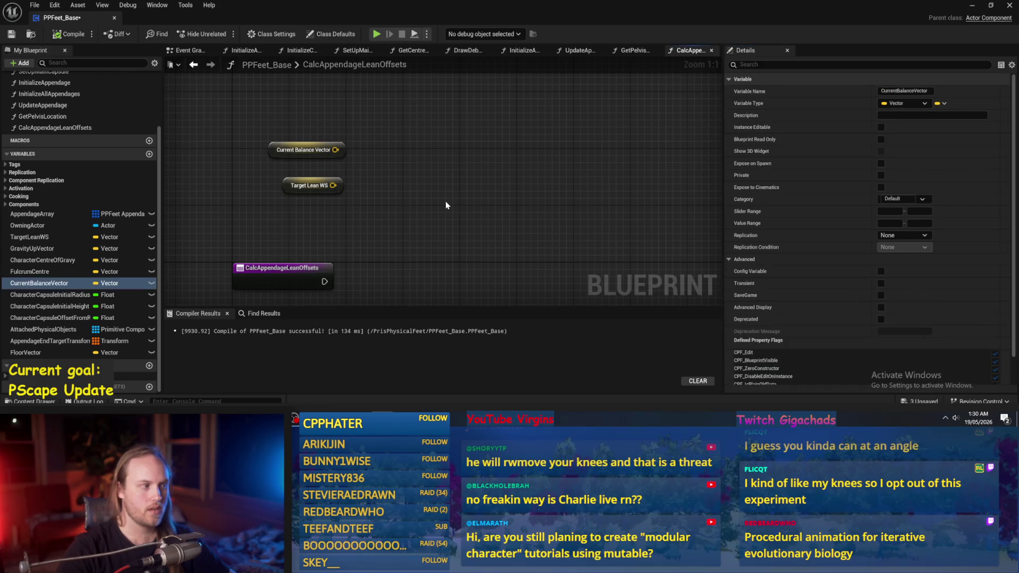
Add a FulcrumCentre getter above the others, rename it CurrentFulcrumCentre, and compile
left_click_drag(446, 202, 428, 217)
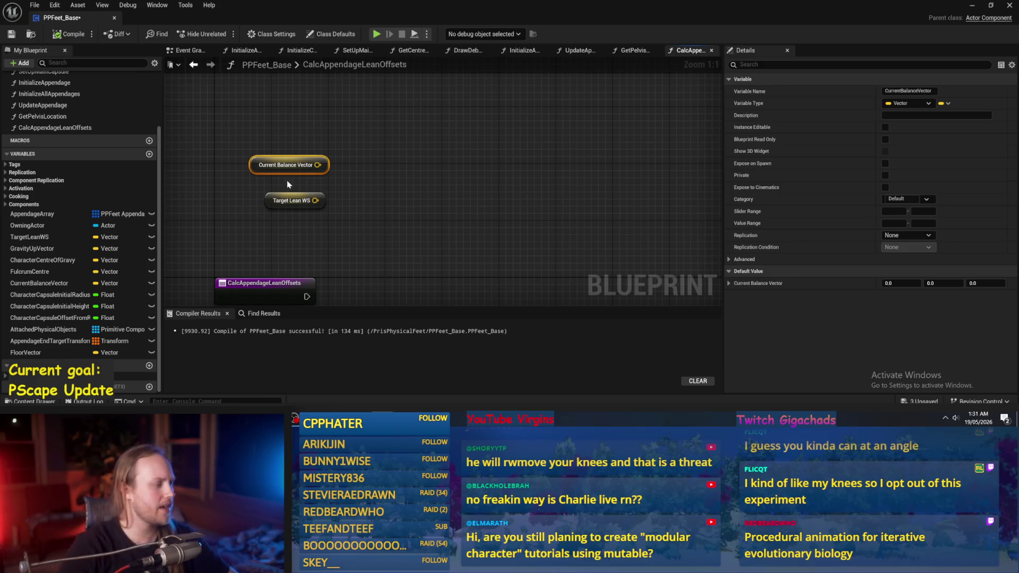
mouse_move(418, 295)
left_mouse_down()
mouse_move(433, 159)
mouse_move(432, 182)
left_mouse_up()
scroll(432, 182, "down", 1)
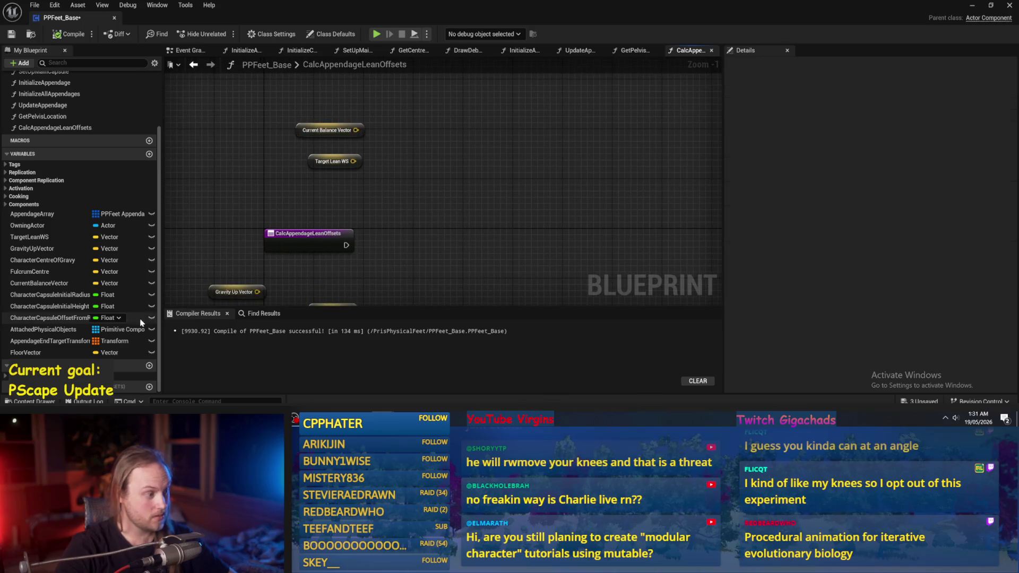
mouse_move(46, 275)
left_mouse_down()
mouse_move(446, 136)
mouse_move(429, 155)
mouse_move(368, 98)
left_mouse_up()
left_click(429, 157)
scroll(424, 205, "up", 1)
left_click_drag(399, 141, 400, 173)
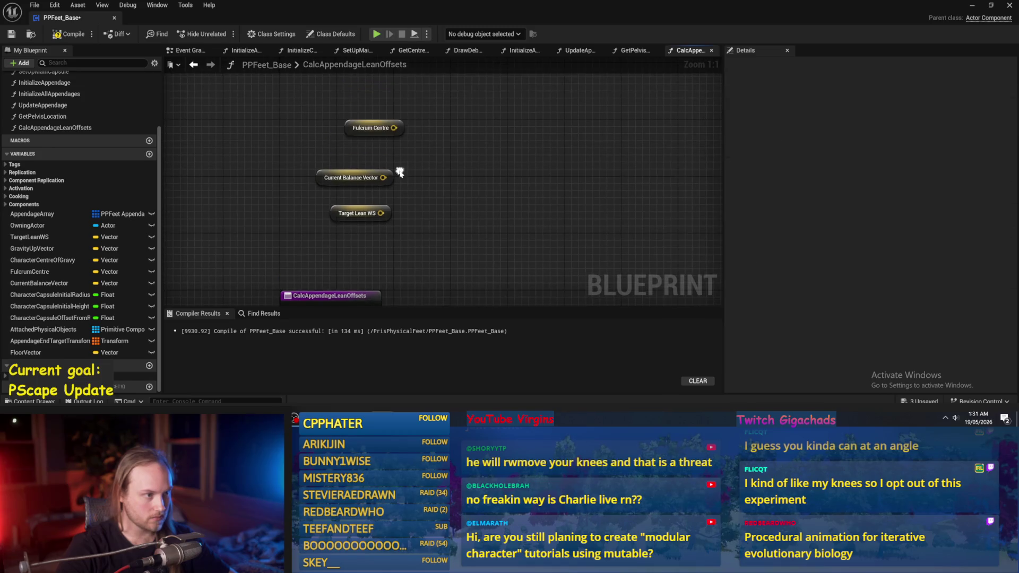
left_click(387, 133)
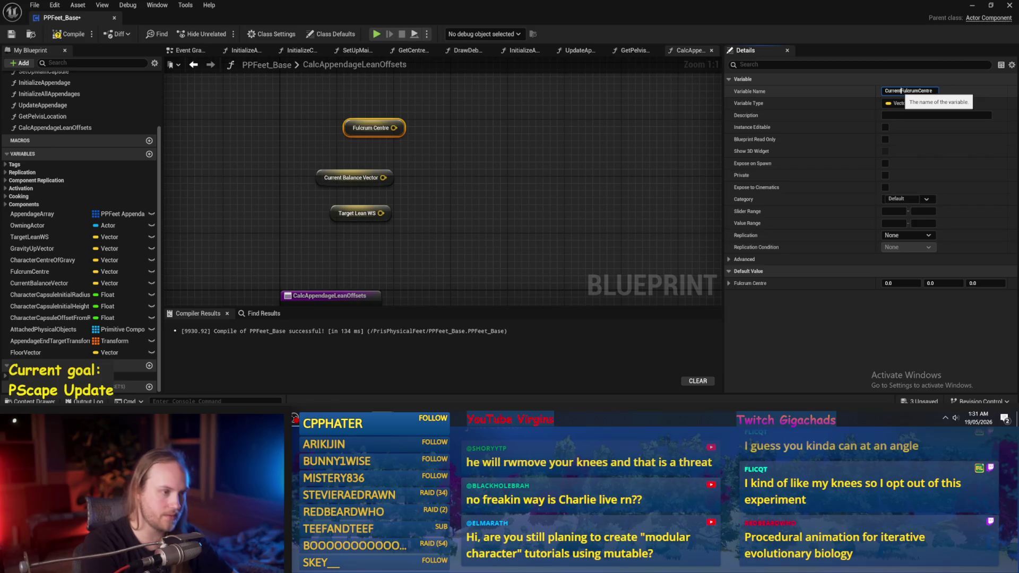
key("Return")
left_click(73, 34)
Move the balance and lean nodes down, compile and save, then start a play-in-editor test
left_click_drag(417, 190, 332, 240)
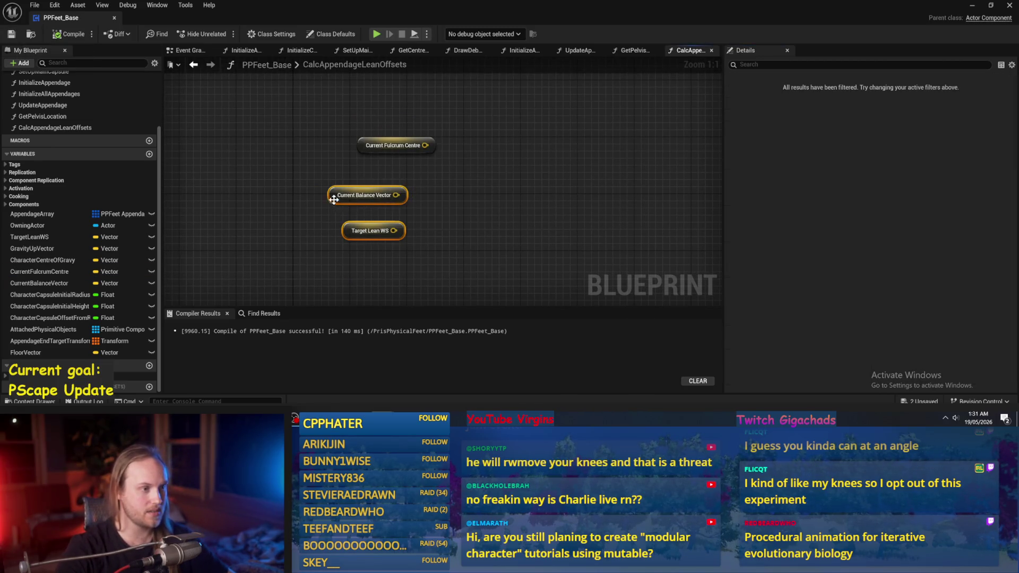
left_click_drag(366, 196, 373, 210)
left_click_drag(466, 188, 462, 154)
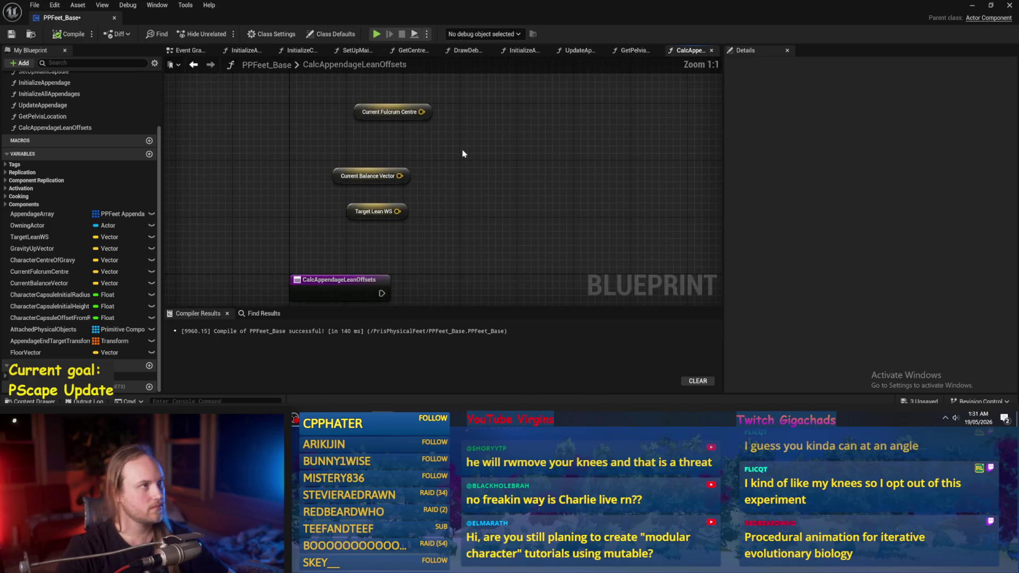
key("F7")
left_click(10, 35)
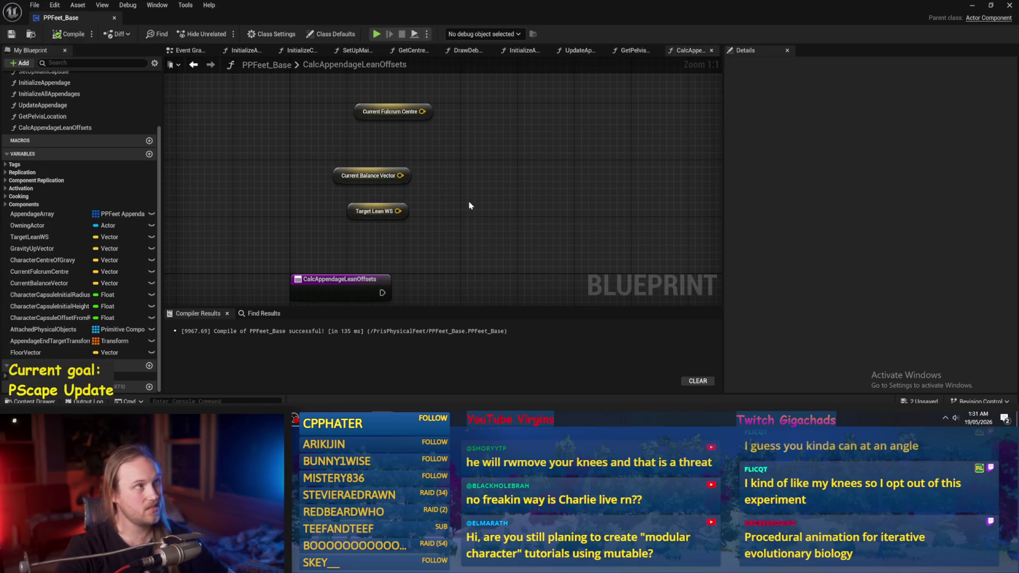
mouse_move(469, 206)
left_mouse_down()
mouse_move(494, 217)
mouse_move(474, 191)
left_mouse_up()
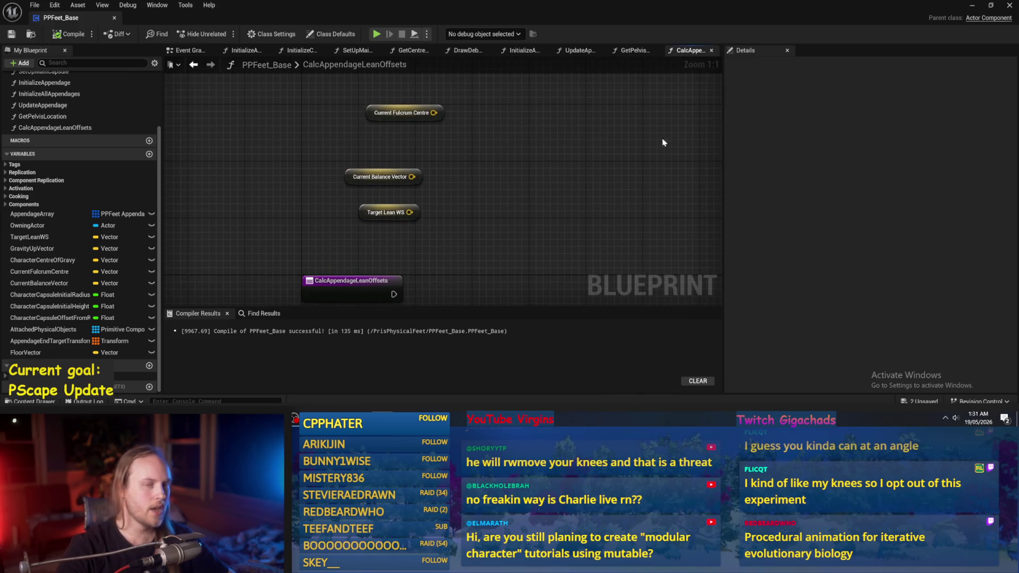
left_click(973, 5)
left_click(260, 33)
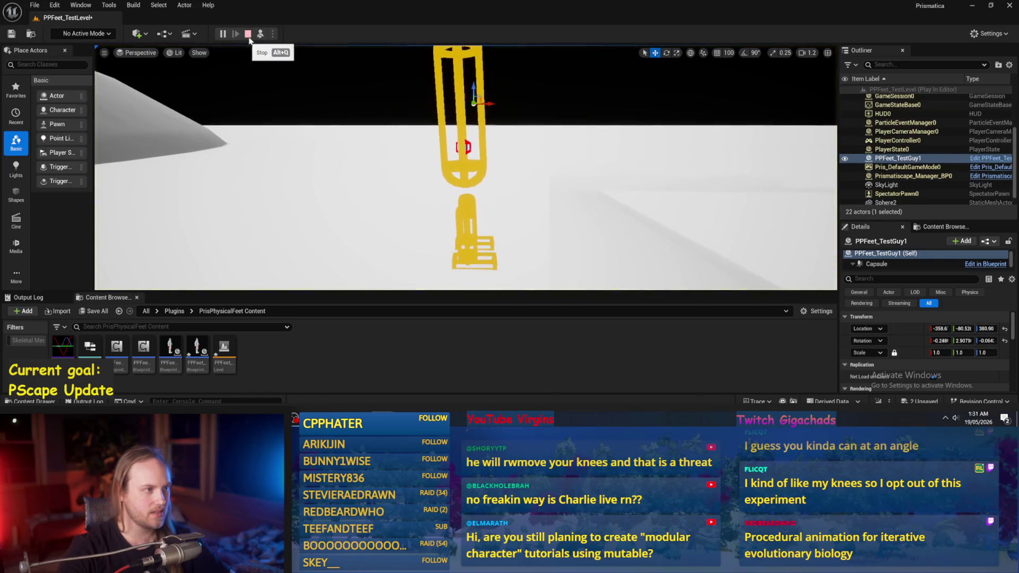
Pause the play session, fly the camera in on the yellow character's leg, then return to PPFeet_Base
key("Pause")
key("w")
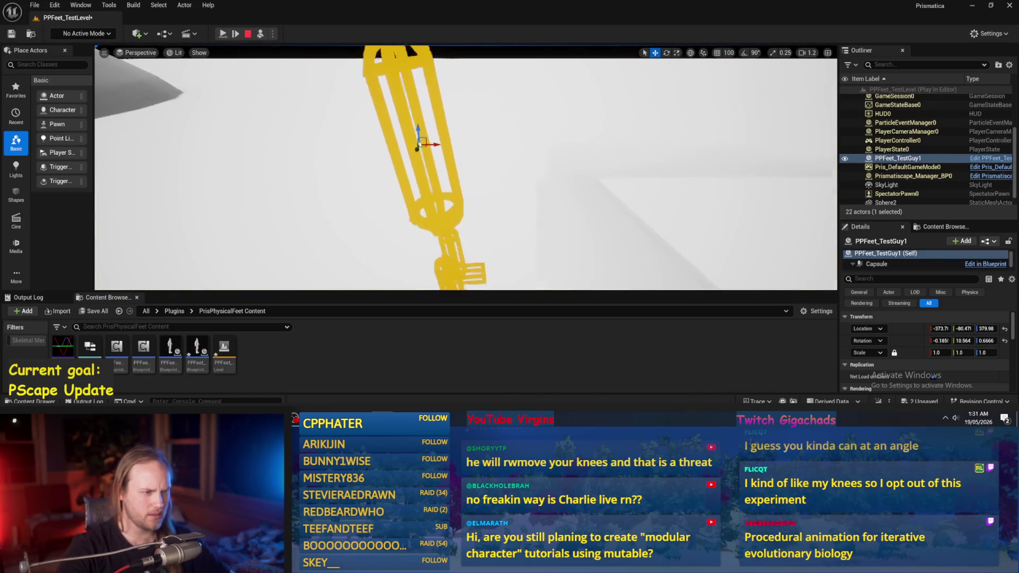
key("w")
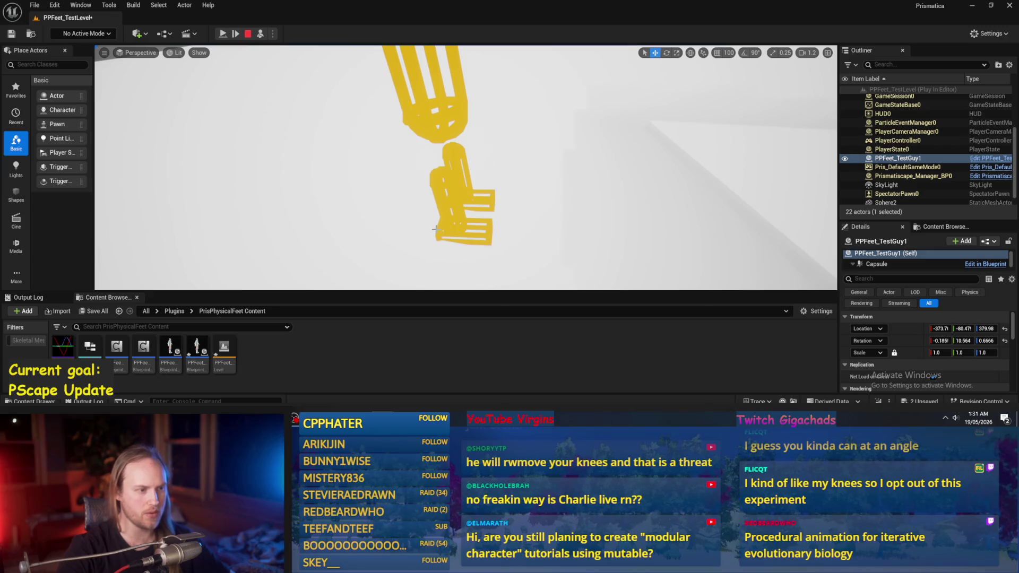
key("s")
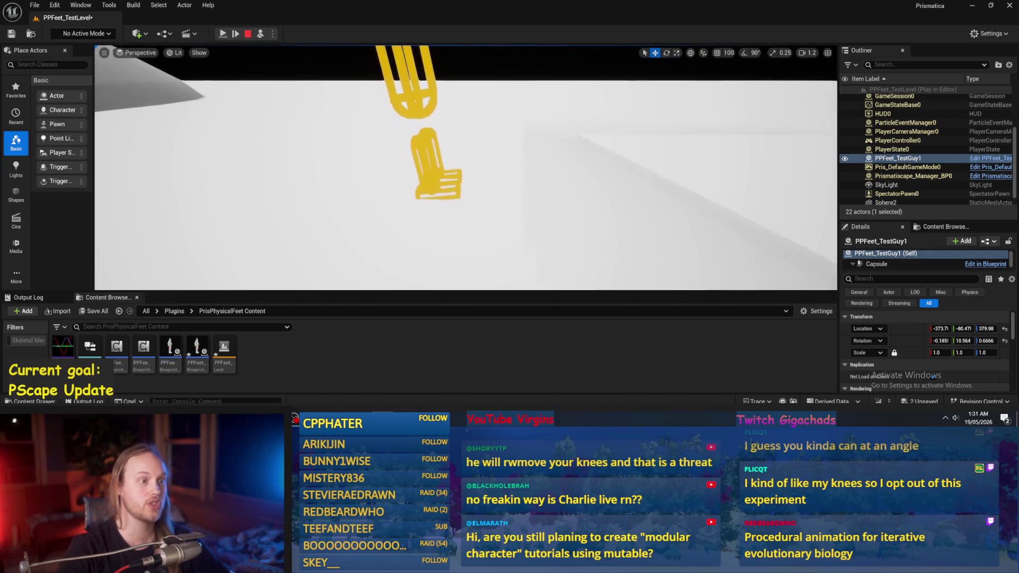
scroll(508, 243, "down", 1)
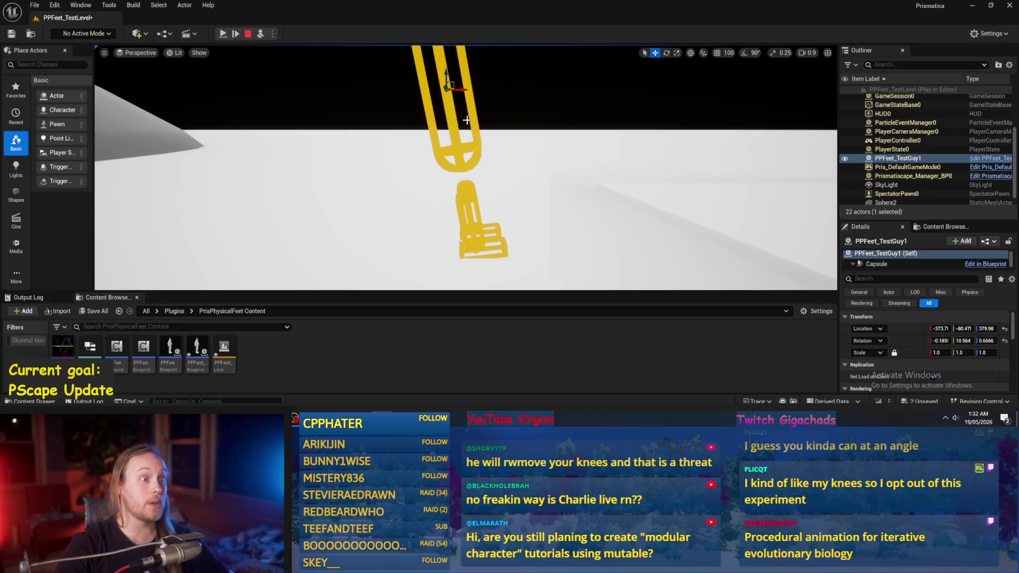
key("e")
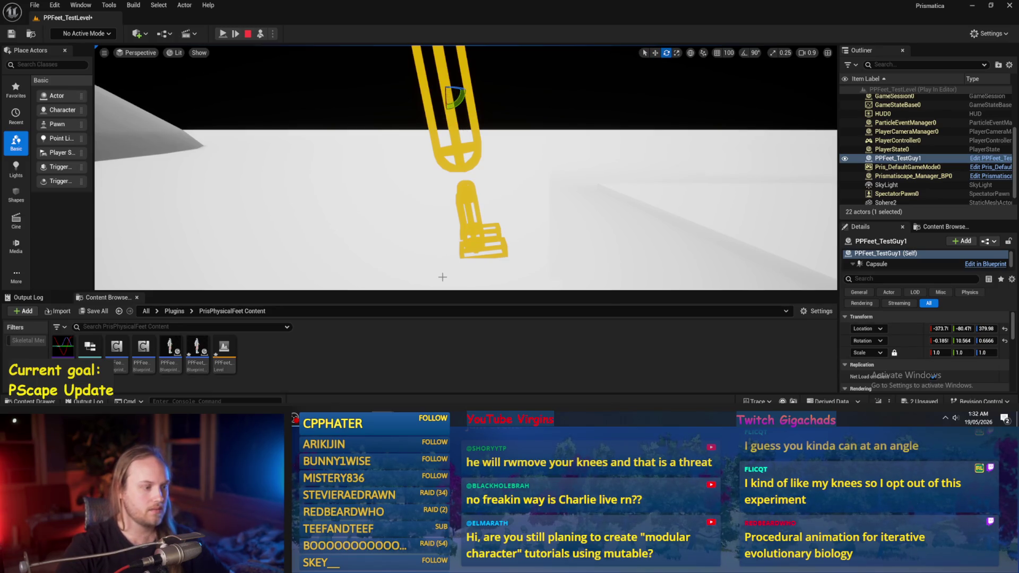
key("alt+Tab")
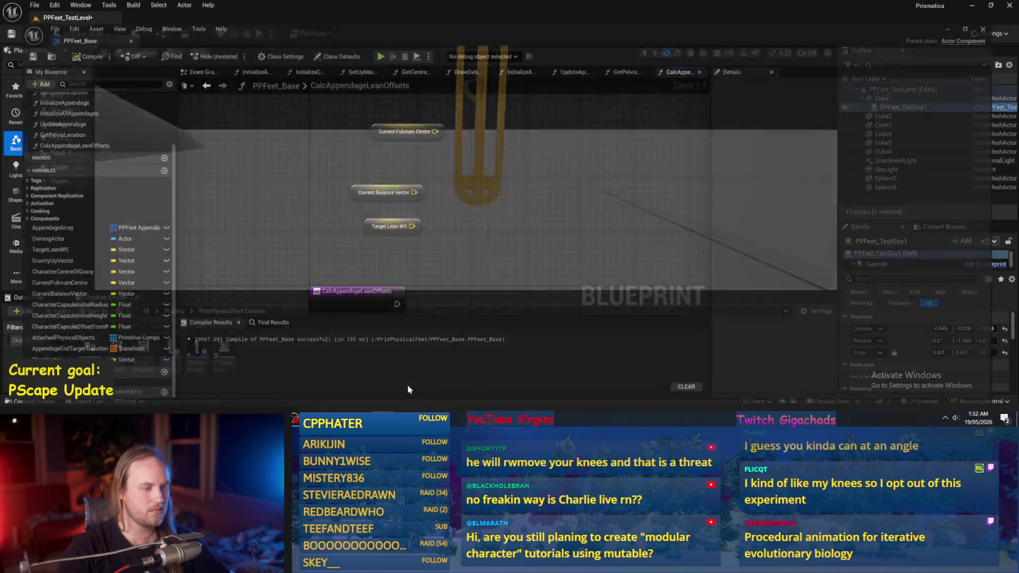
Pan the graph and nudge the Current Balance Vector getter slightly downward
mouse_move(503, 236)
left_mouse_down()
mouse_move(500, 244)
mouse_move(466, 181)
left_mouse_up()
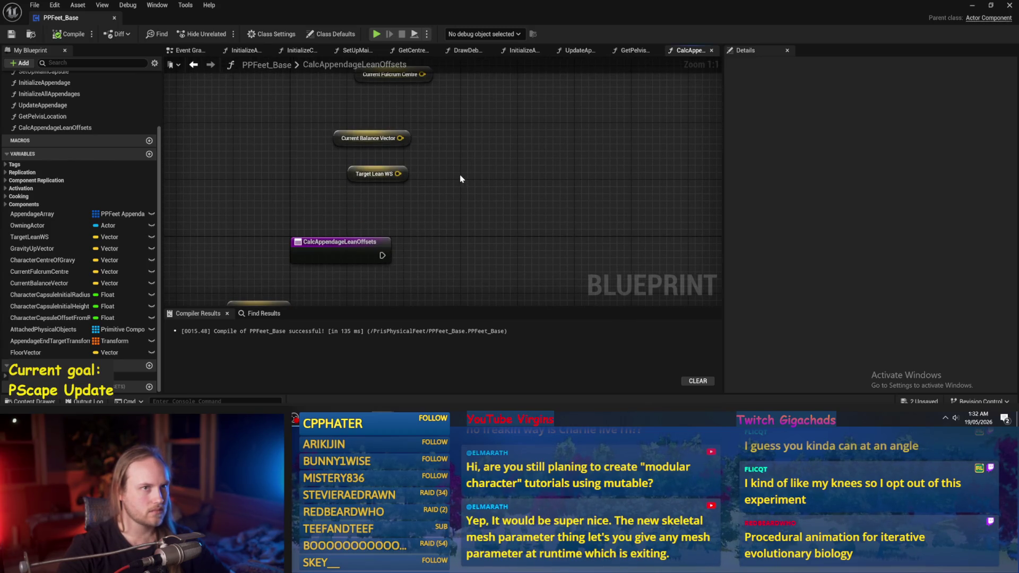
left_click_drag(460, 176, 493, 172)
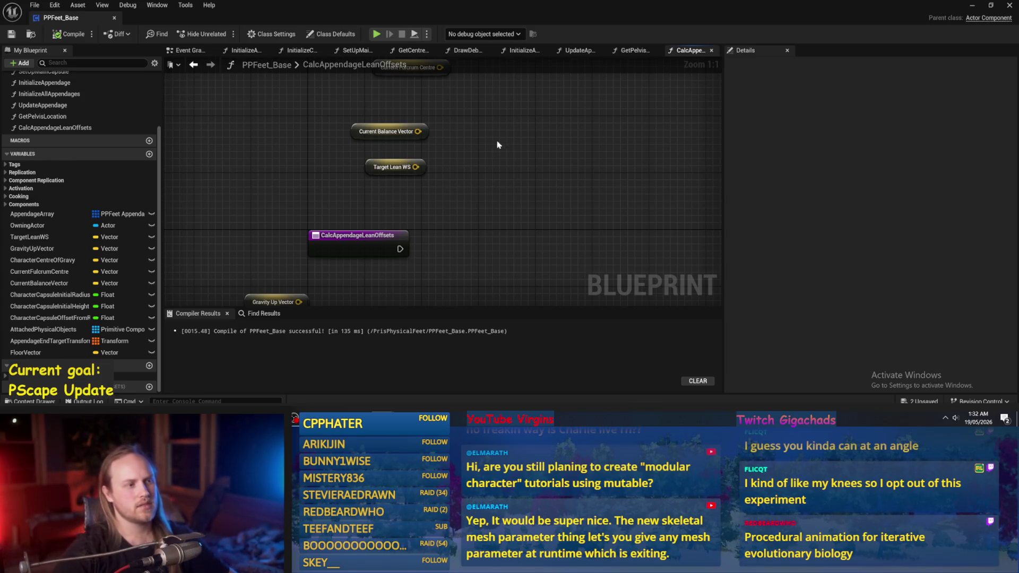
left_click(356, 146)
left_click_drag(354, 145, 354, 153)
left_click(553, 139)
left_click_drag(549, 138, 533, 171)
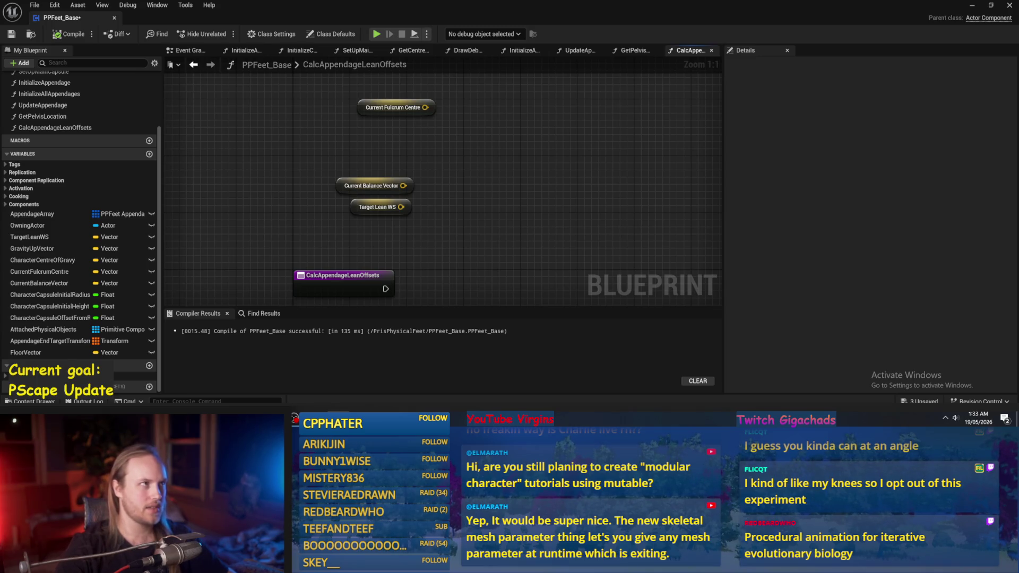
Reposition the Current Fulcrum Centre getter, then select SetUpMainCapsule in My Blueprint
left_click_drag(563, 156, 555, 178)
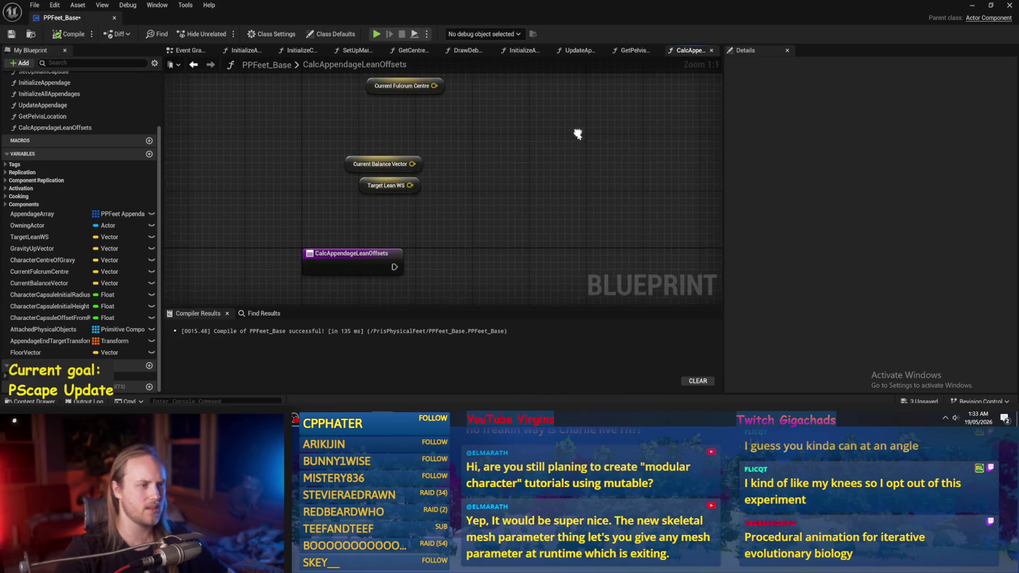
left_click(362, 148)
mouse_move(361, 152)
left_mouse_down()
mouse_move(510, 168)
mouse_move(435, 160)
mouse_move(472, 255)
mouse_move(389, 163)
left_mouse_up()
left_click(389, 164)
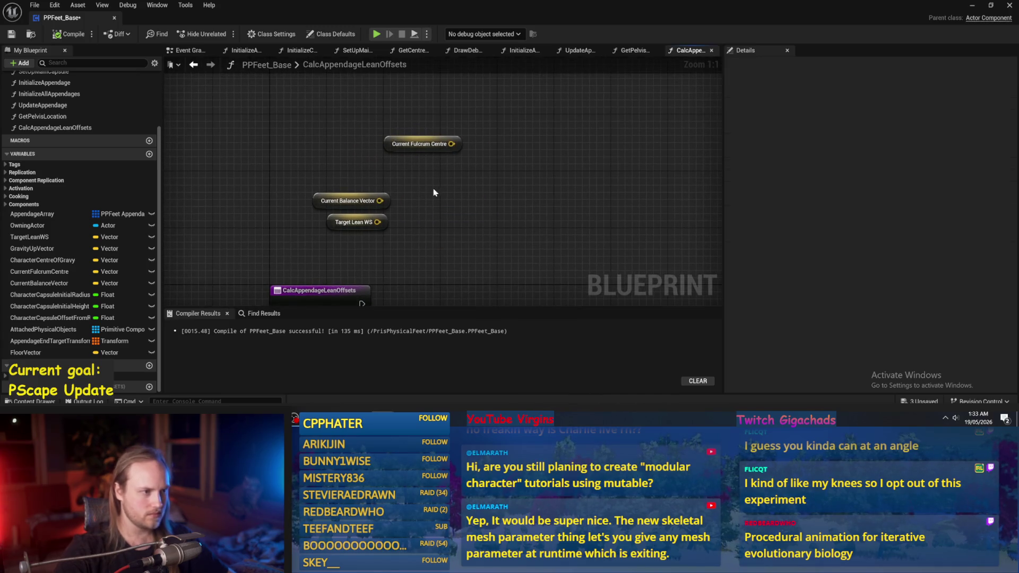
scroll(41, 112, "up", 2)
scroll(41, 112, "up", 1)
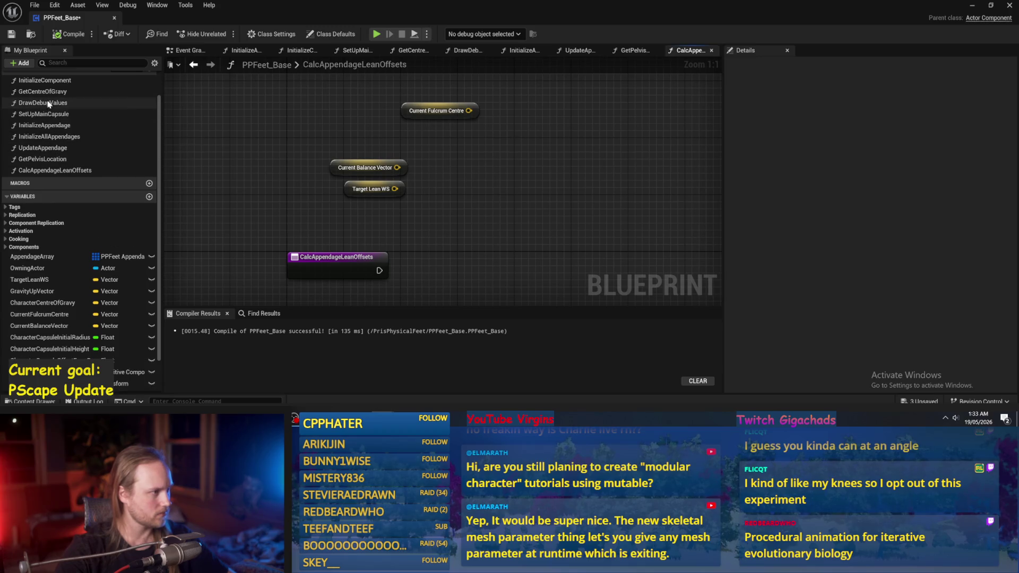
left_click(52, 115)
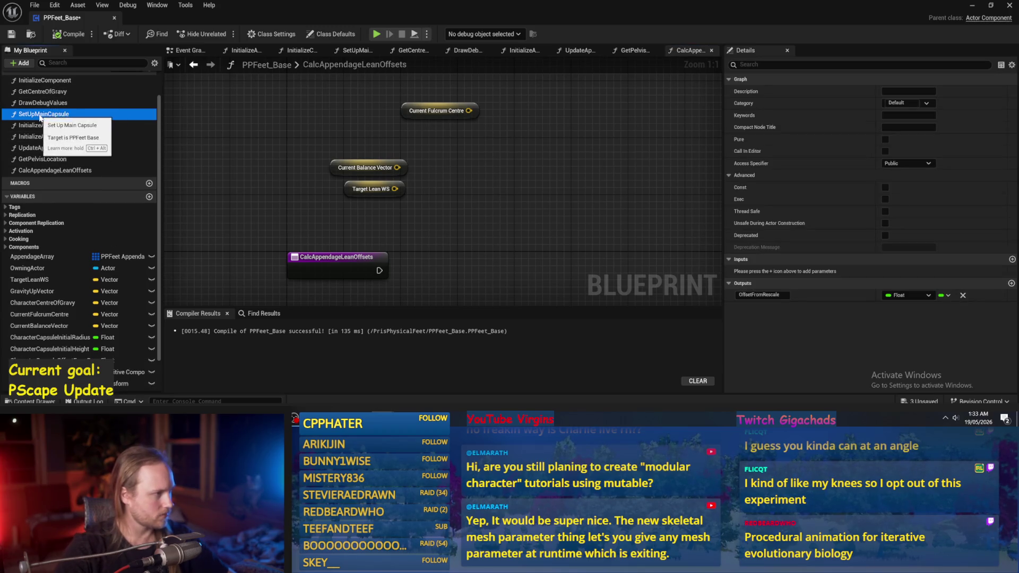
Rename SetUpMainCapsule to InitializeMainCapsule, then compile and save the blueprint
double_click(53, 114)
left_click(48, 115)
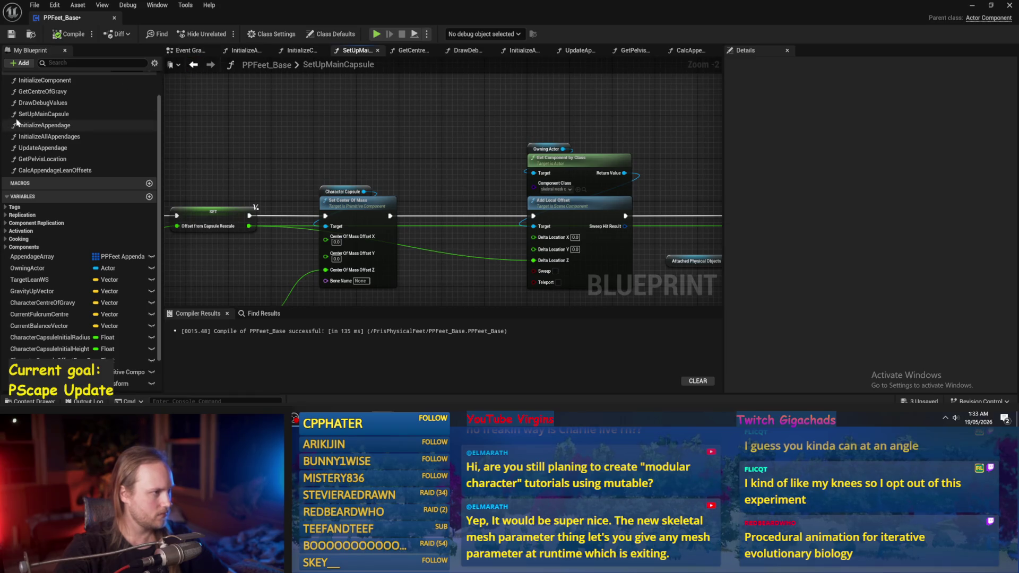
key("F2")
key("Home")
key("Delete")
key("Delete")
key("Delete")
type("Initi")
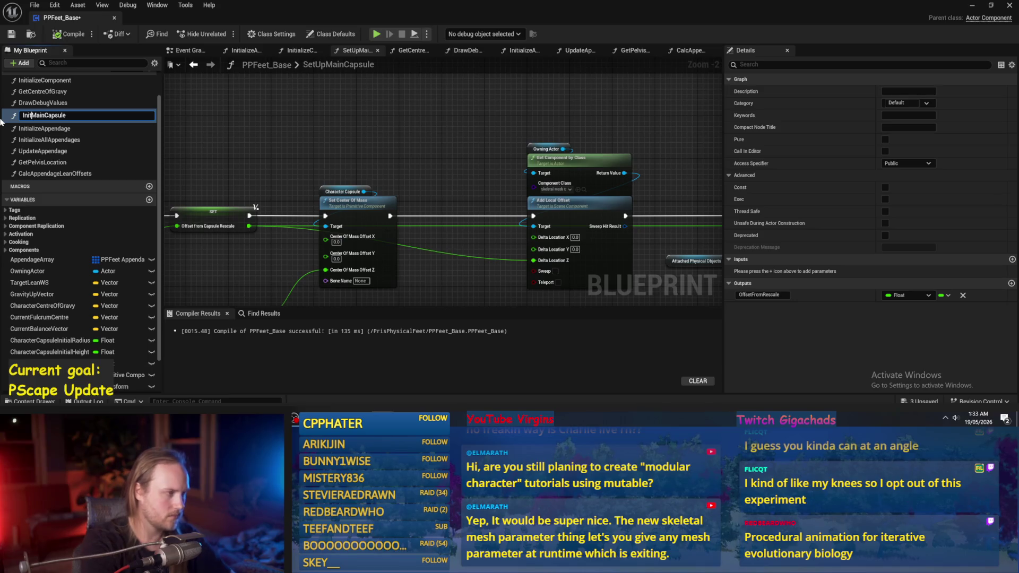
type("alize")
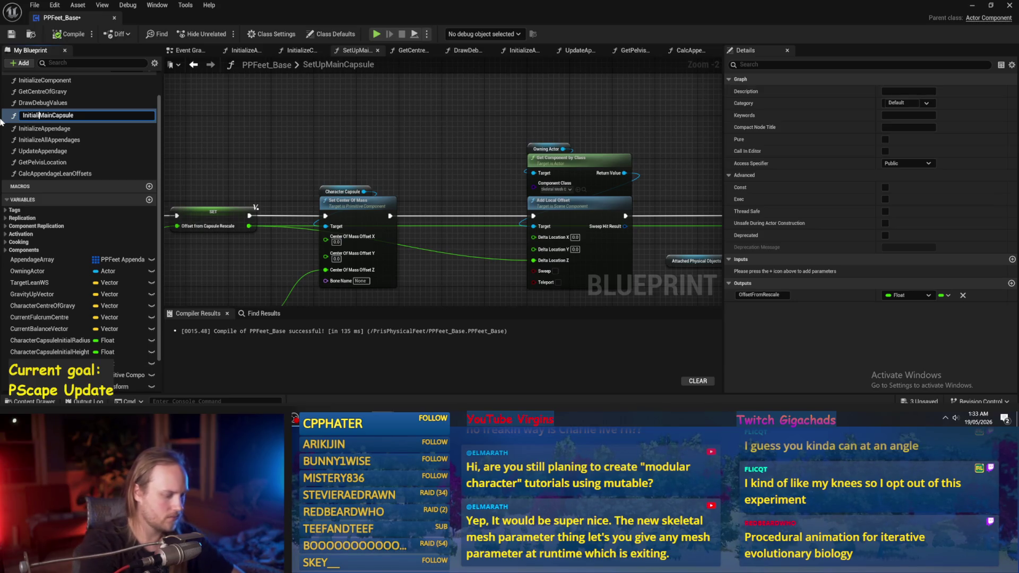
key("Return")
left_click_drag(291, 123, 337, 148)
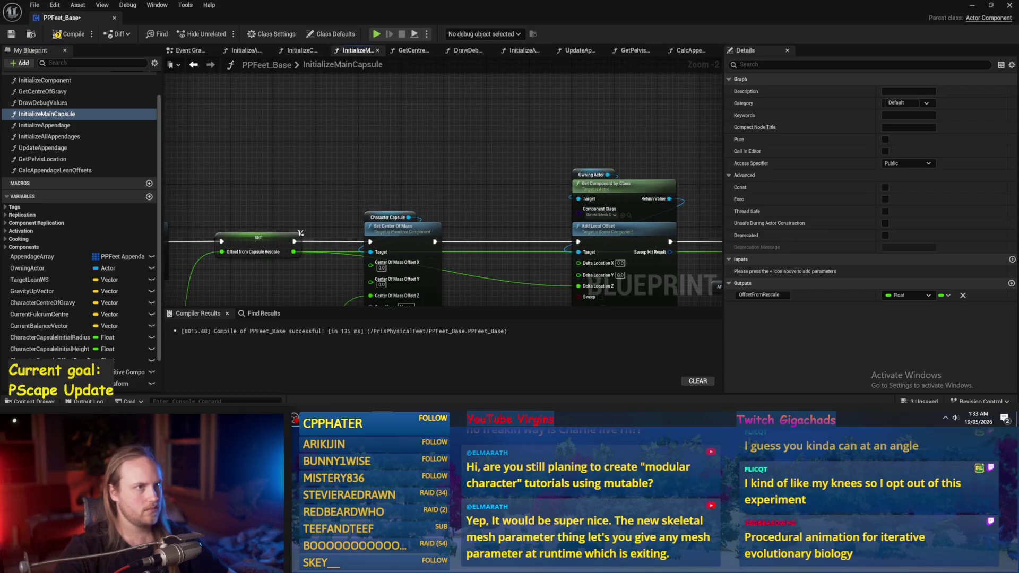
left_click(69, 34)
left_click(12, 34)
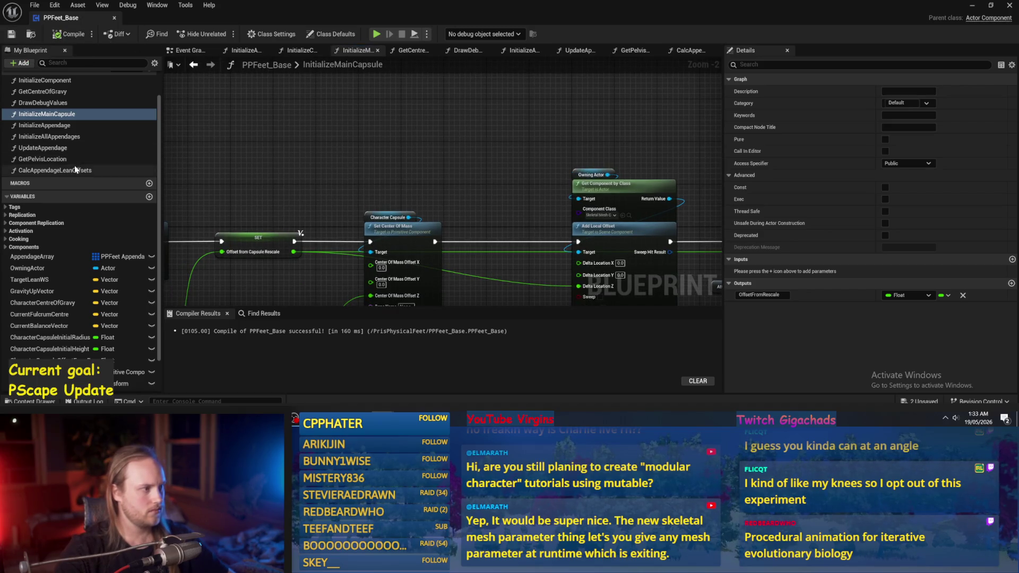
Look through UpdateAppendage, InitializeComponent and DrawDebugValues, then open the CalcAppendageLeanOffsets graph
scroll(67, 170, "up", 1)
left_click(67, 167)
scroll(62, 136, "up", 1)
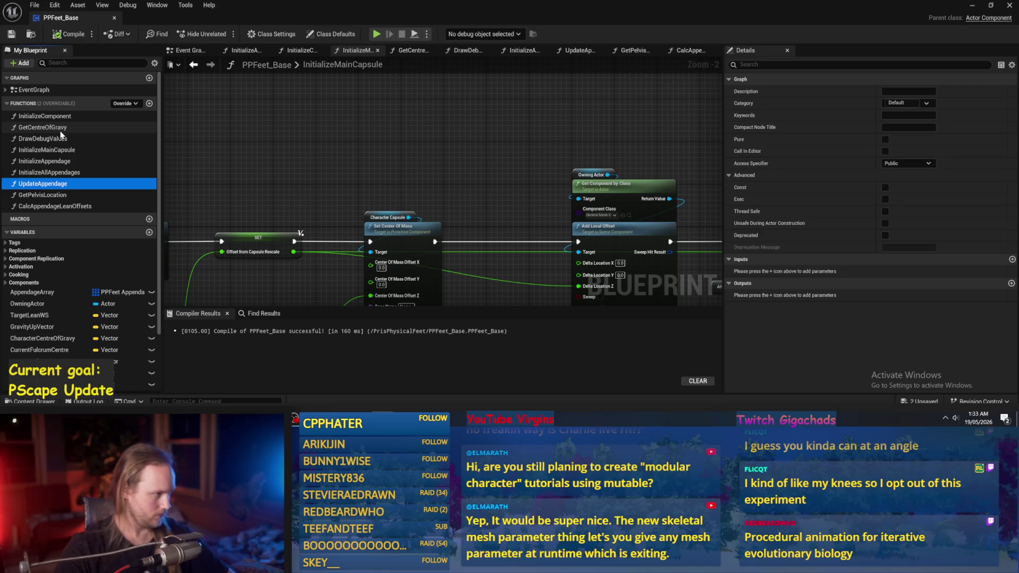
left_click(57, 117)
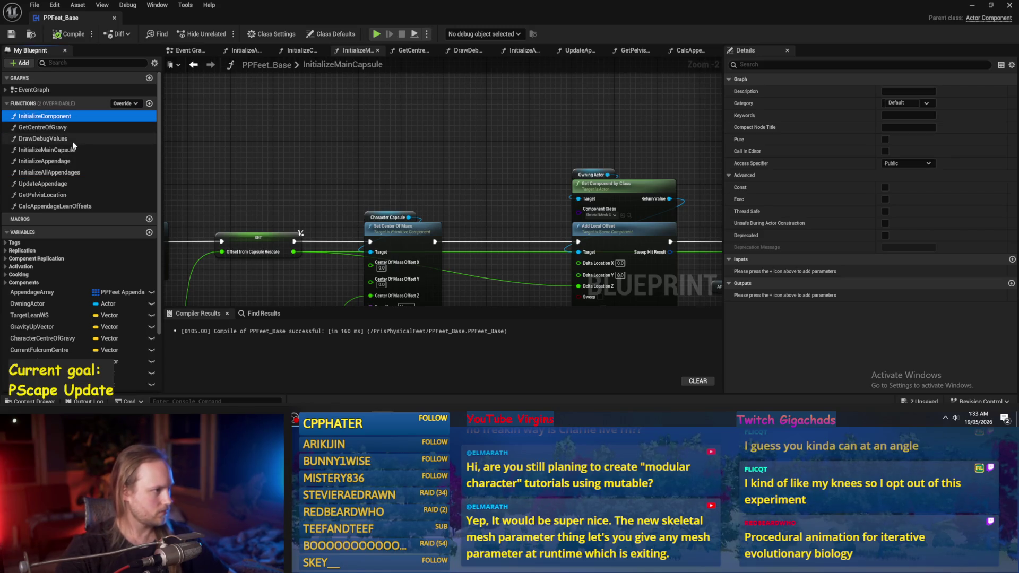
left_click(47, 140)
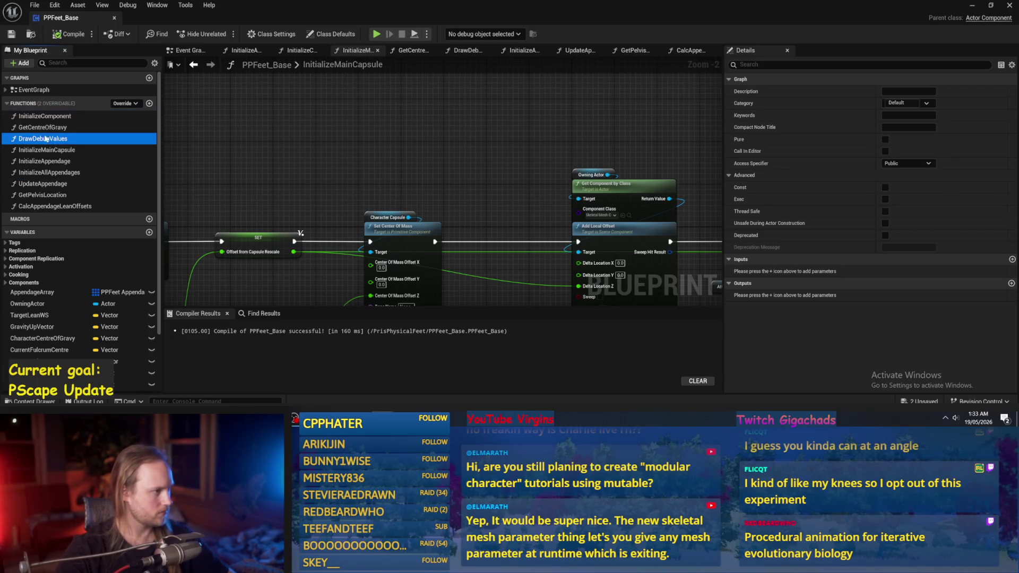
double_click(54, 206)
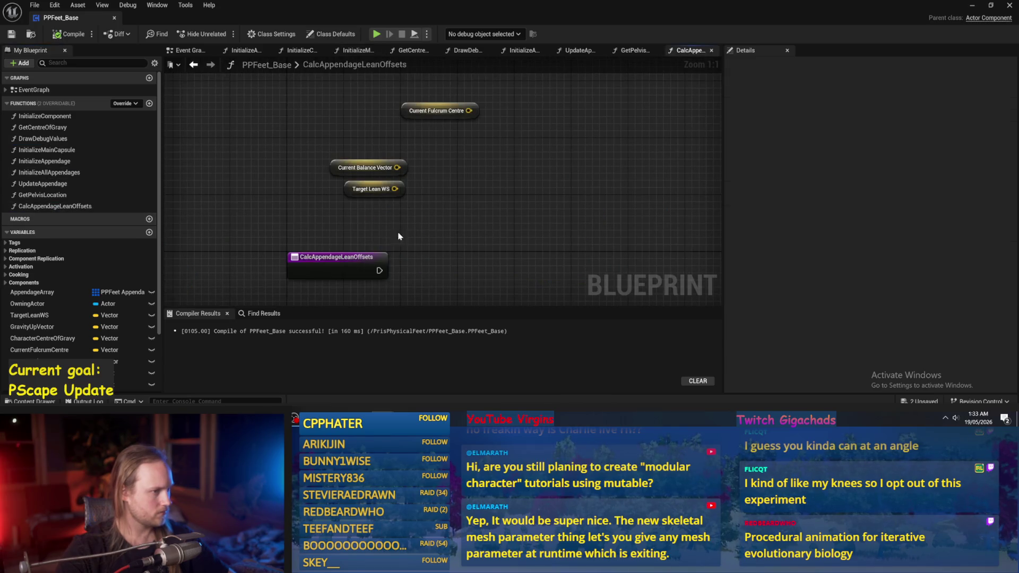
Compile with F7 and rearrange the variable getter nodes in CalcAppendageLeanOffsets
left_click_drag(410, 228, 363, 252)
key("F7")
mouse_move(412, 227)
left_mouse_down()
mouse_move(414, 182)
mouse_move(387, 212)
left_mouse_up()
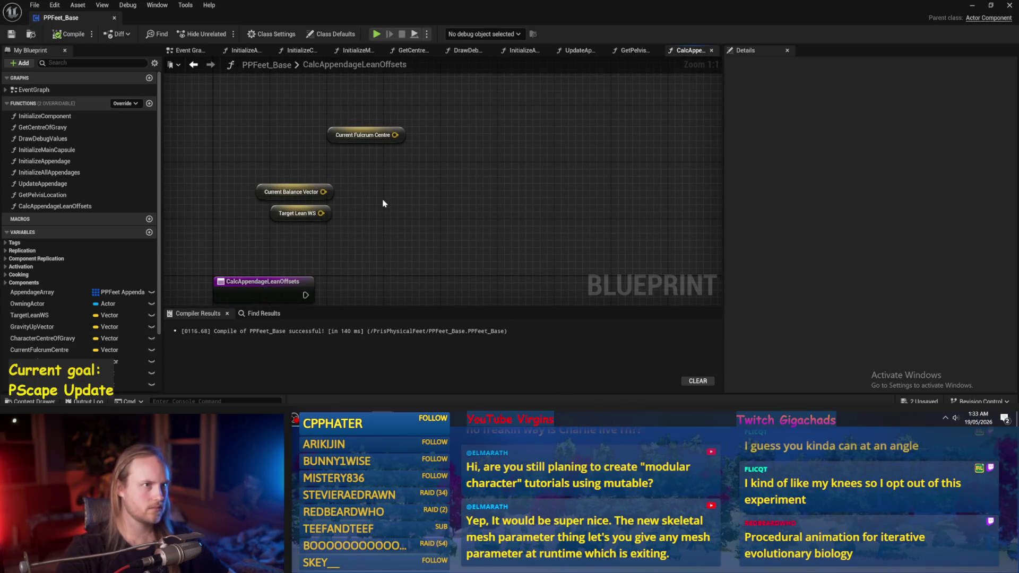
mouse_move(377, 160)
left_mouse_down()
mouse_move(387, 202)
mouse_move(390, 135)
mouse_move(398, 212)
mouse_move(392, 171)
mouse_move(320, 200)
mouse_move(284, 134)
left_mouse_up()
left_click_drag(408, 185, 294, 186)
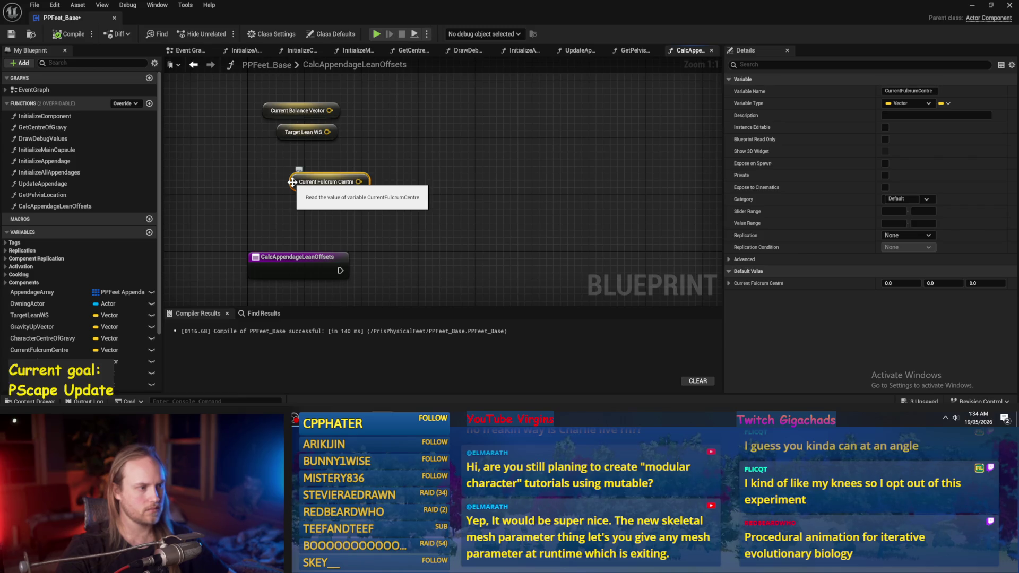
In the level viewport, turn the camera toward the capsule and hide gizmos with G
left_click(973, 7)
left_click_drag(463, 213, 461, 233)
key("g")
key("alt+Tab")
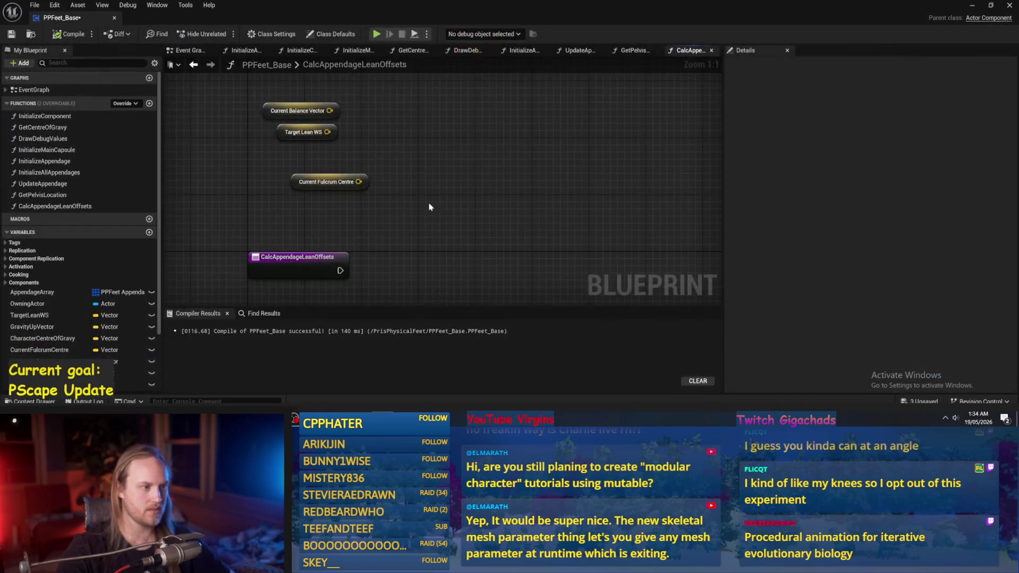
Nudge the Current Fulcrum Centre getter and compile the blueprint again
left_click_drag(324, 183, 318, 190)
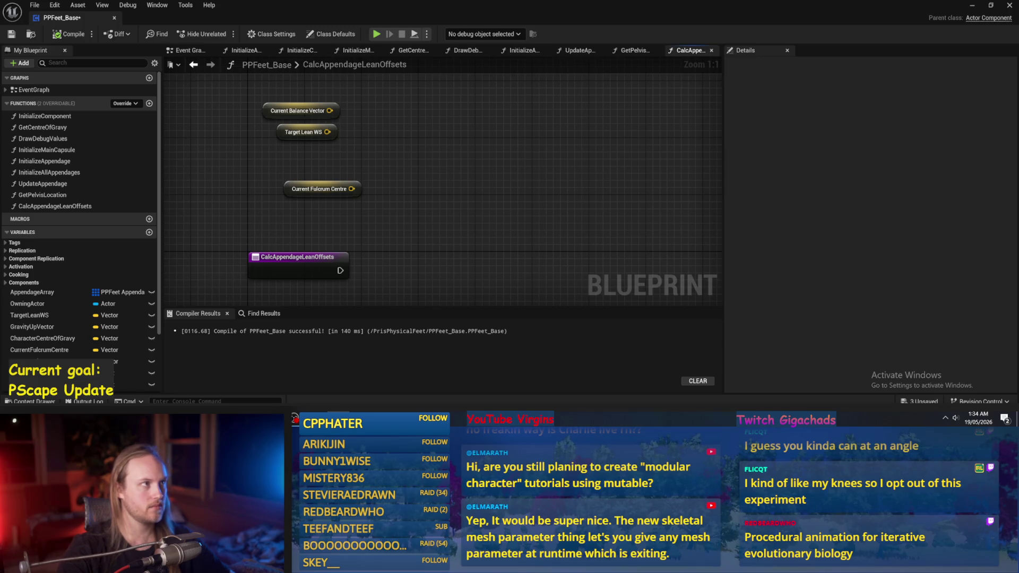
left_click_drag(400, 193, 455, 212)
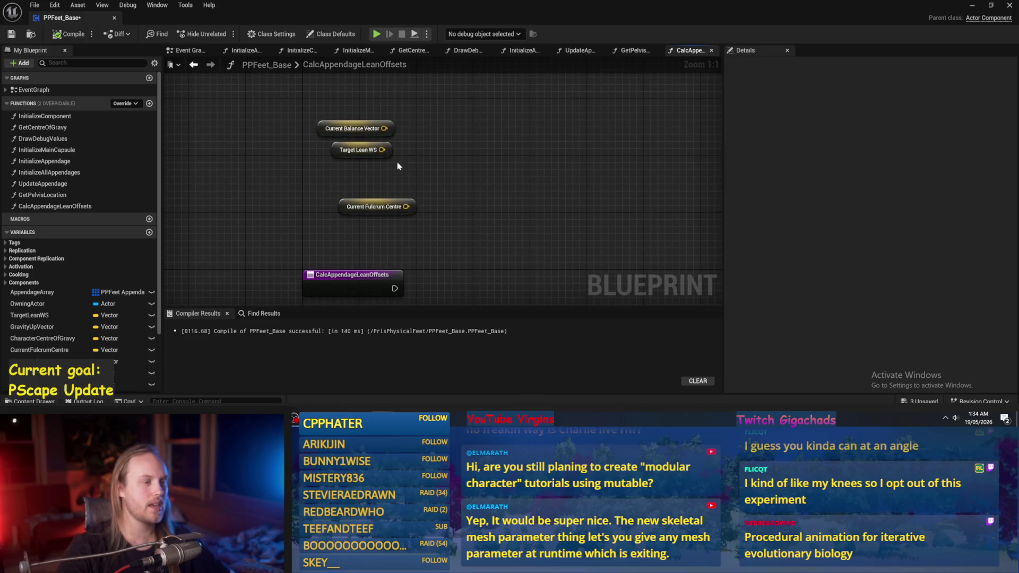
left_click_drag(460, 144, 467, 167)
left_click(72, 34)
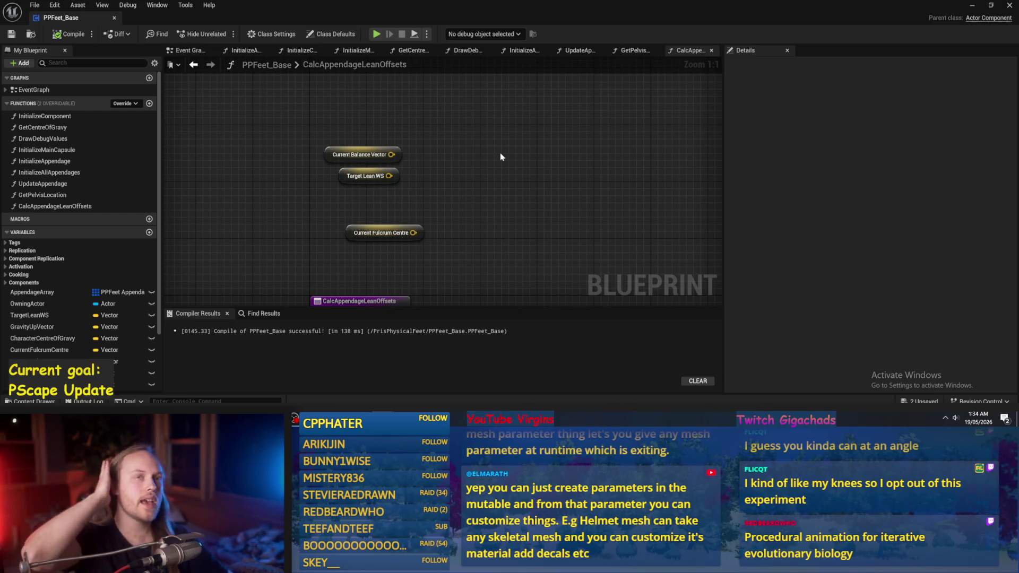
Move the Target Lean WS, Current Balance Vector and third getter above the function entry
mouse_move(461, 140)
left_mouse_down()
mouse_move(340, 179)
mouse_move(364, 211)
left_mouse_up()
left_click(339, 176)
left_click(345, 155, "ctrl")
left_click(457, 201)
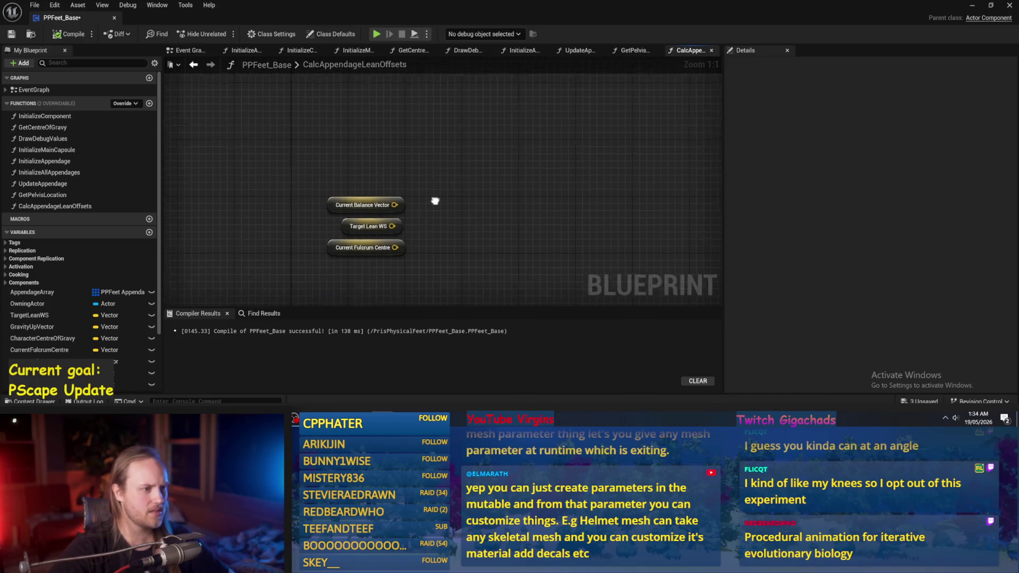
left_click_drag(432, 219, 346, 152)
mouse_move(339, 210)
left_mouse_down()
mouse_move(303, 261)
mouse_move(342, 170)
mouse_move(345, 237)
mouse_move(331, 236)
mouse_move(351, 213)
left_mouse_up()
left_click(359, 180)
Delete Gravity Up Vector and all remaining variable getters, leaving only the entry node
left_click(359, 174)
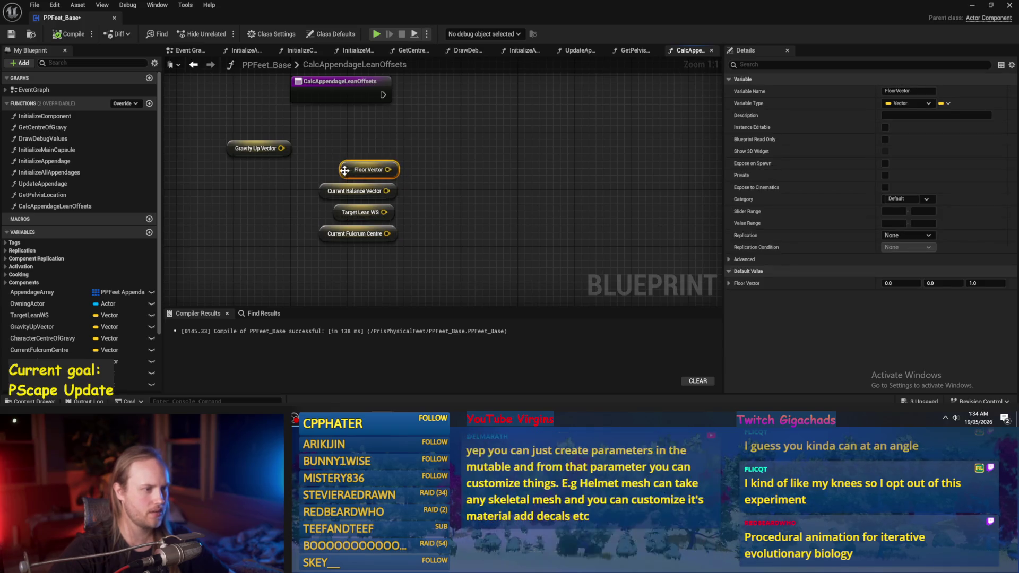
left_click(427, 159)
left_click(257, 148)
key("Delete")
left_click_drag(312, 179, 428, 283)
key("Delete")
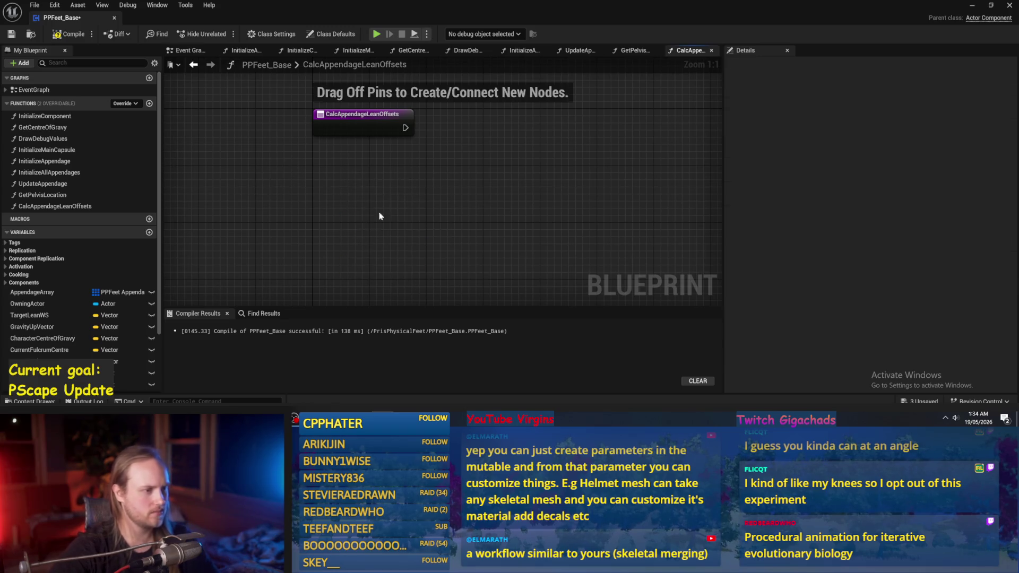
Compile and save PPFeet_Base, then pan the CalcAppendageLeanOffsets graph
left_click(69, 34)
left_click(12, 34)
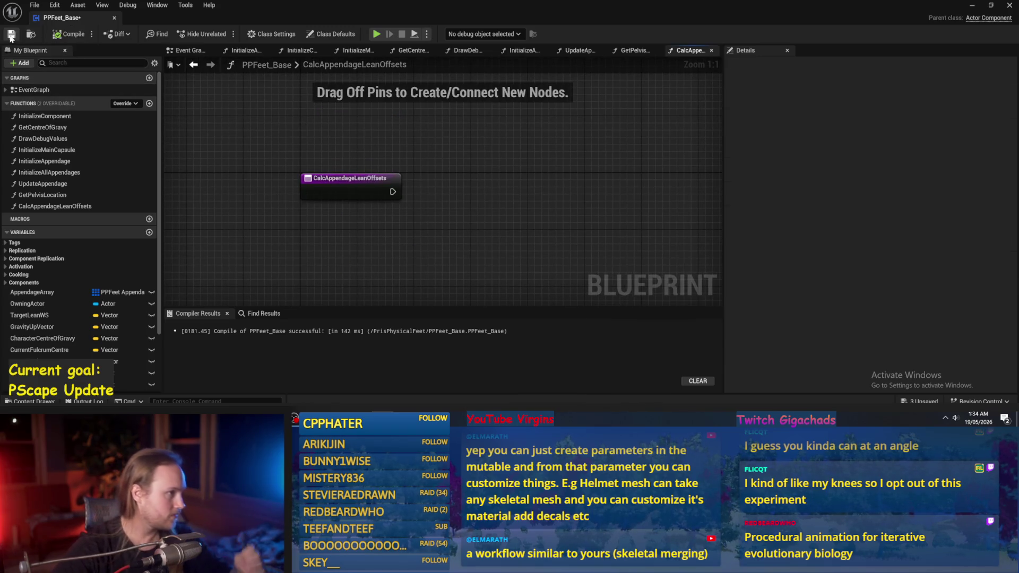
left_click_drag(406, 201, 414, 170)
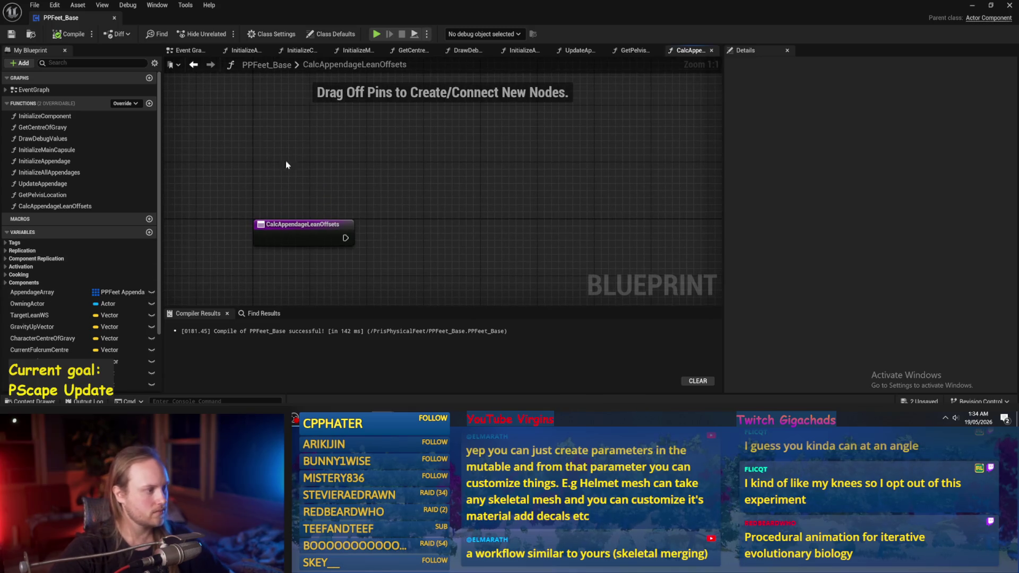
mouse_move(296, 159)
left_mouse_down()
mouse_move(243, 171)
mouse_move(305, 161)
left_mouse_up()
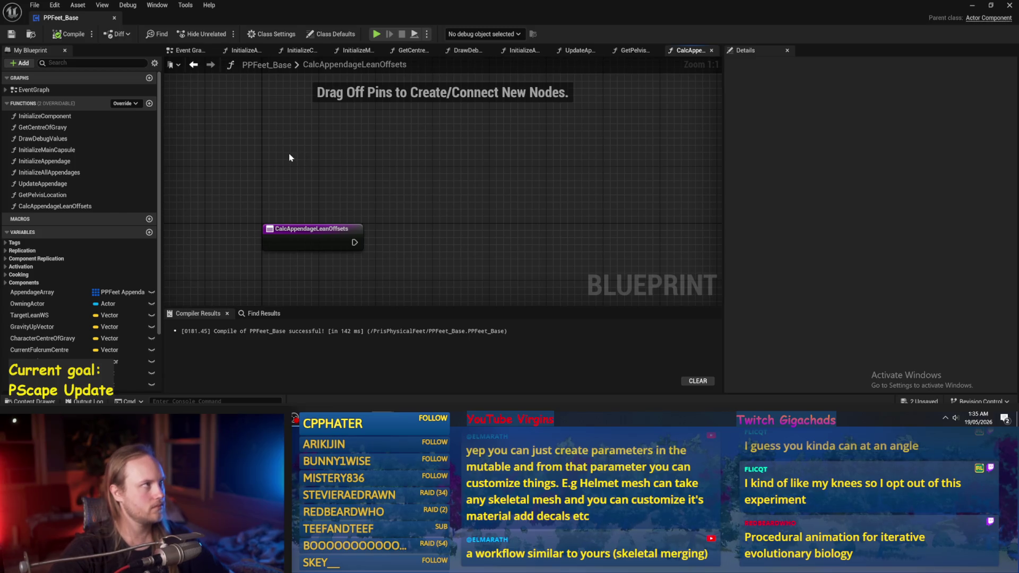
left_click_drag(286, 180, 263, 160)
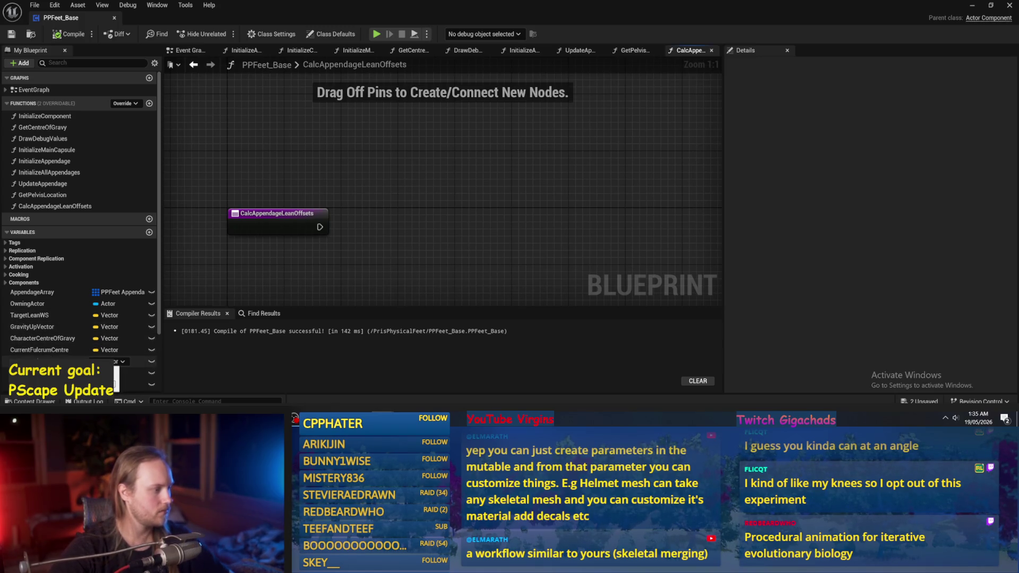
Add Get nodes for Current Balance Vector and Character Centre Of Gravity
mouse_move(115, 363)
left_mouse_down()
mouse_move(318, 153)
mouse_move(316, 199)
mouse_move(287, 173)
left_mouse_up()
left_click(324, 162)
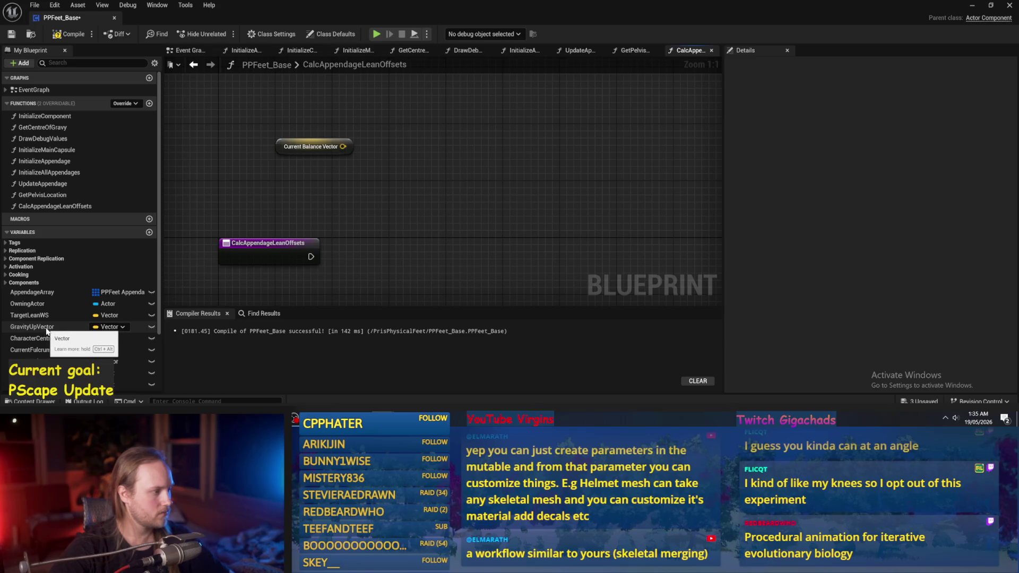
mouse_move(288, 287)
left_mouse_down()
mouse_move(323, 246)
mouse_move(303, 211)
left_mouse_up()
scroll(54, 266, "down", 3)
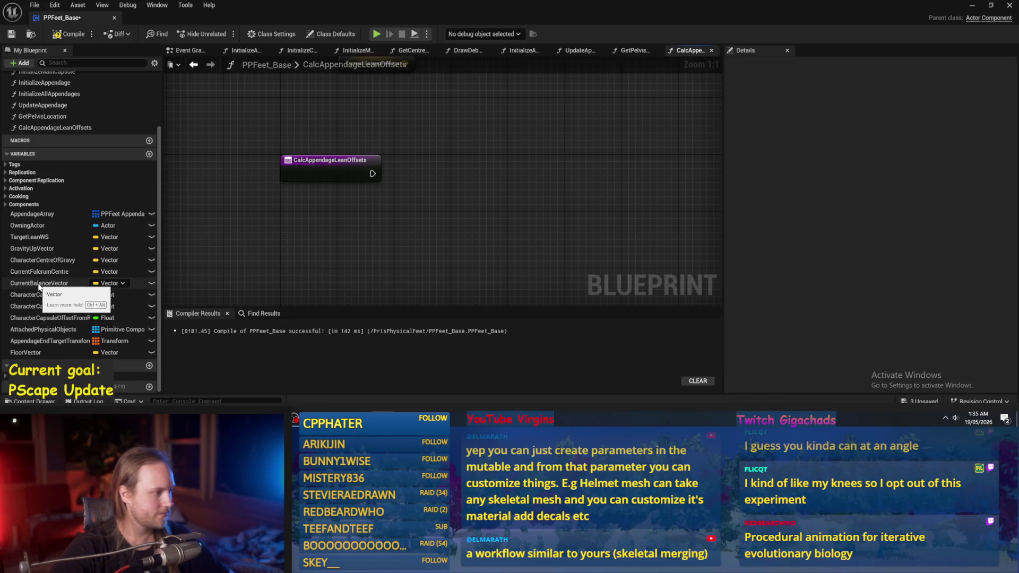
left_click_drag(38, 261, 412, 232)
left_click(446, 240)
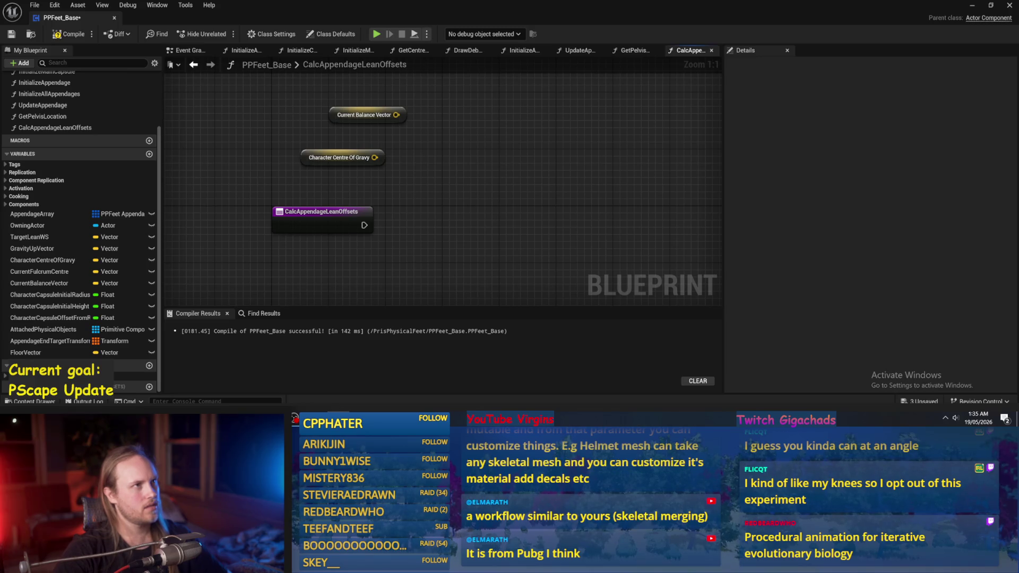
Move both getters next to the function entry, then compile and save
left_click_drag(355, 148, 333, 171)
left_click(425, 171)
mouse_move(468, 194)
left_mouse_down()
mouse_move(401, 220)
mouse_move(324, 186)
left_mouse_up()
left_click_drag(405, 194, 390, 229)
left_click(459, 224)
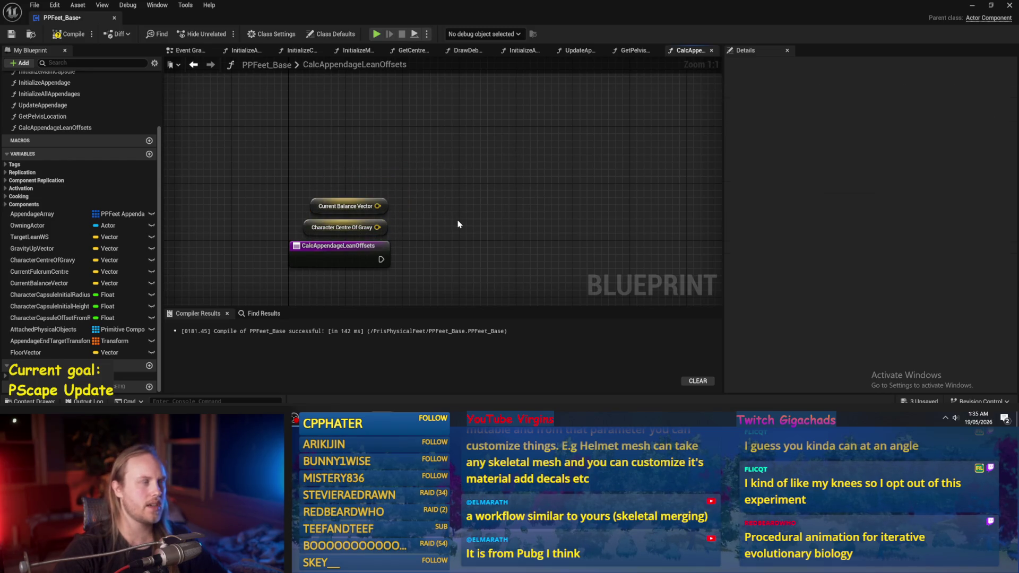
mouse_move(460, 224)
left_mouse_down()
mouse_move(431, 187)
mouse_move(463, 117)
mouse_move(459, 175)
left_mouse_up()
left_click(60, 34)
left_click(11, 34)
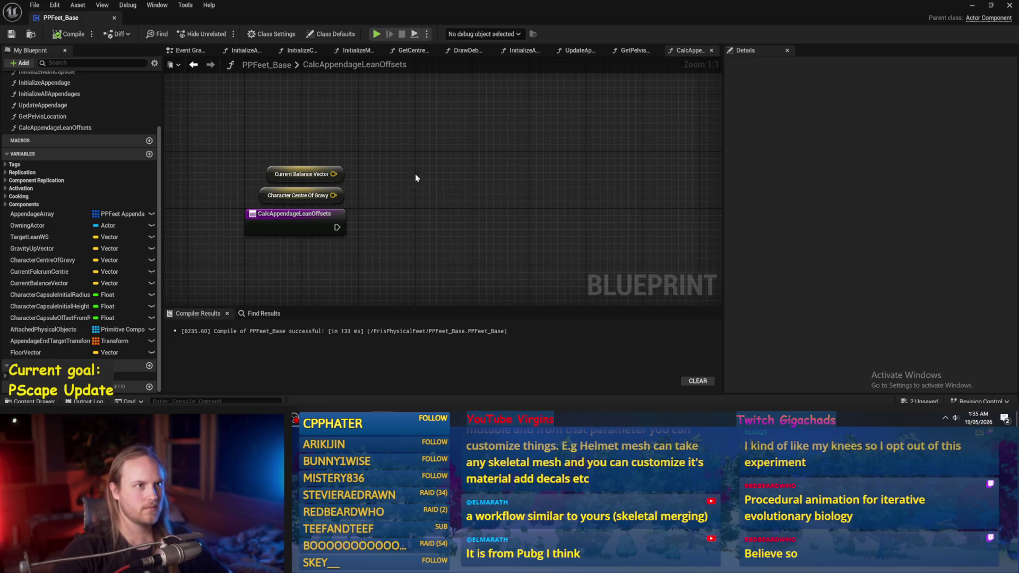
Pan around the graph and move the Current Balance Vector getter higher
scroll(478, 143, "down", 1)
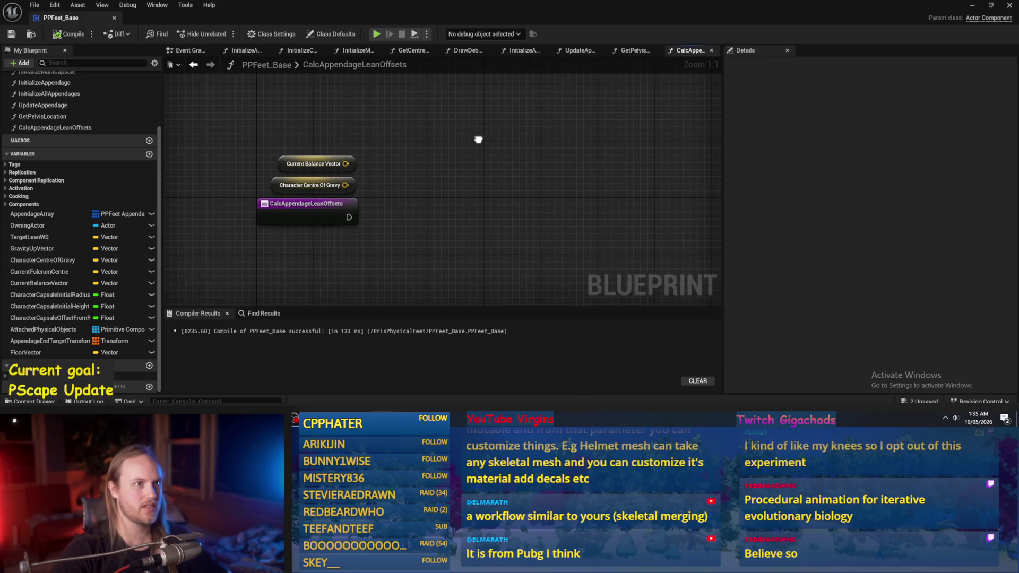
scroll(474, 156, "up", 1)
scroll(442, 189, "up", 1)
mouse_move(441, 190)
left_mouse_down()
mouse_move(450, 165)
mouse_move(441, 166)
left_mouse_up()
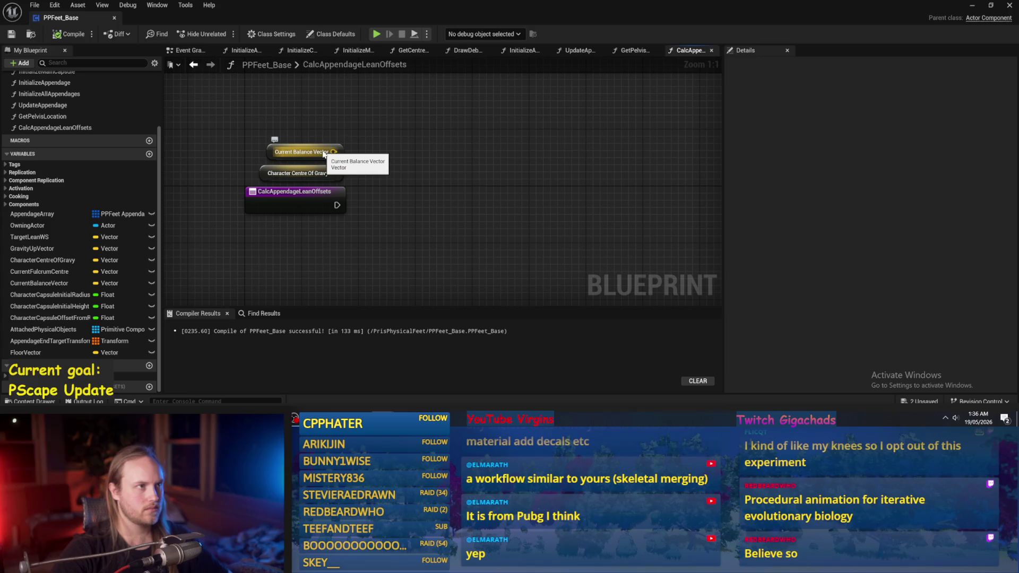
mouse_move(345, 167)
left_mouse_down()
mouse_move(337, 179)
mouse_move(340, 104)
mouse_move(339, 266)
left_mouse_up()
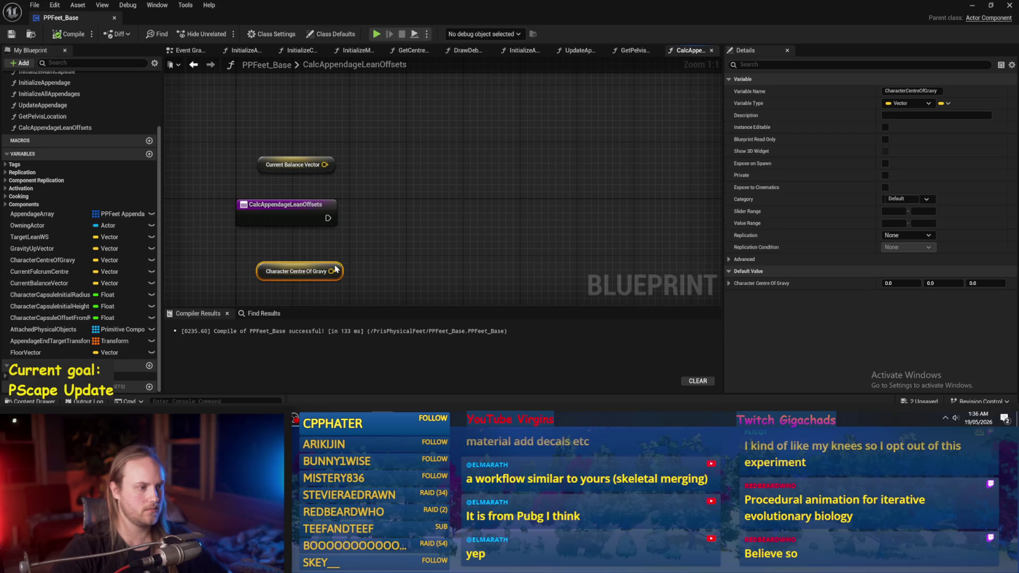
left_click_drag(287, 165, 290, 144)
mouse_move(416, 198)
left_mouse_down()
mouse_move(428, 168)
mouse_move(427, 191)
left_mouse_up()
Save and compile PPFeet_Base, then play-test the level, tilting the capsule to test balancing
key("ctrl+s")
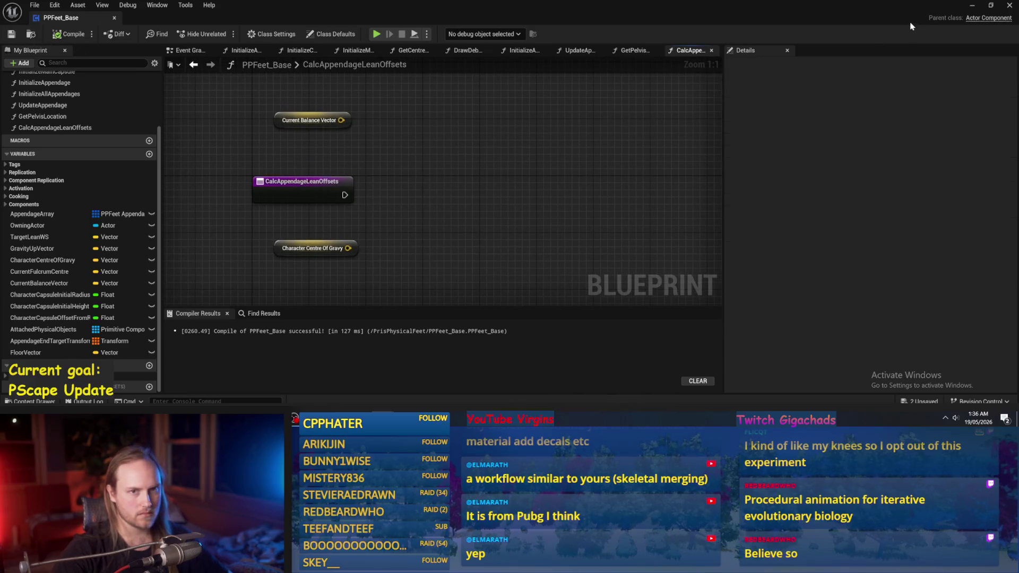
left_click(976, 5)
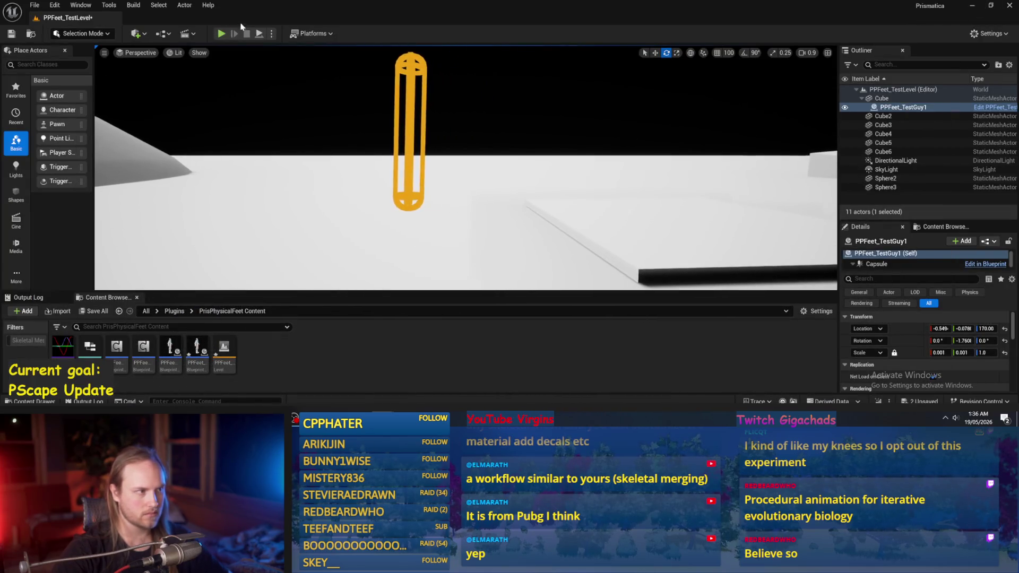
key("alt+p")
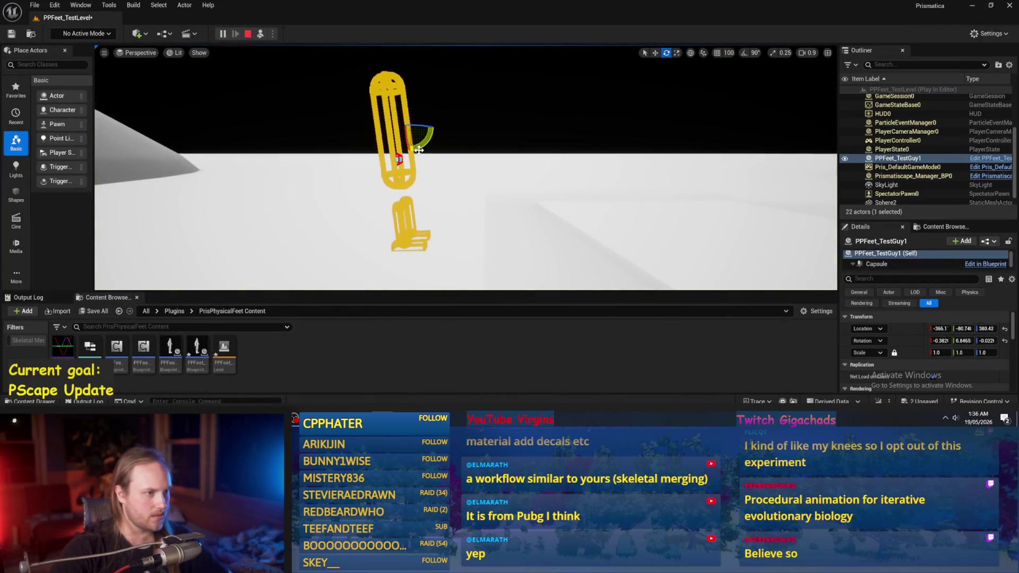
left_click_drag(420, 142, 420, 142)
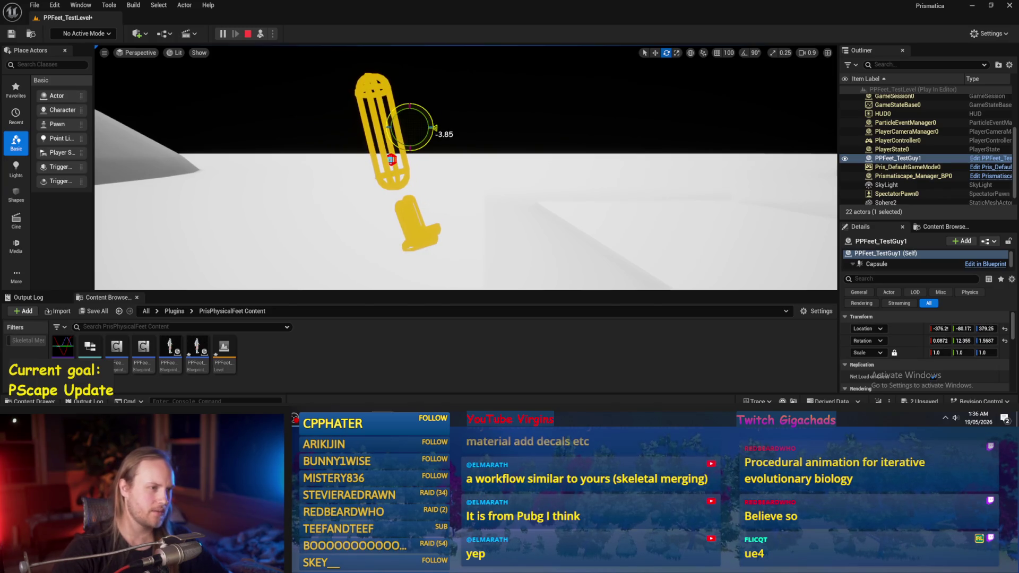
key("Pause")
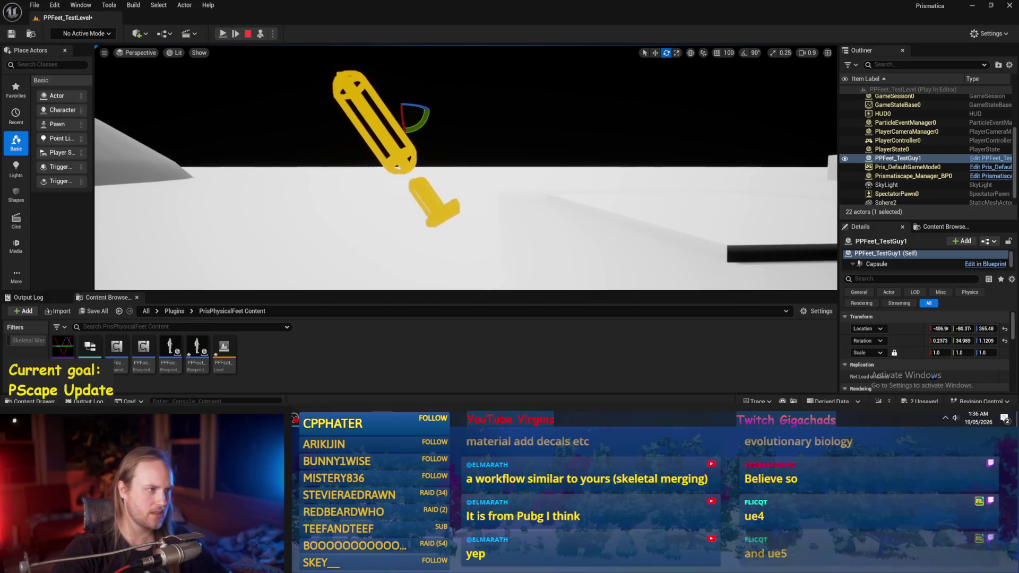
key("Pause")
mouse_move(418, 168)
left_mouse_down()
mouse_move(376, 188)
mouse_move(397, 171)
left_mouse_up()
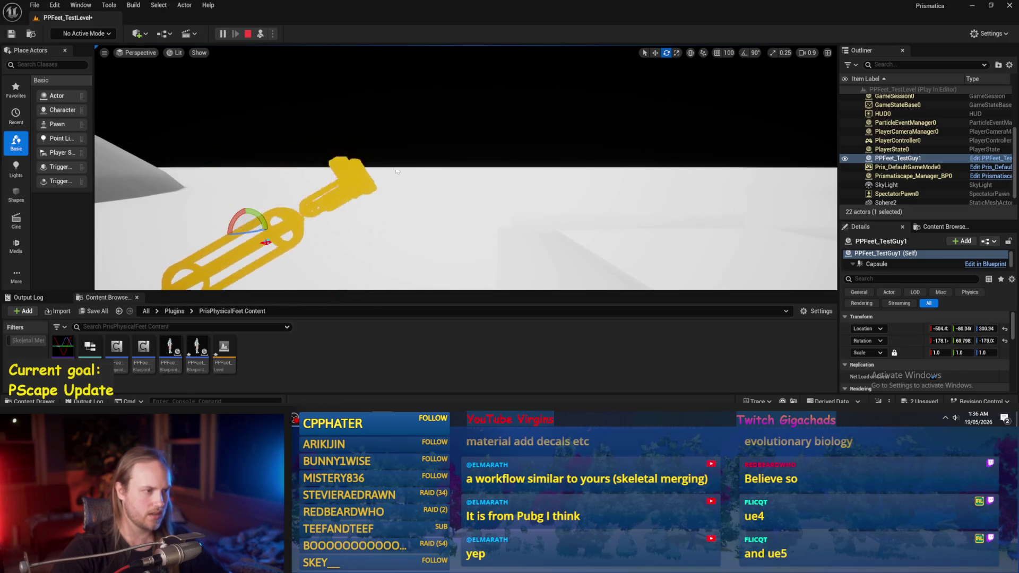
key("Escape")
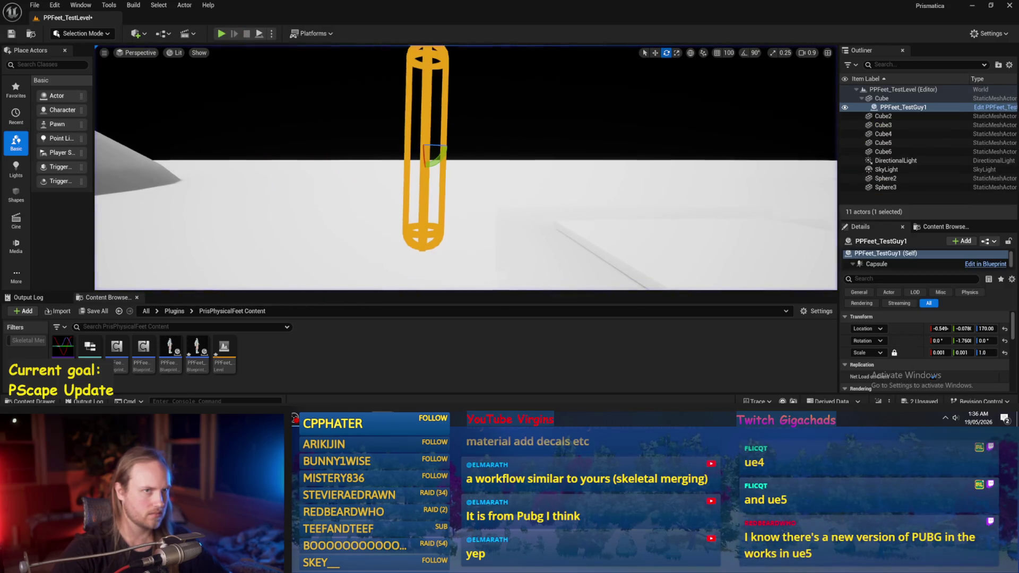
Run a second play test, tilting the capsule right and back before stopping
key("alt+p")
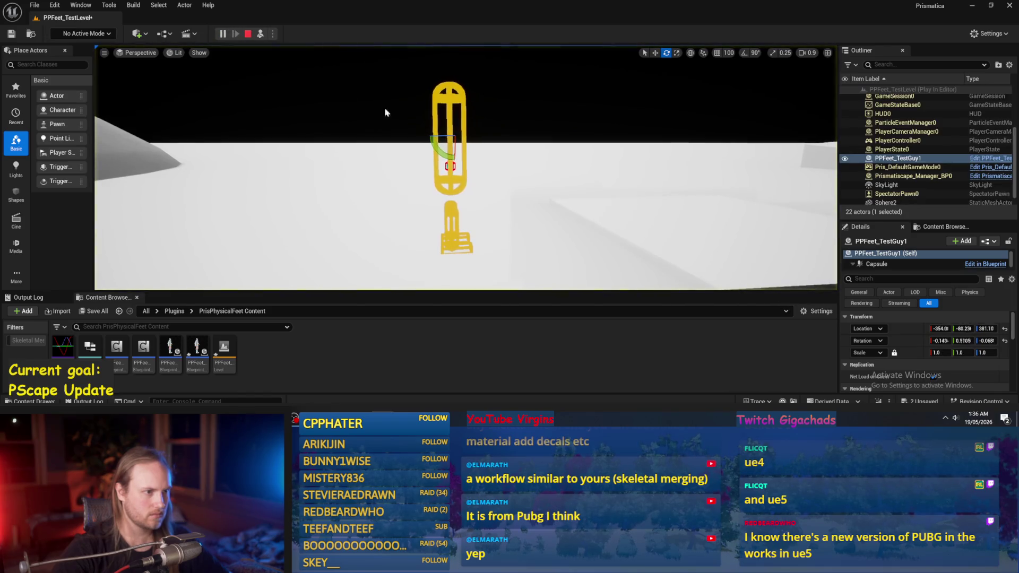
left_click_drag(451, 139, 481, 141)
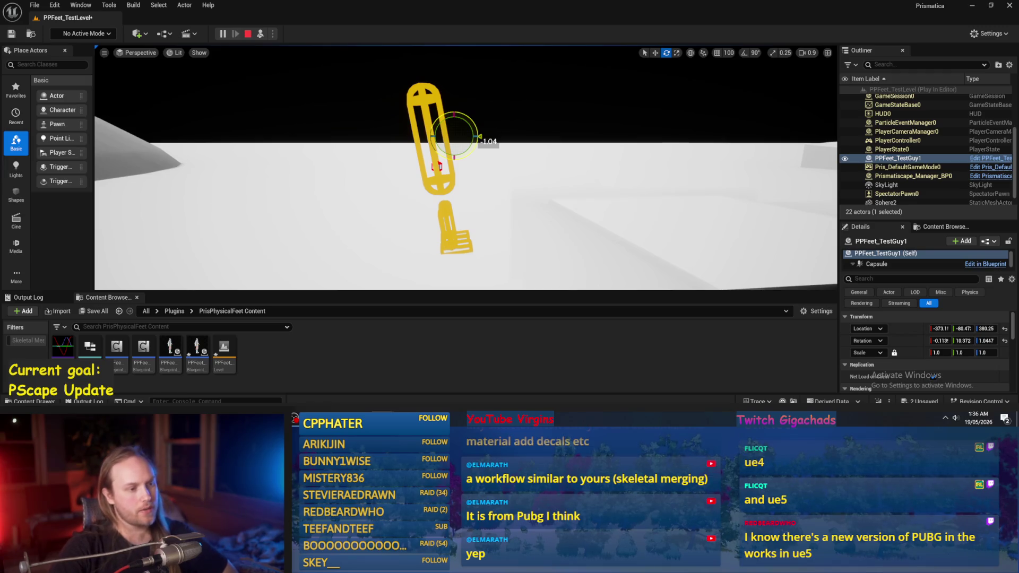
mouse_move(480, 140)
left_mouse_down()
mouse_move(469, 157)
mouse_move(475, 138)
mouse_move(471, 153)
mouse_move(443, 154)
mouse_move(445, 163)
mouse_move(412, 158)
mouse_move(425, 141)
left_mouse_up()
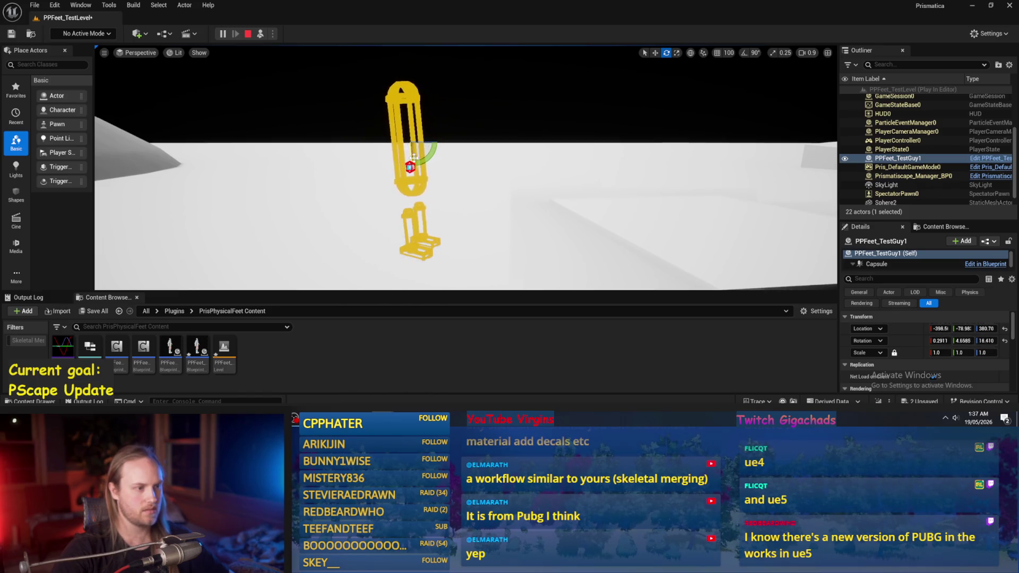
key("Escape")
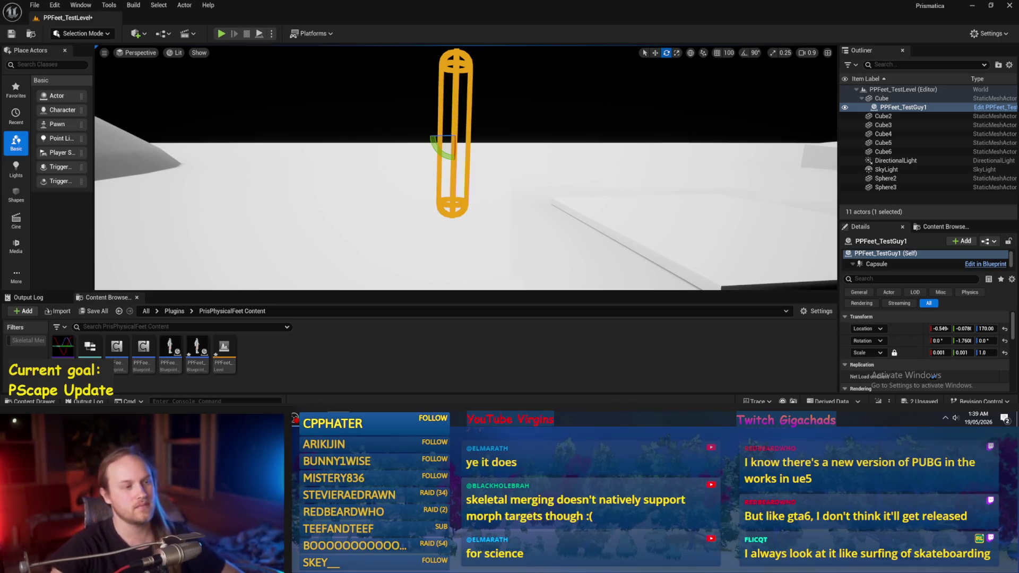
Orbit the viewport around the capsule and return to the PPFeet_Base Blueprint editor
mouse_move(372, 159)
left_mouse_down()
mouse_move(383, 165)
mouse_move(361, 162)
mouse_move(372, 156)
mouse_move(449, 202)
mouse_move(426, 205)
left_mouse_up()
key("alt+Tab")
Add a new function named CalcFulcrumCentre and compile the blueprint
left_click(69, 34)
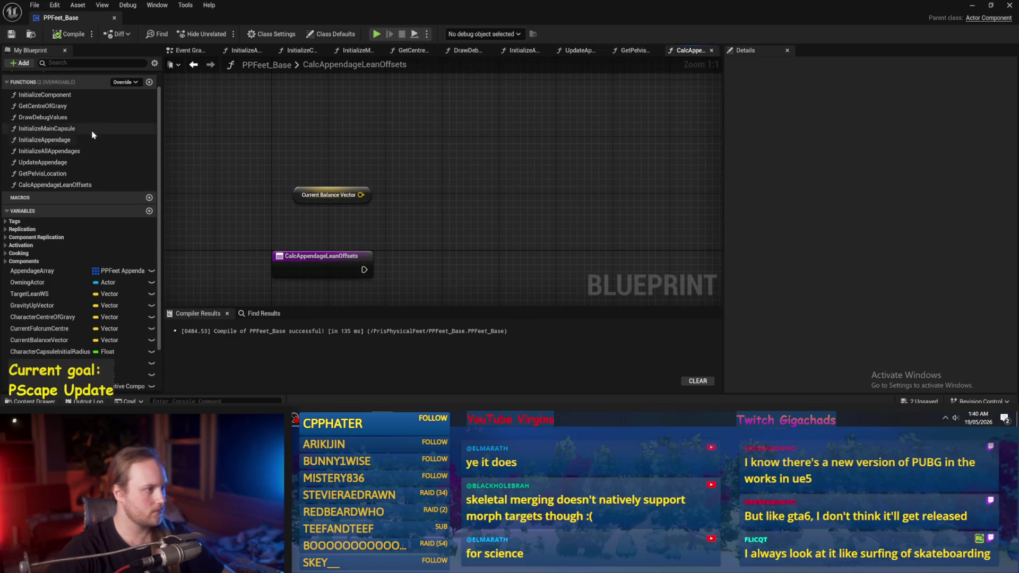
left_click(150, 82)
type("CalcFulcrumCentre")
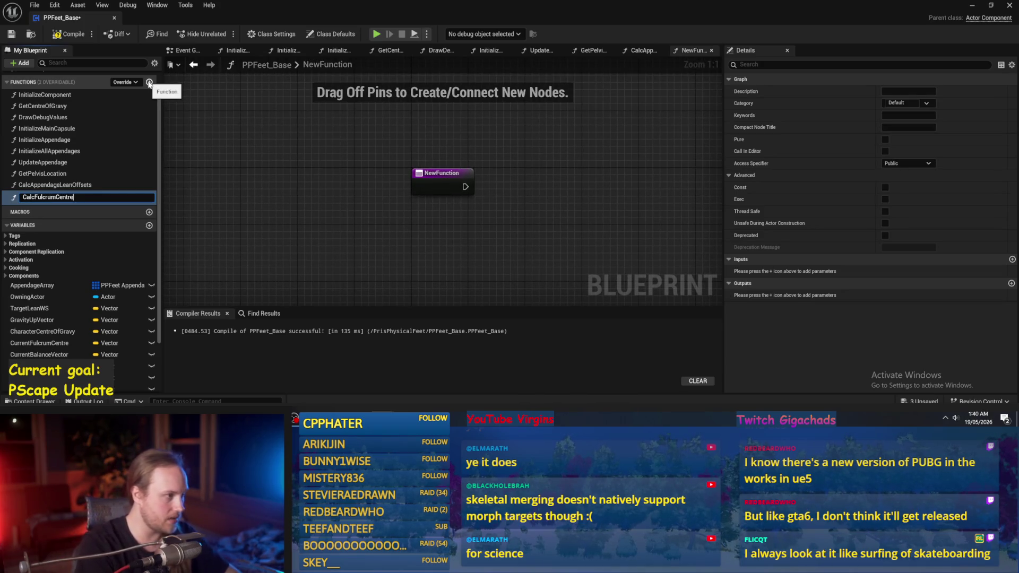
key("Return")
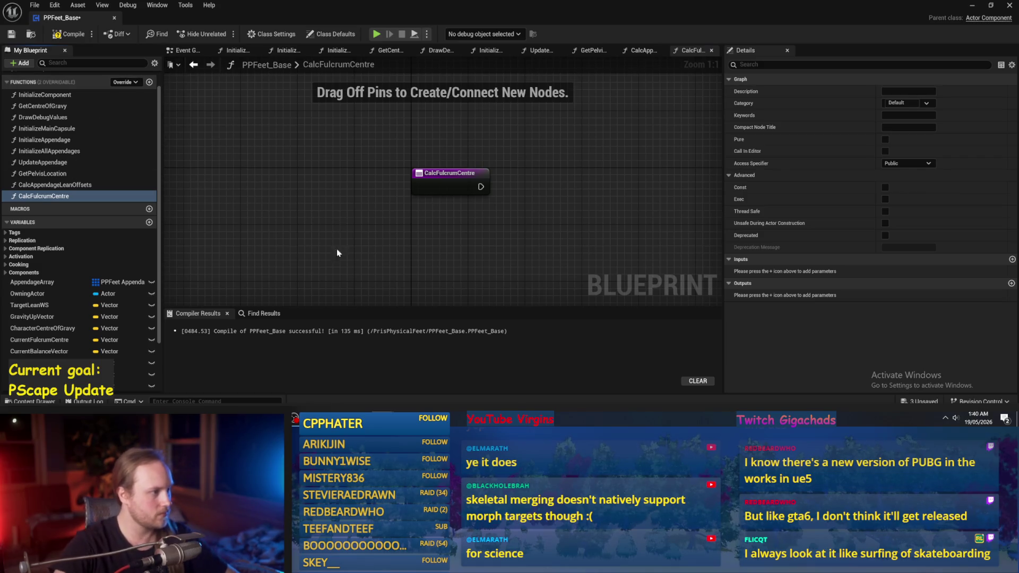
left_click(69, 34)
Shorten the function's name to CalcFulcrum, then compile and save
left_click(11, 34)
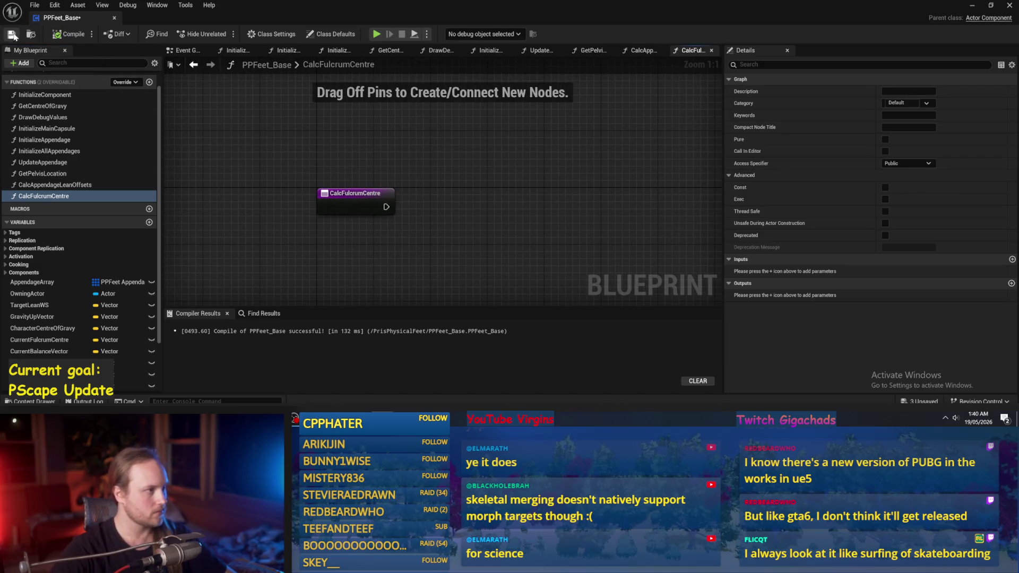
left_click(33, 197)
key("F2")
key("End")
key("BackSpace")
key("BackSpace")
key("BackSpace")
left_click(171, 213)
left_click_drag(171, 212, 292, 193)
left_click(65, 34)
left_click(10, 34)
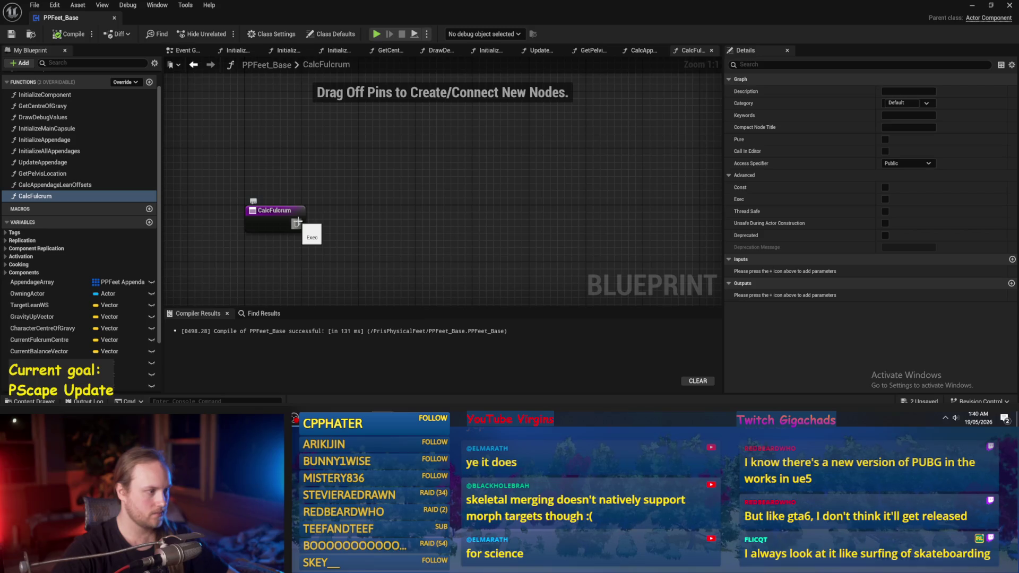
left_click_drag(301, 251, 301, 229)
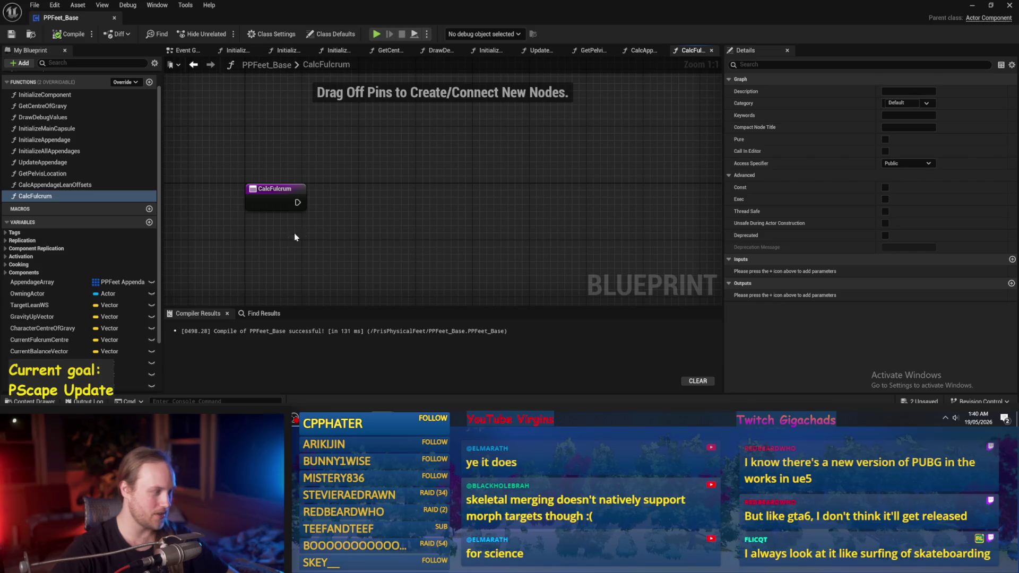
right_click(312, 228)
Add an Appendage Array getter feeding a For Each Loop wired from the CalcFulcrum entry
mouse_move(63, 287)
left_mouse_down()
mouse_move(308, 139)
mouse_move(395, 160)
left_mouse_up()
type("for each")
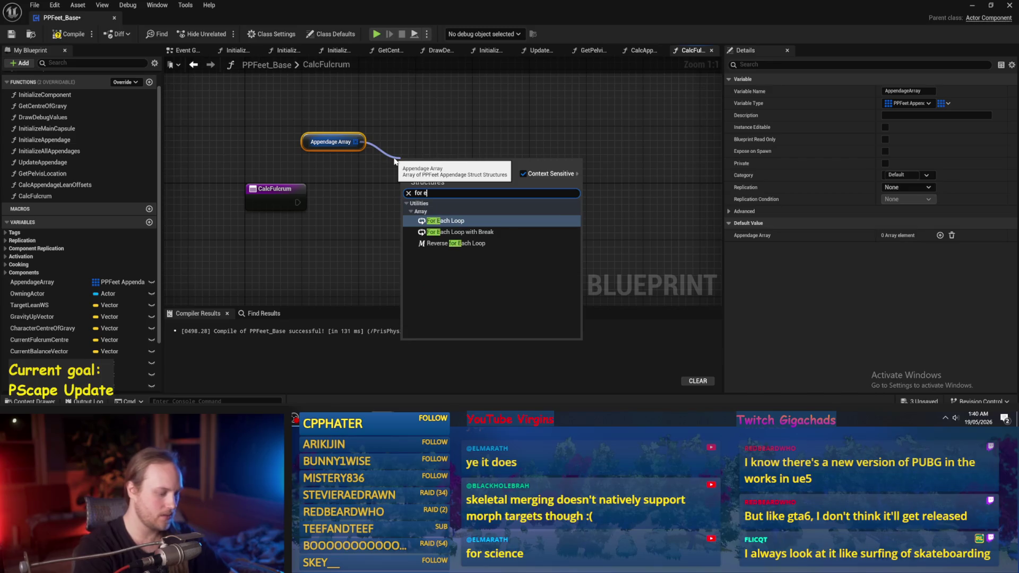
key("Return")
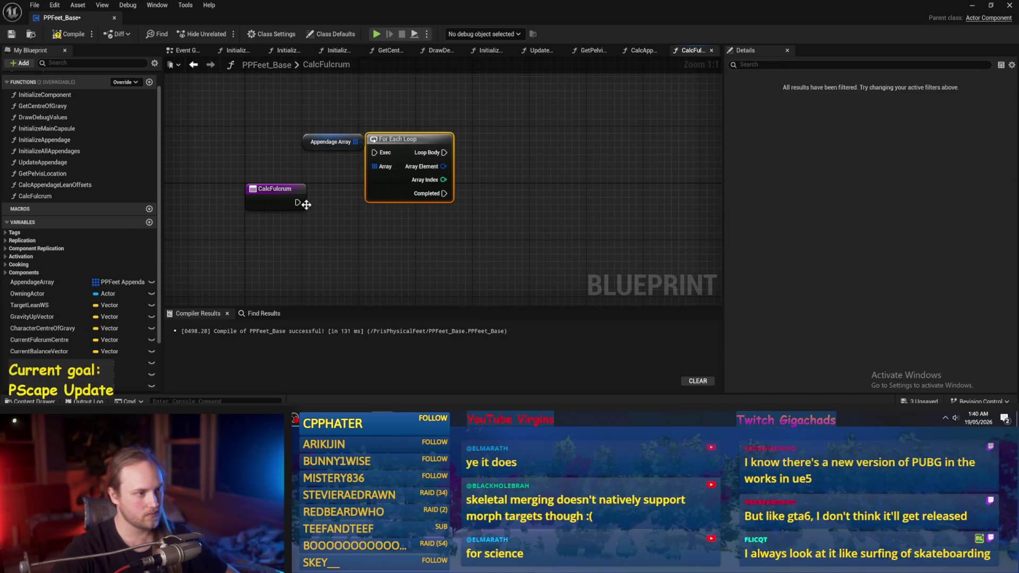
mouse_move(297, 203)
left_mouse_down()
mouse_move(412, 140)
mouse_move(383, 189)
left_mouse_up()
left_click_drag(311, 145, 345, 174)
left_click(460, 193)
Break the loop's Array Element with an expanded Break PPFeet Appendage Struct node
left_click_drag(415, 216, 504, 212)
type("break")
key("Return")
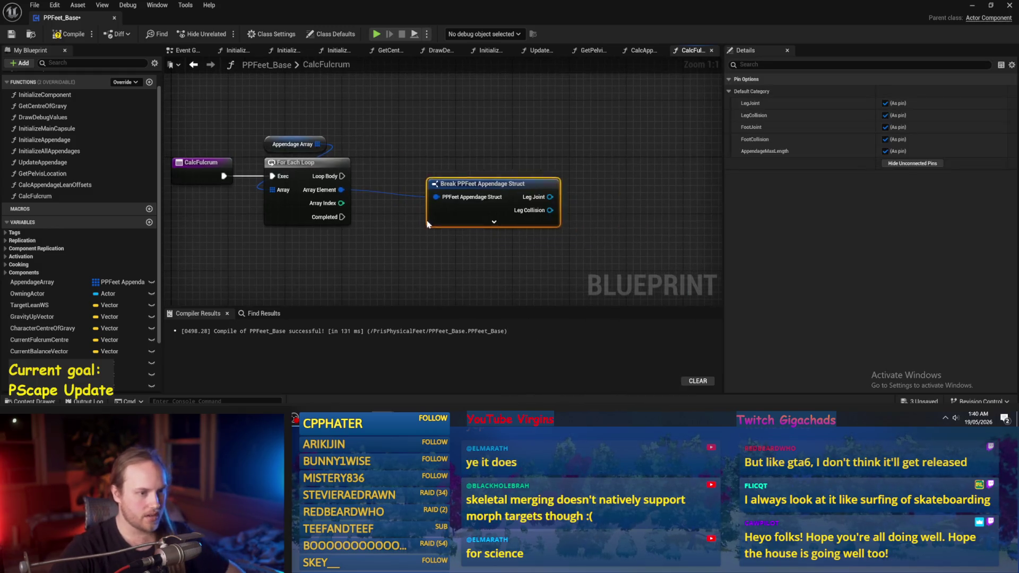
left_click(398, 225)
left_click_drag(399, 225, 342, 247)
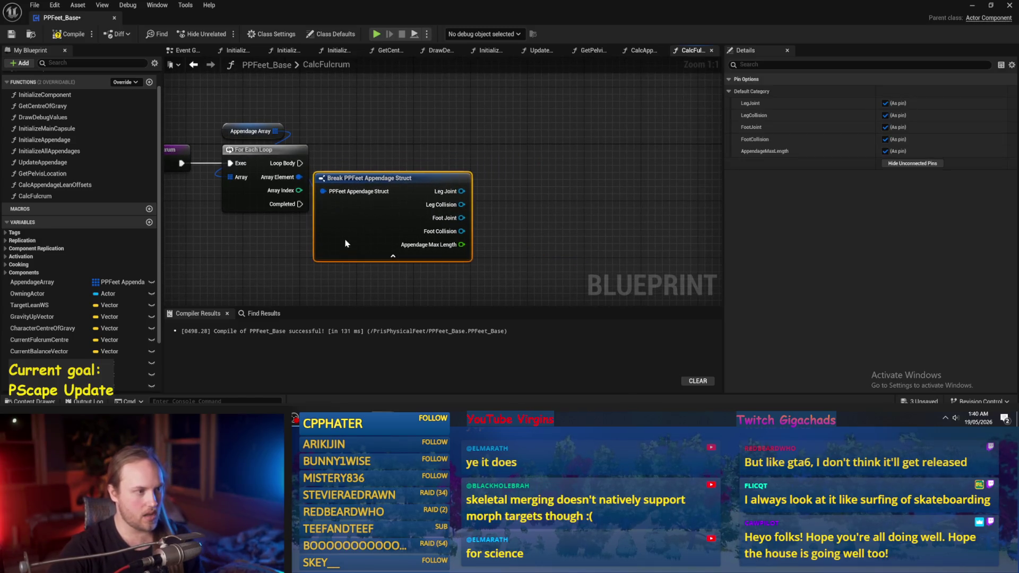
Add a Get World Location node fed by the struct's Foot Collision
left_click_drag(461, 232, 575, 234)
type("get")
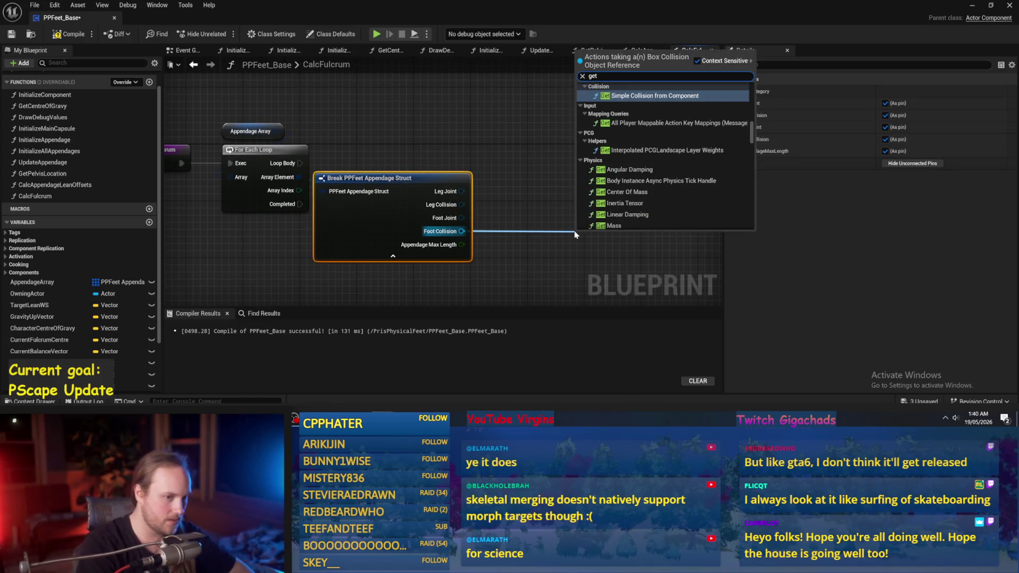
type(" location")
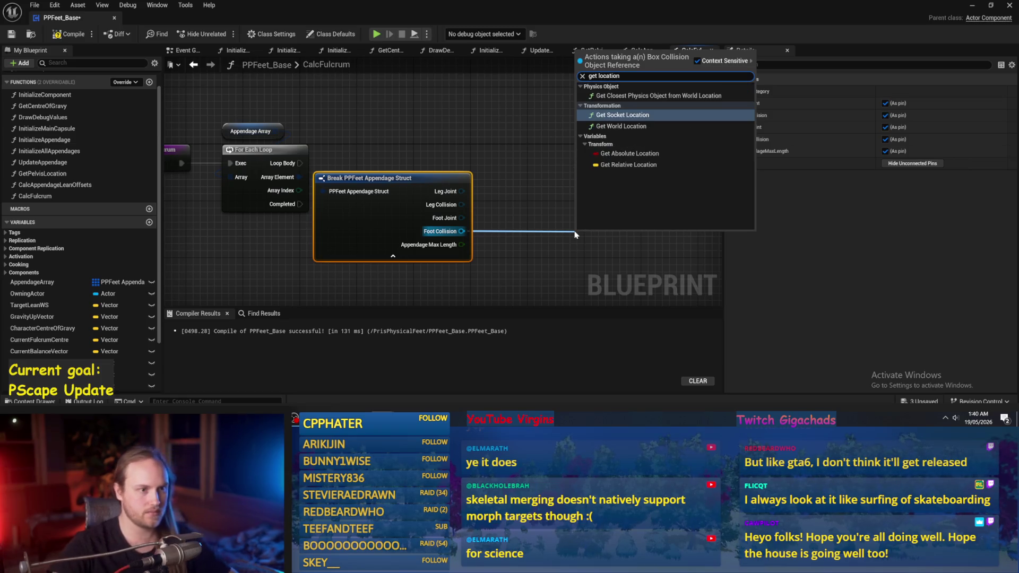
left_click(621, 126)
left_click_drag(611, 234, 579, 215)
scroll(535, 187, "down", 1)
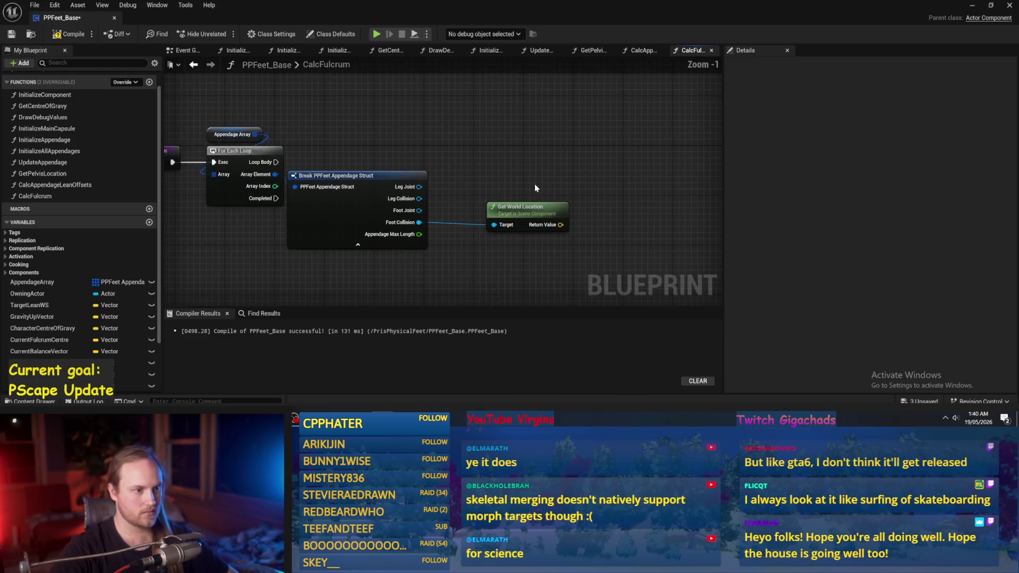
Promote the world location to a FootLocations variable, set on each Loop Body iteration
right_click(561, 225)
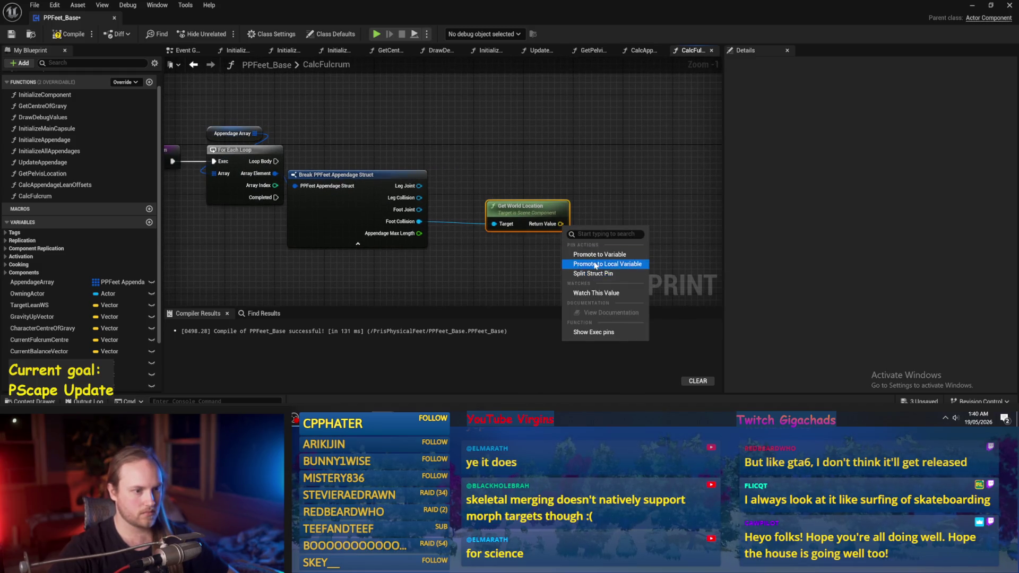
left_click(595, 264)
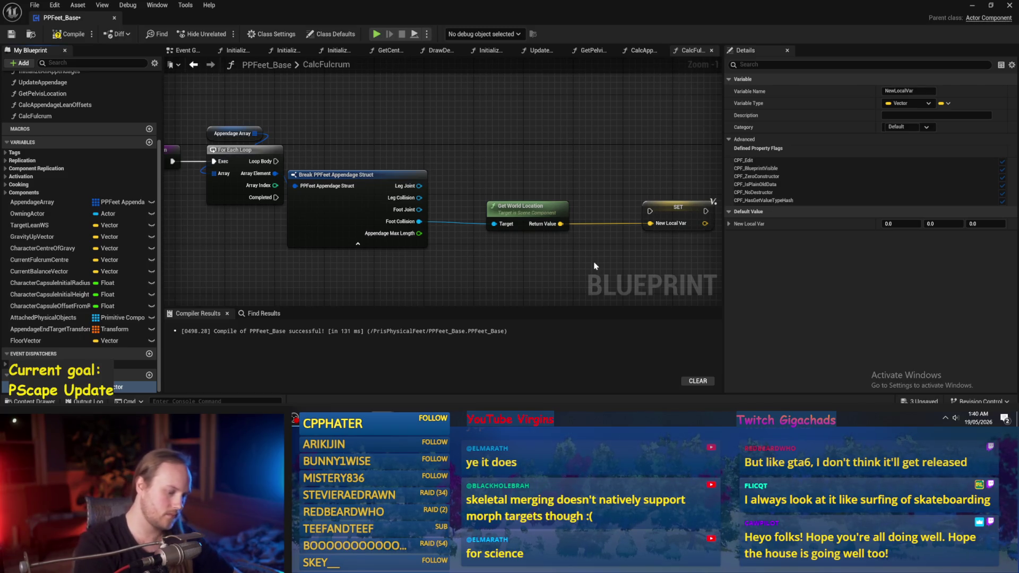
type("FootLocation")
key("Return")
left_click_drag(677, 207, 639, 164)
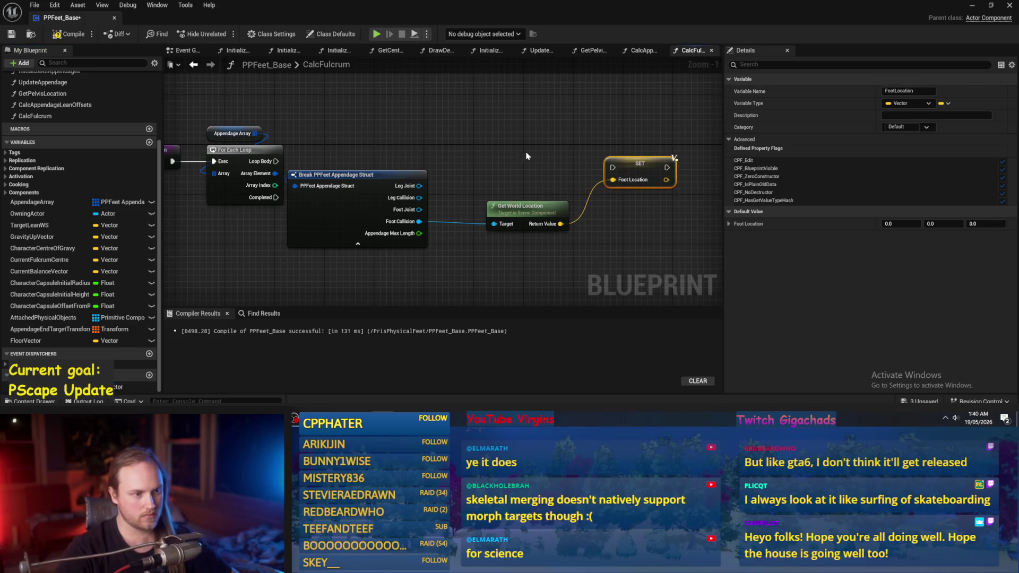
left_click_drag(276, 161, 614, 169)
mouse_move(632, 178)
left_mouse_down()
mouse_move(667, 168)
mouse_move(651, 172)
left_mouse_up()
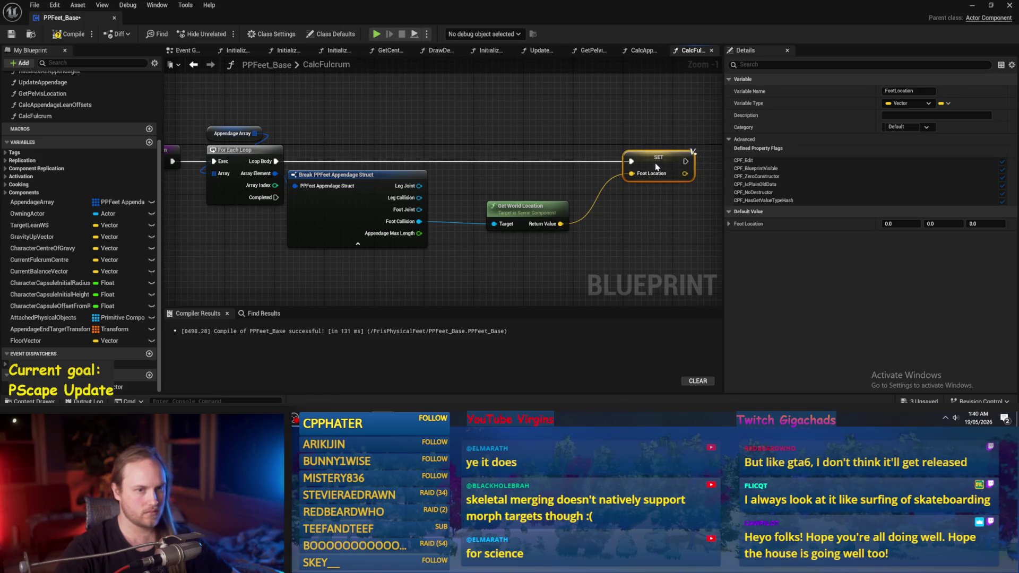
type("s")
key("Return")
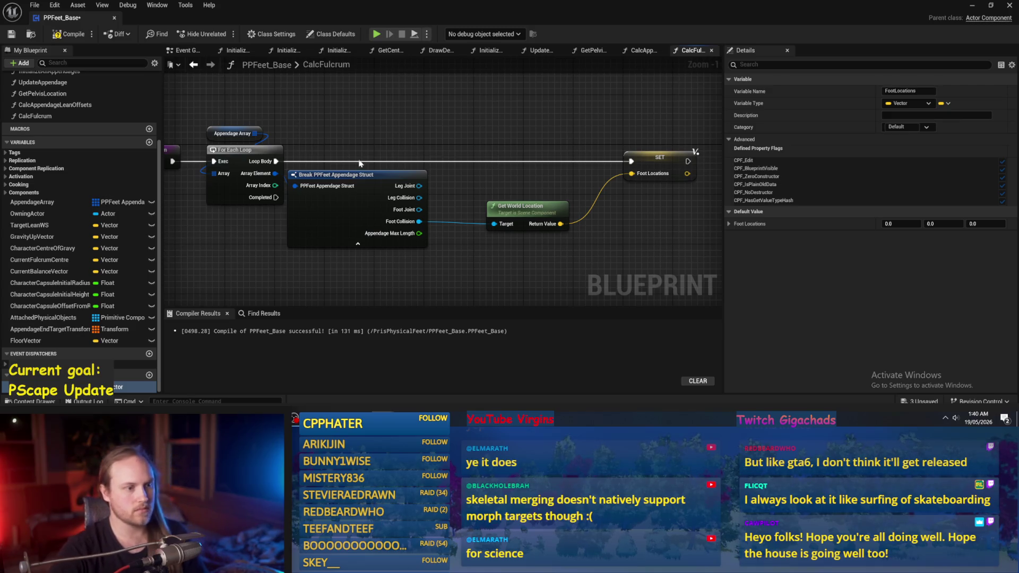
Move the Break struct and Get World Location nodes down and compile the blueprint
left_click_drag(512, 206, 492, 206)
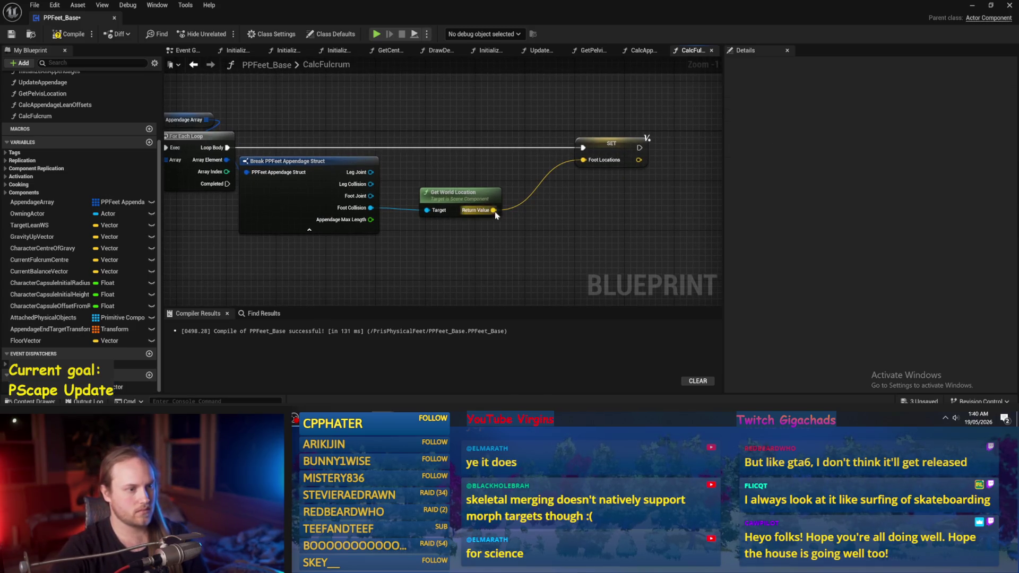
right_click(495, 211)
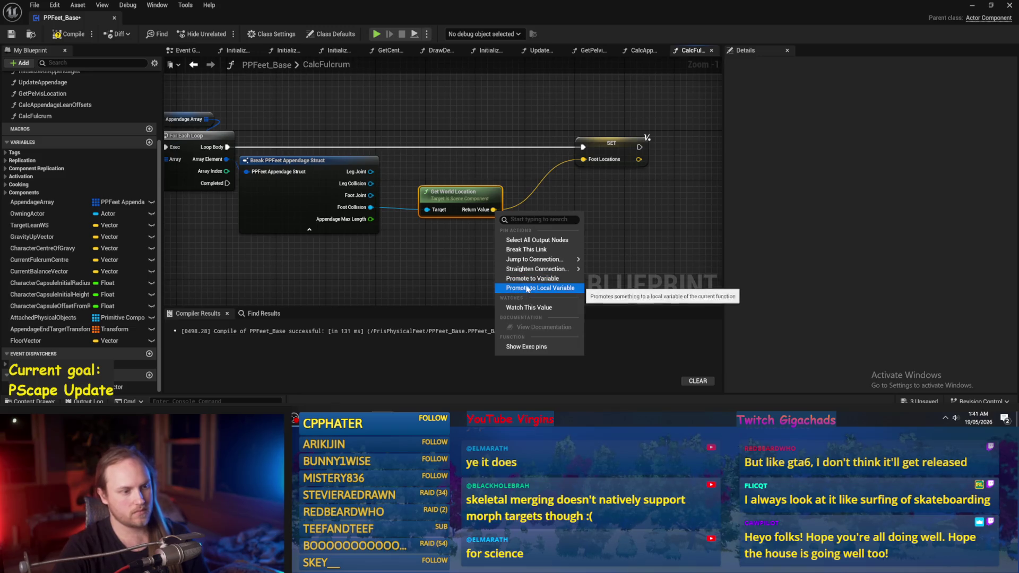
left_click(453, 272)
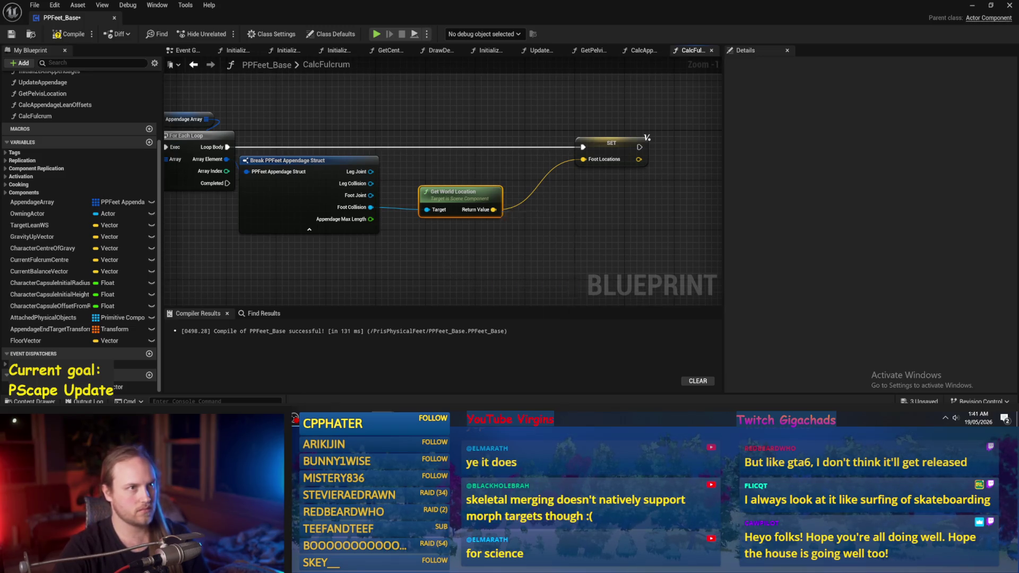
left_click_drag(453, 272, 472, 263)
mouse_move(512, 154)
left_mouse_down()
mouse_move(340, 233)
mouse_move(346, 252)
left_mouse_up()
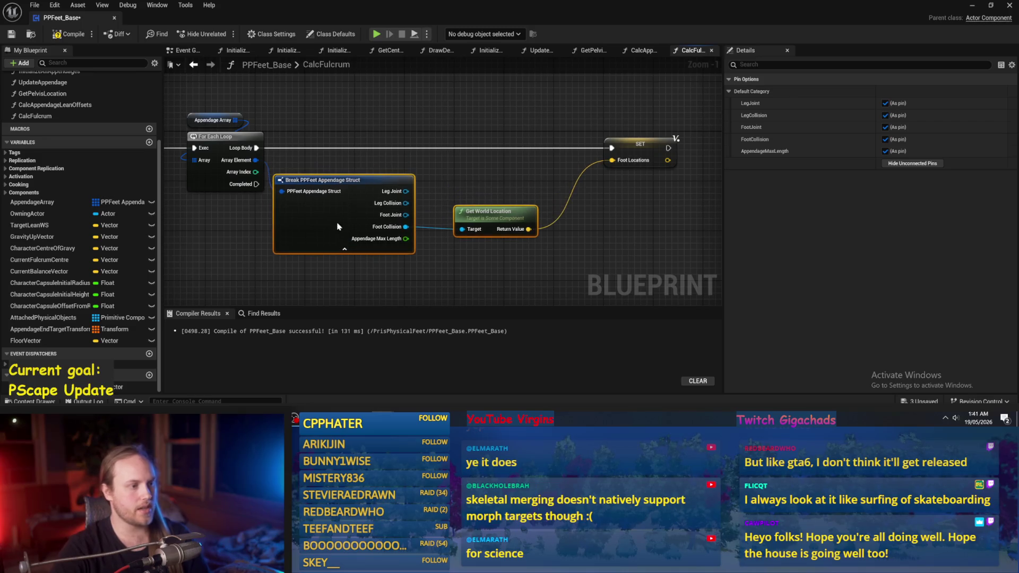
left_click(215, 93)
left_click(62, 33)
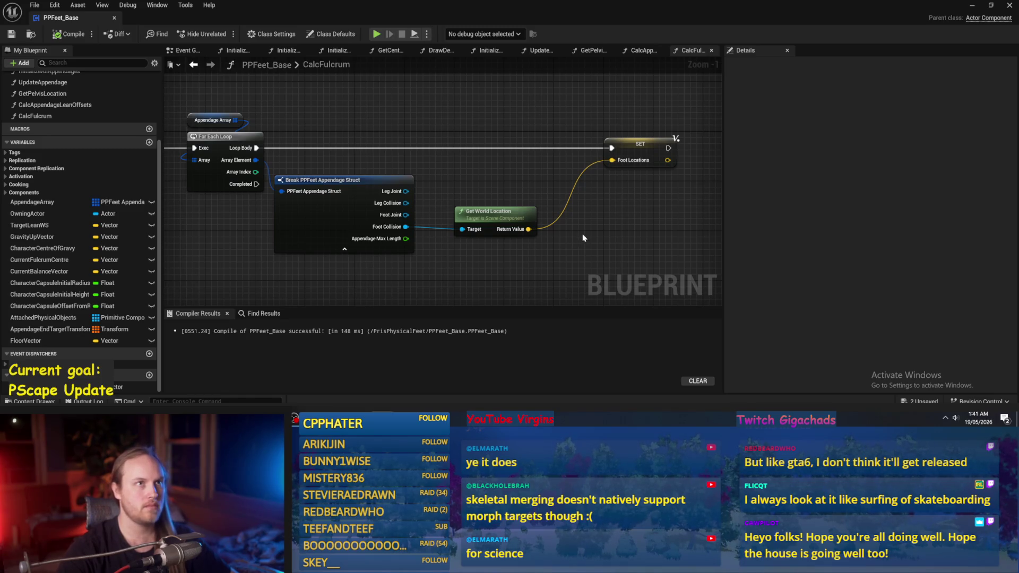
mouse_move(574, 223)
left_mouse_down()
mouse_move(518, 205)
mouse_move(510, 180)
mouse_move(473, 202)
mouse_move(437, 200)
mouse_move(493, 182)
left_mouse_up()
Add a Length node reading the Appendage Array input
left_click(573, 146)
left_click_drag(319, 151, 332, 139)
left_click(247, 199)
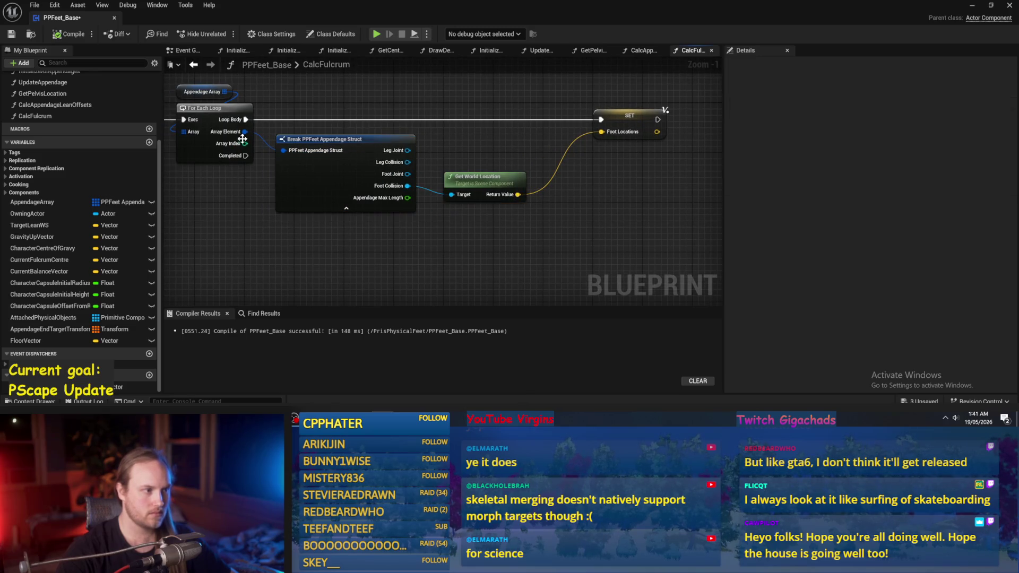
left_click_drag(231, 199, 319, 199)
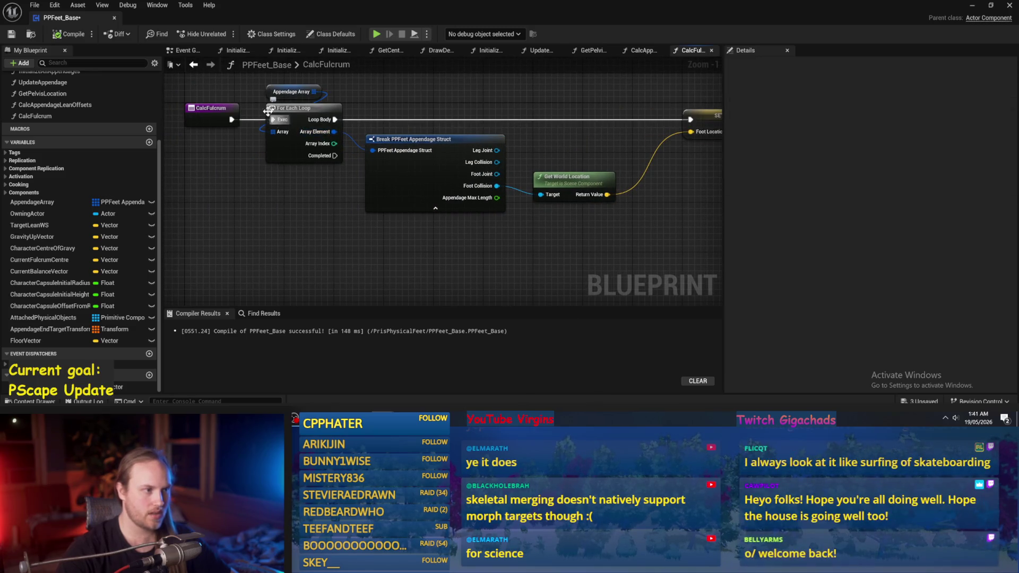
mouse_move(313, 92)
left_mouse_down()
mouse_move(292, 229)
mouse_move(323, 278)
mouse_move(304, 247)
left_mouse_up()
type("length")
key("Return")
Add a Foot Locations getter and an add node feeding SET Foot Locations
left_click_drag(431, 215, 392, 234)
mouse_move(514, 164)
left_mouse_down()
mouse_move(521, 157)
mouse_move(488, 159)
mouse_move(537, 135)
mouse_move(482, 159)
mouse_move(425, 207)
left_mouse_up()
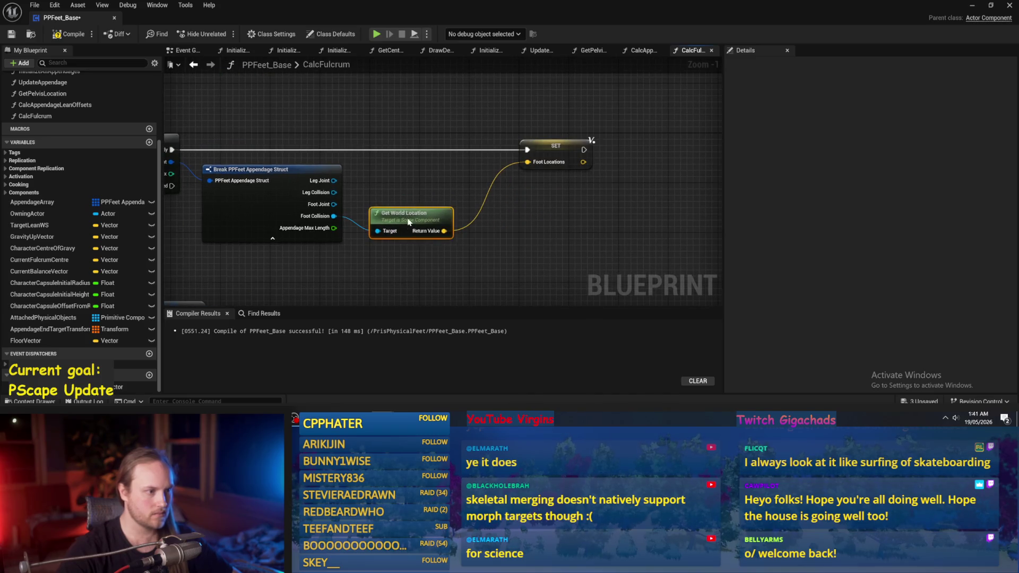
mouse_move(549, 162)
left_mouse_down()
mouse_move(395, 186)
mouse_move(531, 196)
mouse_move(456, 184)
left_mouse_up()
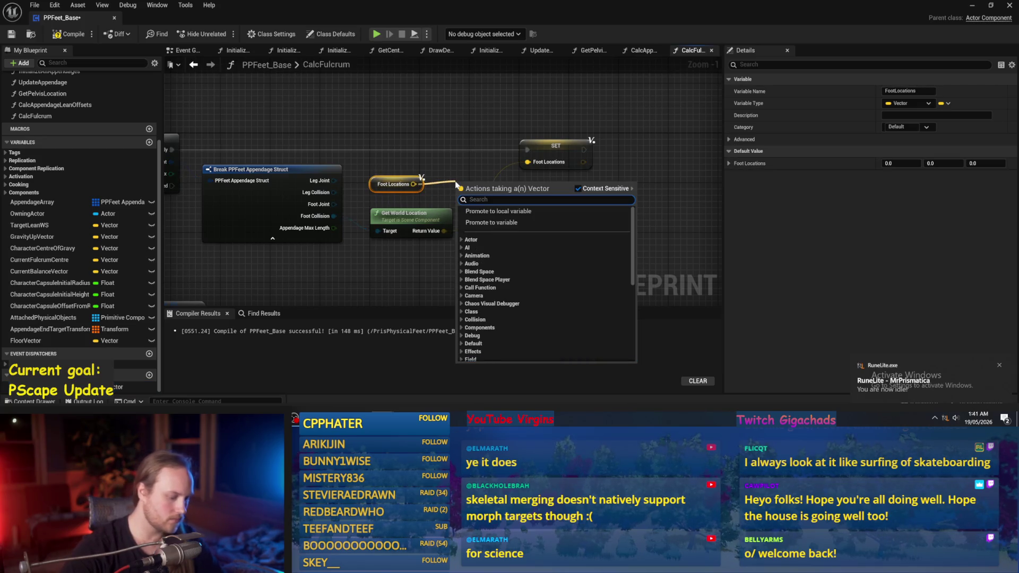
type("make array")
key("Return")
mouse_move(444, 231)
left_mouse_down()
mouse_move(459, 196)
mouse_move(527, 162)
mouse_move(692, 169)
left_mouse_up()
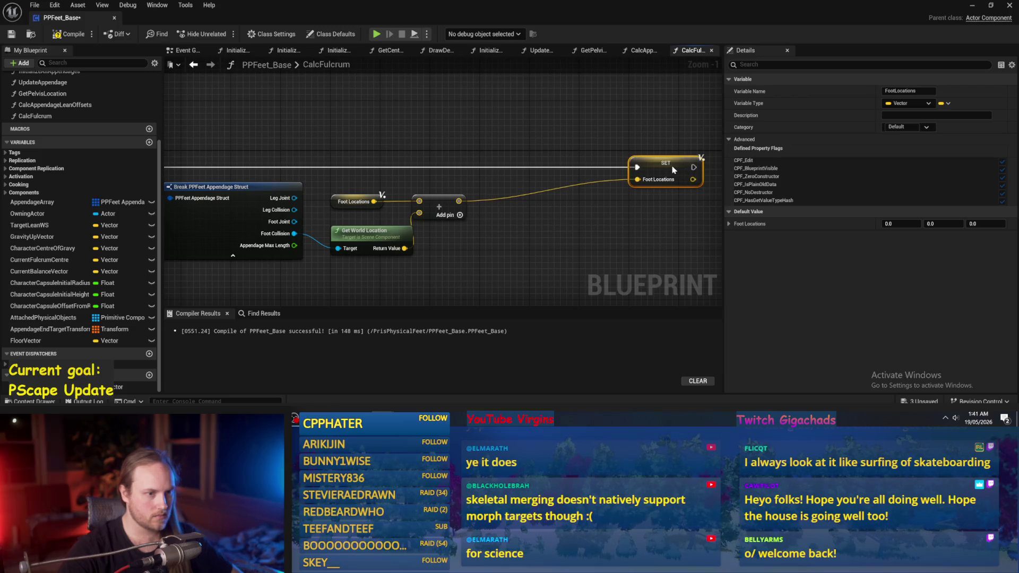
Arrange the add node, Foot Locations getter and Get World Location beside SET Foot Locations
left_click(460, 203)
left_click_drag(460, 203, 678, 203)
left_click_drag(357, 206, 587, 206)
left_click(500, 207)
left_click_drag(500, 207, 503, 173)
left_click_drag(377, 216, 575, 209)
left_click(368, 178)
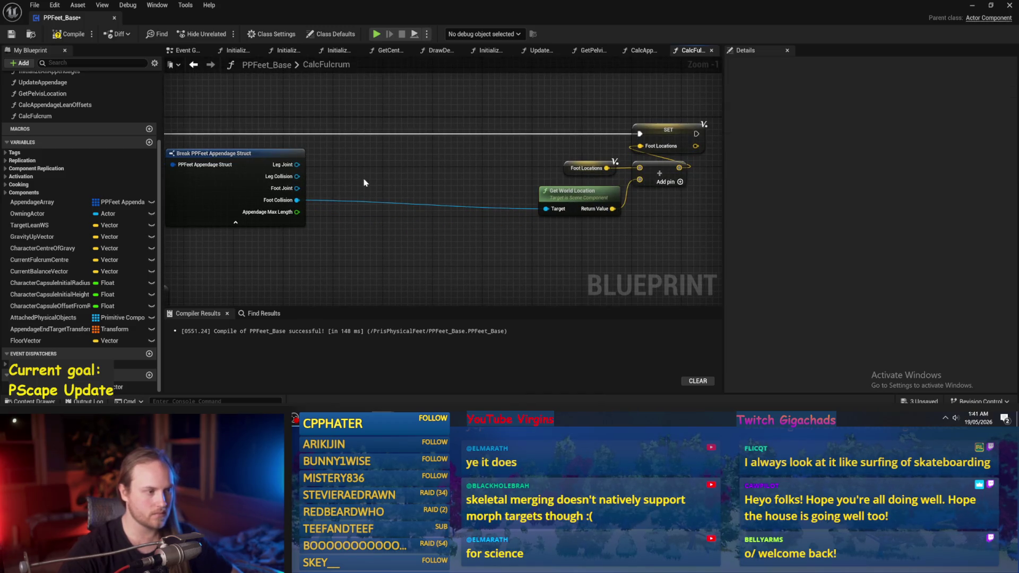
left_click_drag(370, 179, 350, 211)
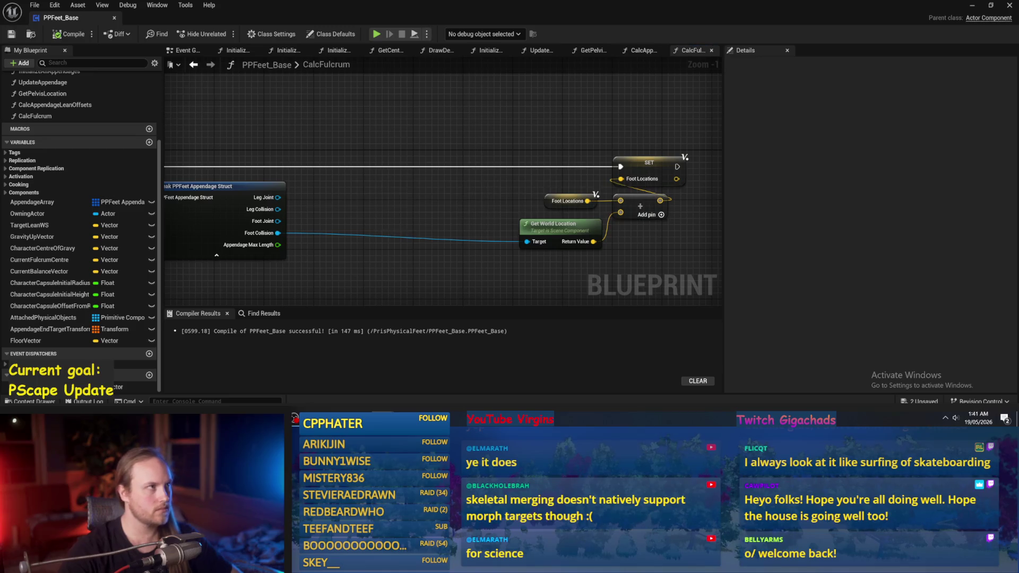
left_click_drag(436, 166, 433, 129)
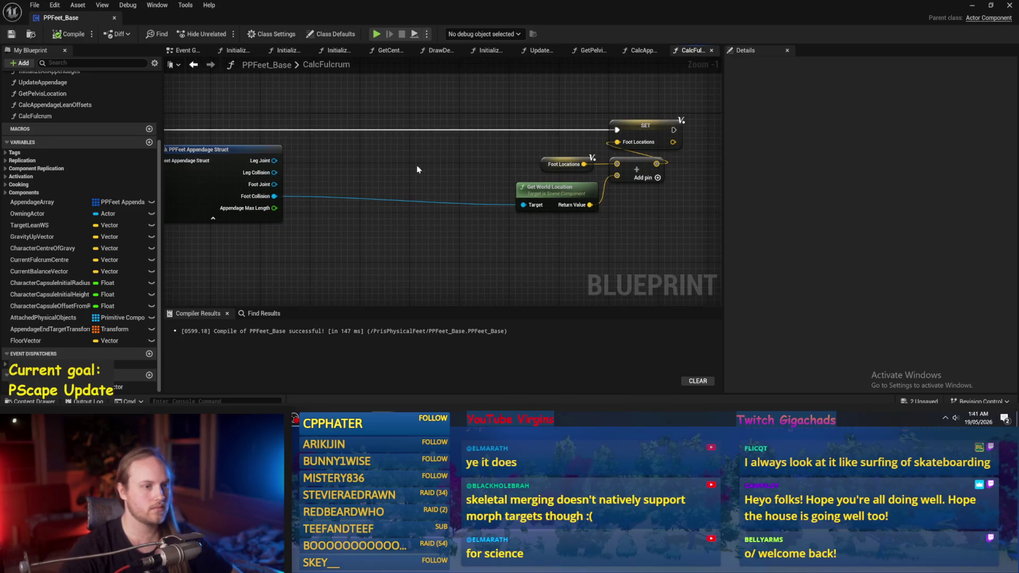
left_click_drag(417, 169, 492, 153)
left_click_drag(418, 179, 543, 129)
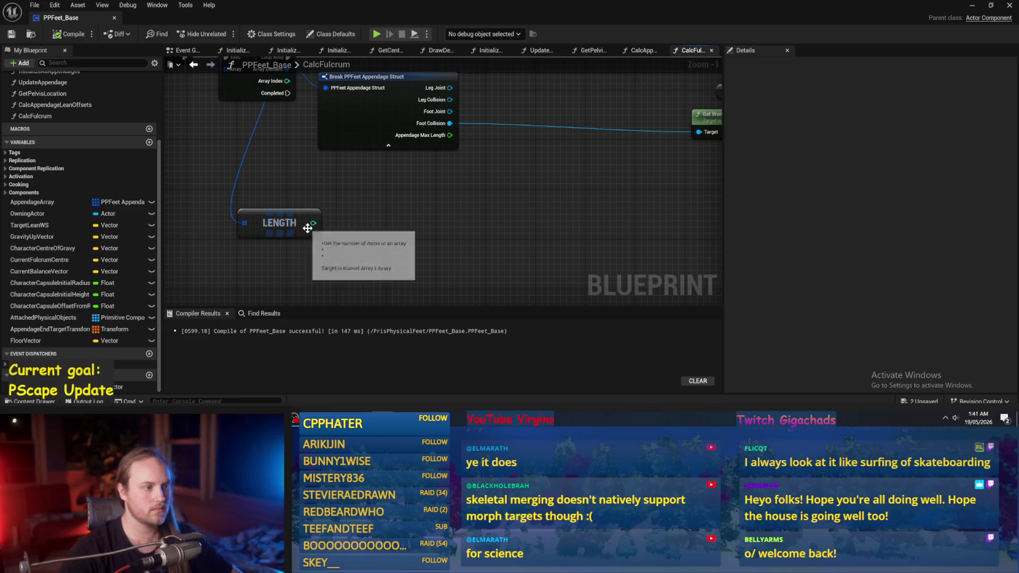
Divide a Foot Locations getter by the Length node's count
mouse_move(437, 212)
left_mouse_down()
mouse_move(229, 272)
mouse_move(448, 192)
left_mouse_up()
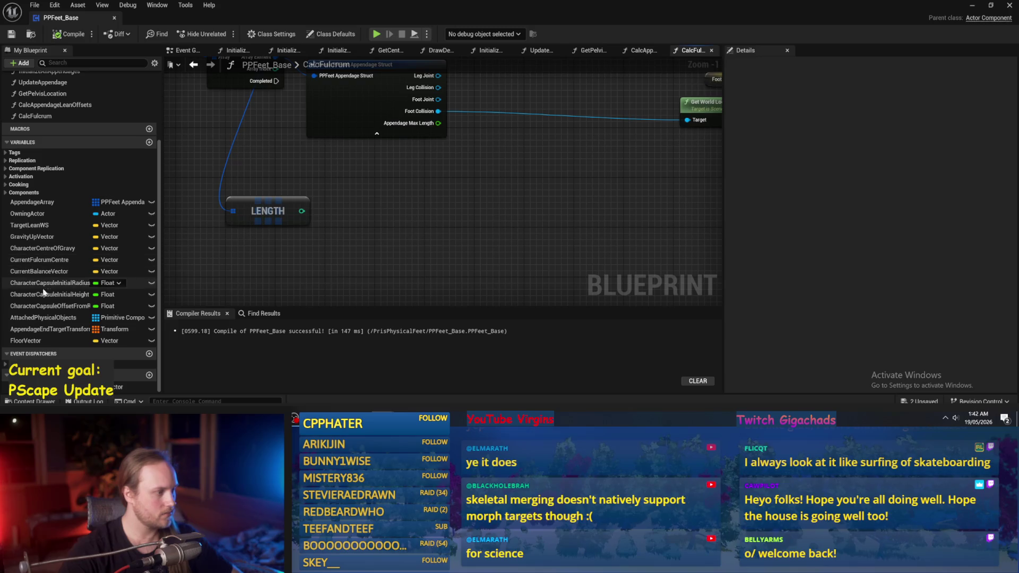
mouse_move(122, 387)
left_mouse_down()
mouse_move(416, 178)
mouse_move(476, 185)
left_mouse_up()
left_click(429, 183)
left_click(499, 227)
mouse_move(334, 219)
left_mouse_down()
mouse_move(476, 198)
mouse_move(432, 205)
left_mouse_up()
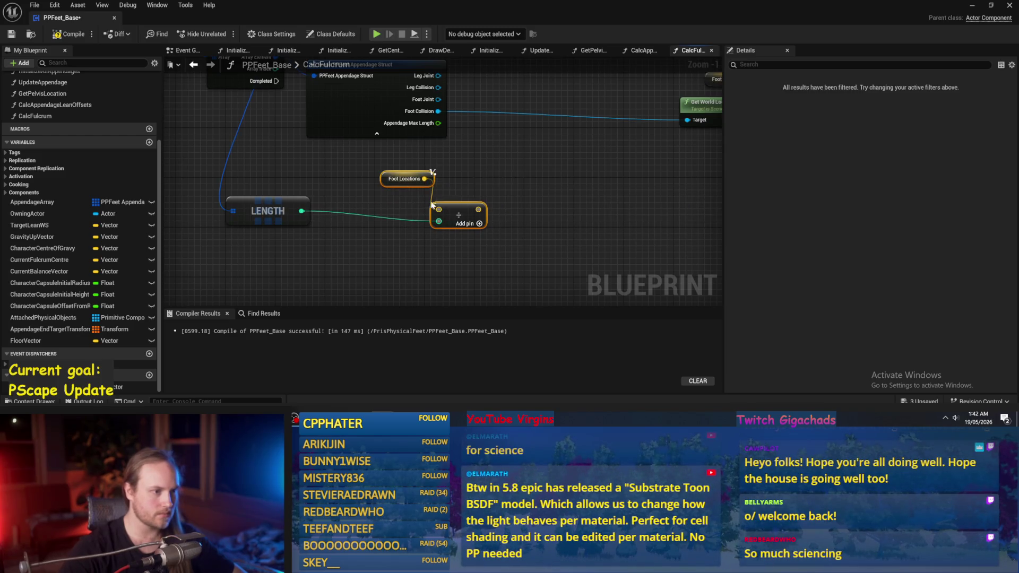
right_click(463, 235)
type("retu")
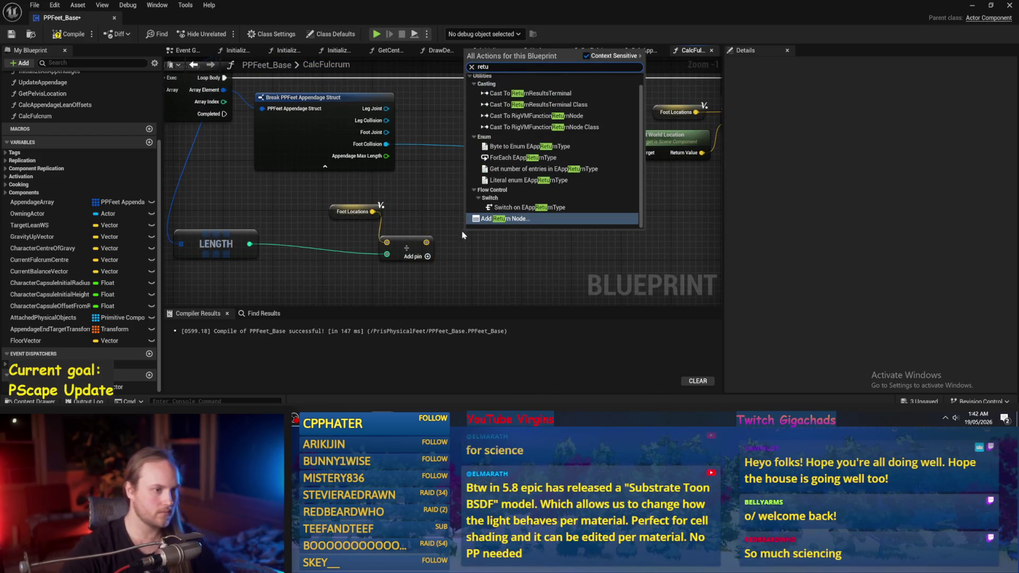
key("Escape")
Set Current Fulcrum Centre from the division after the loop Completed, then compile
left_click_drag(44, 261, 475, 215)
left_click(494, 228)
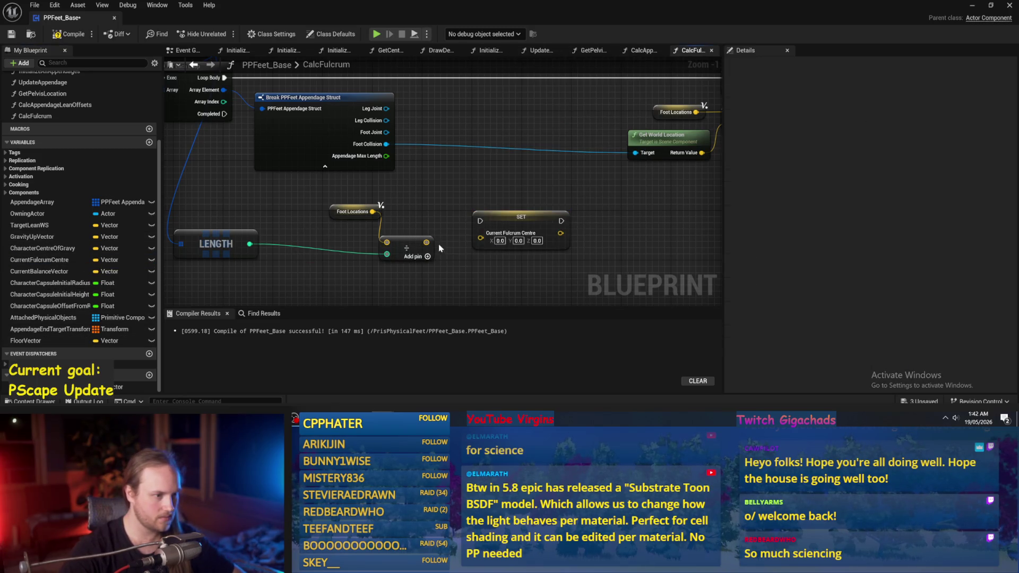
scroll(439, 248, "down", 2)
mouse_move(325, 129)
left_mouse_down()
mouse_move(528, 226)
mouse_move(524, 214)
mouse_move(531, 227)
left_mouse_up()
left_click(60, 35)
left_click(11, 35)
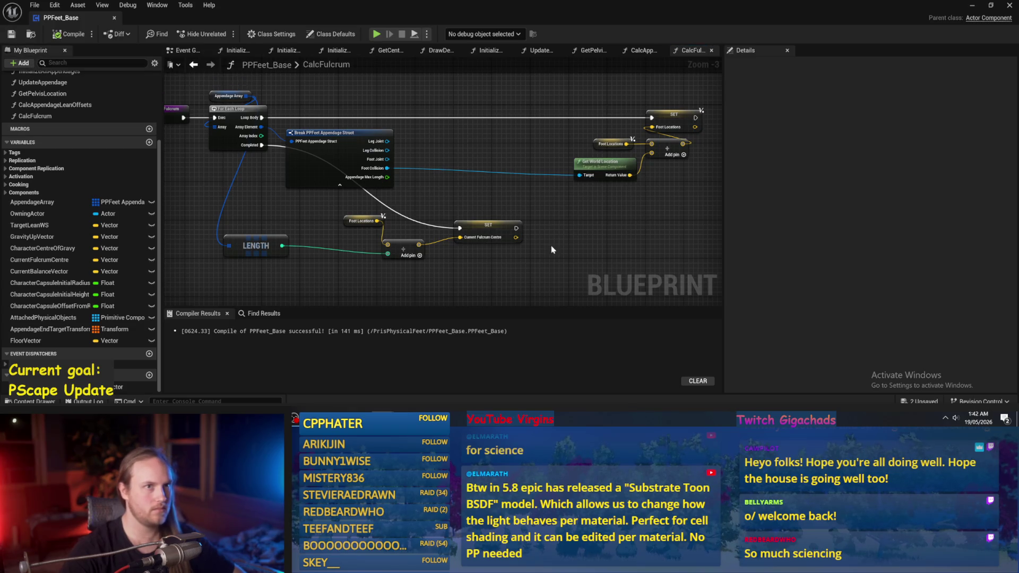
scroll(558, 248, "up", 2)
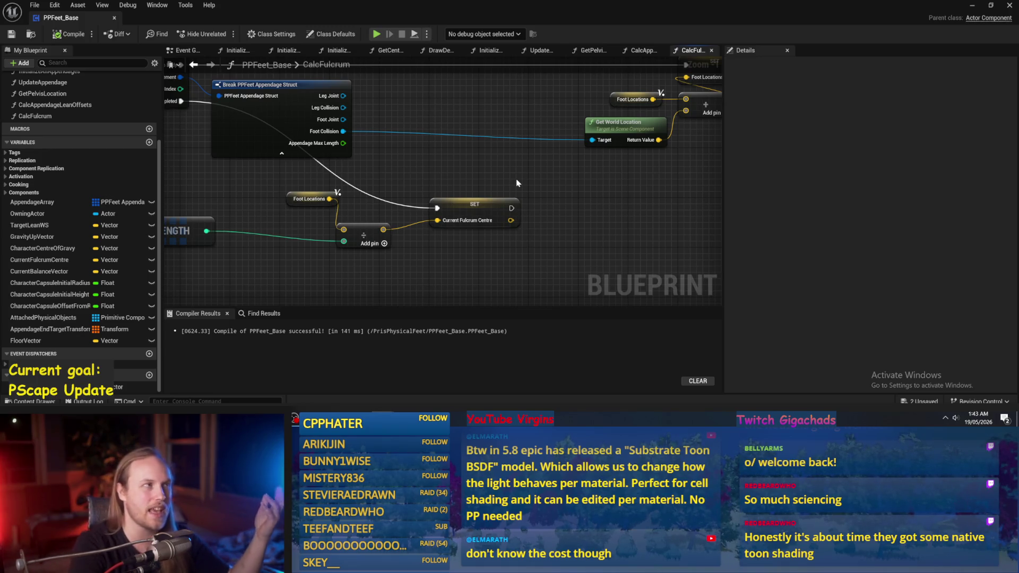
scroll(502, 169, "down", 1)
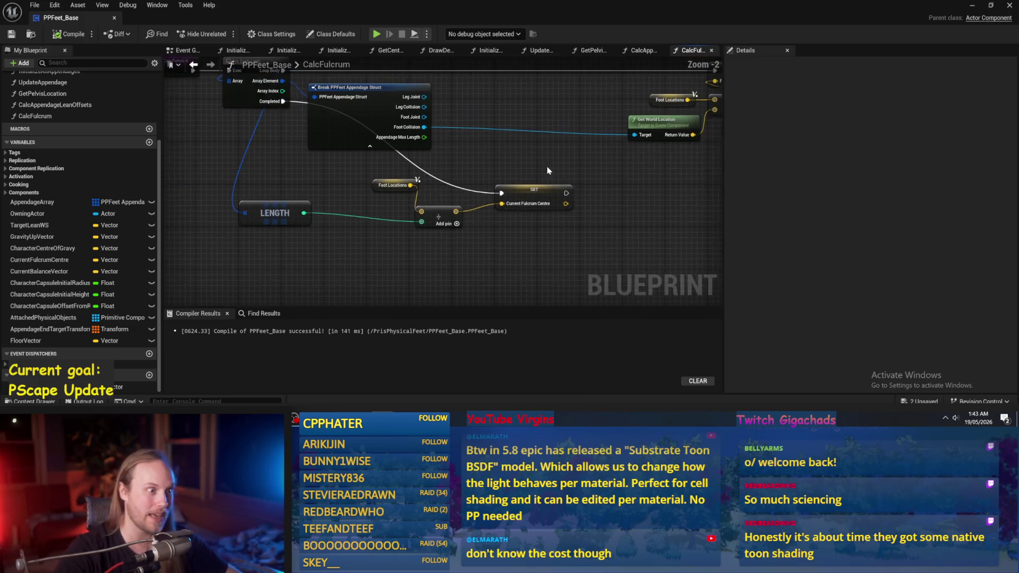
Align the Break struct, Length, divide and SET nodes, straightening their wires with Q
mouse_move(390, 164)
left_mouse_down()
mouse_move(534, 169)
mouse_move(552, 159)
left_mouse_up()
key("q")
left_click_drag(562, 191, 252, 276)
mouse_move(542, 213)
left_mouse_down()
mouse_move(435, 165)
mouse_move(435, 148)
mouse_move(432, 178)
mouse_move(451, 175)
left_mouse_up()
scroll(435, 148, "up", 2)
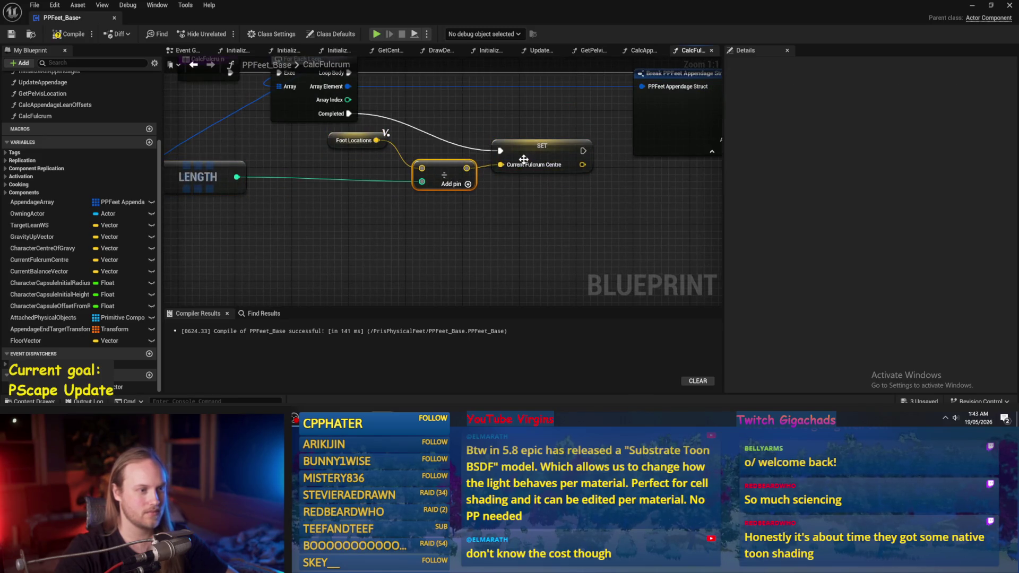
key("q")
left_click(353, 141)
key("q")
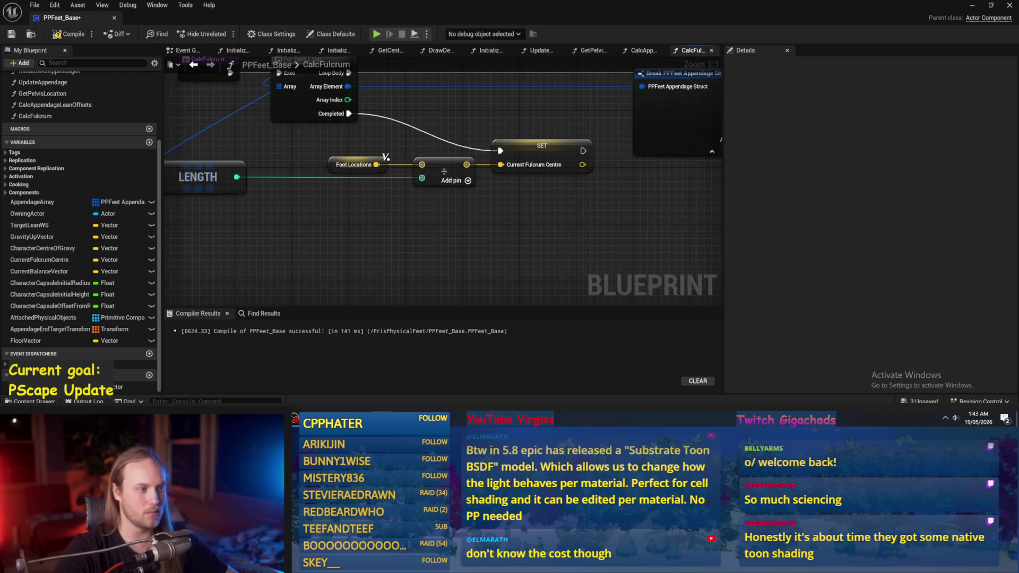
left_click_drag(340, 191, 432, 204)
Add a reroute point on the Completed wire, lower the fulcrum-centre group, compile and save
double_click(463, 207)
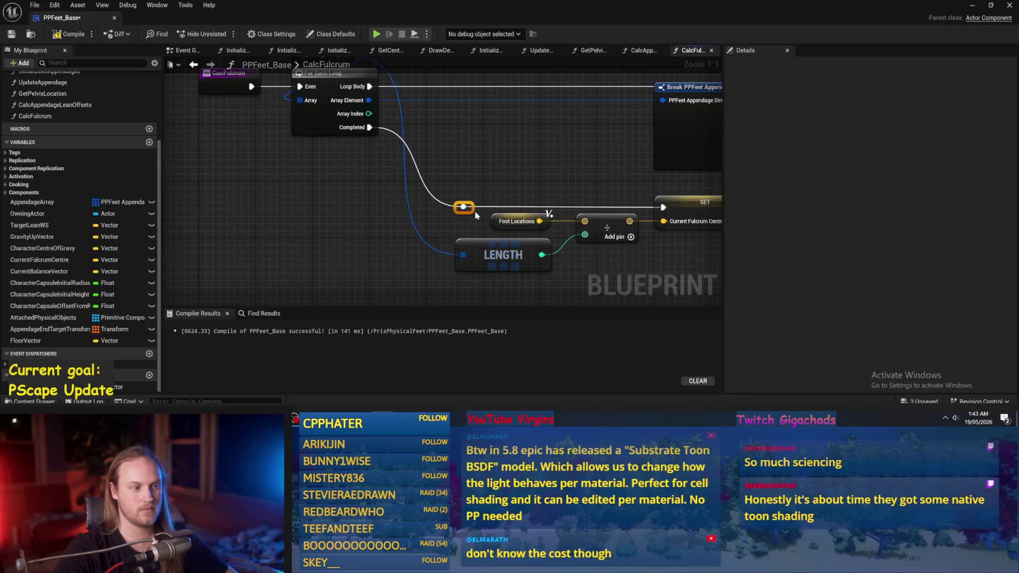
scroll(444, 176, "down", 1)
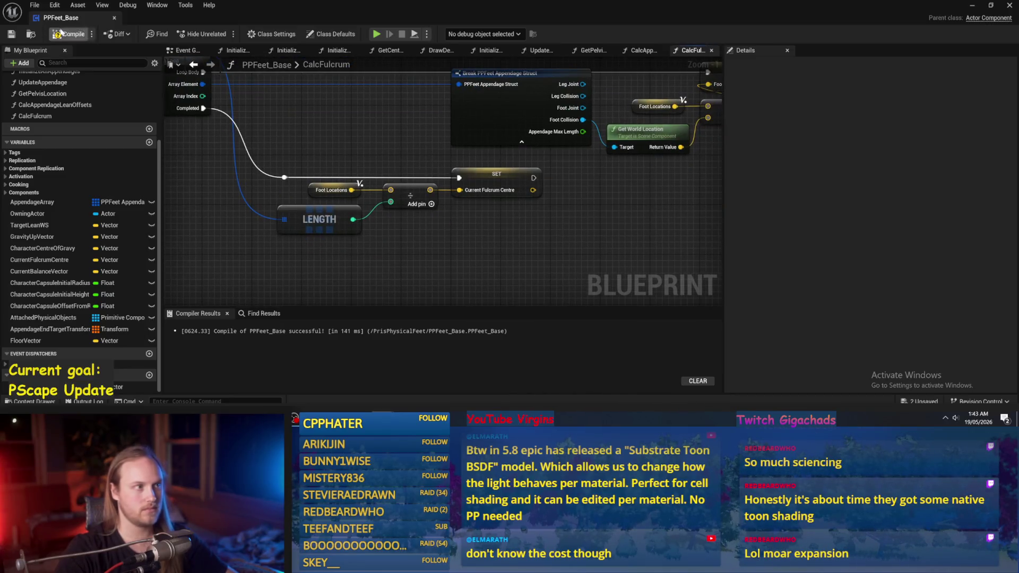
left_click(44, 34)
scroll(330, 159, "down", 1)
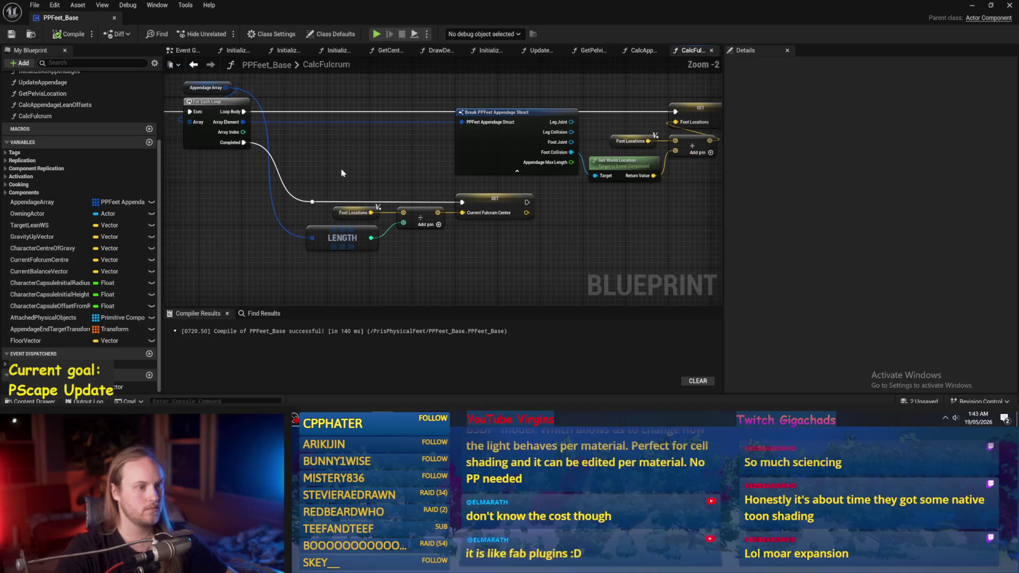
left_click_drag(482, 259, 647, 244)
mouse_move(359, 217)
left_mouse_down()
mouse_move(393, 204)
mouse_move(521, 229)
left_mouse_up()
left_click_drag(481, 192, 482, 234)
key("ctrl+s")
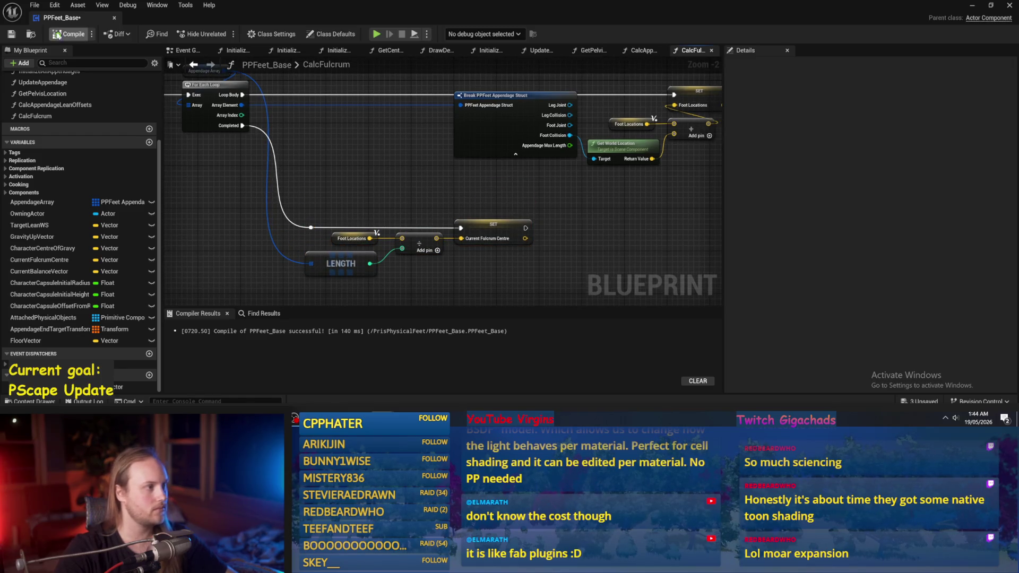
left_click_drag(370, 154, 375, 188)
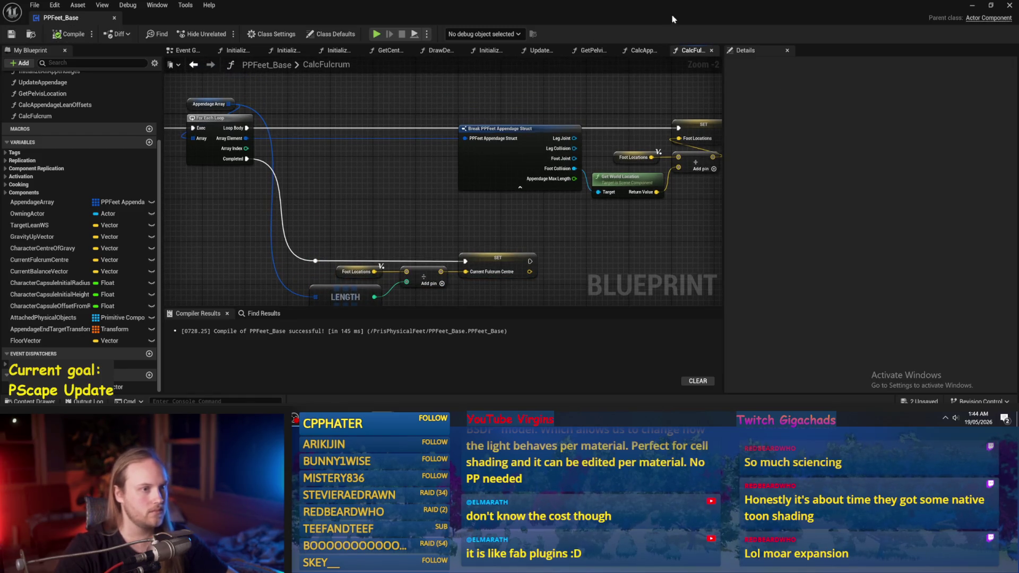
left_click(642, 50)
Nudge the GetPelvisLocation entry node, compile and save, then open CalcAppendageLeanOffsets
left_click(593, 50)
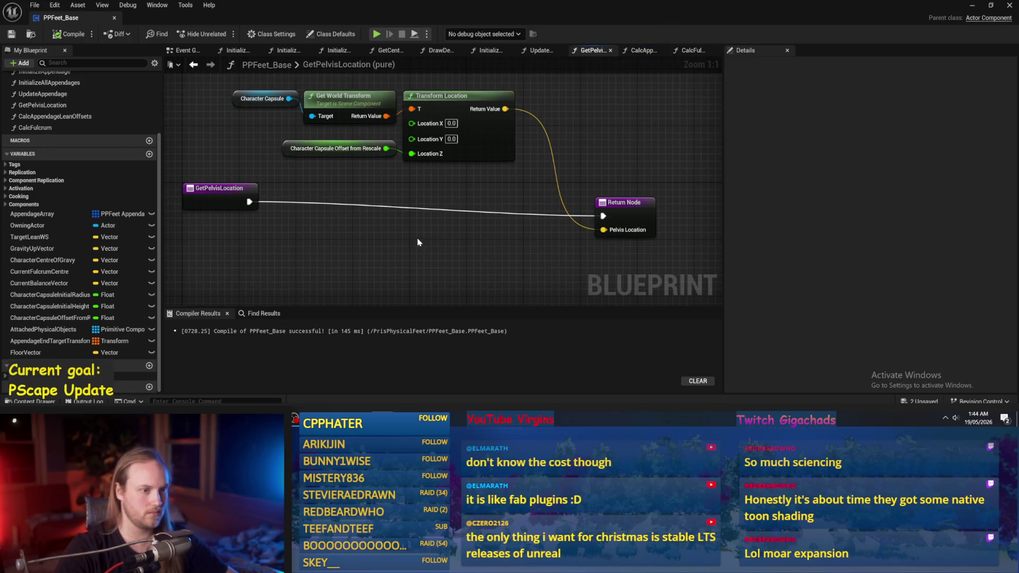
left_click_drag(216, 196, 223, 210)
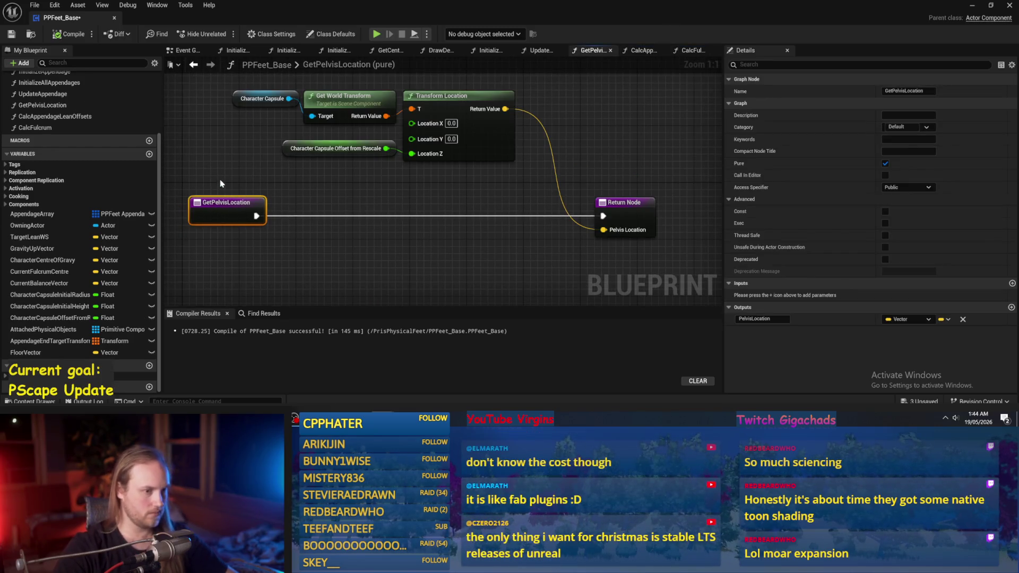
left_click(221, 184)
left_click(69, 34)
left_click(11, 34)
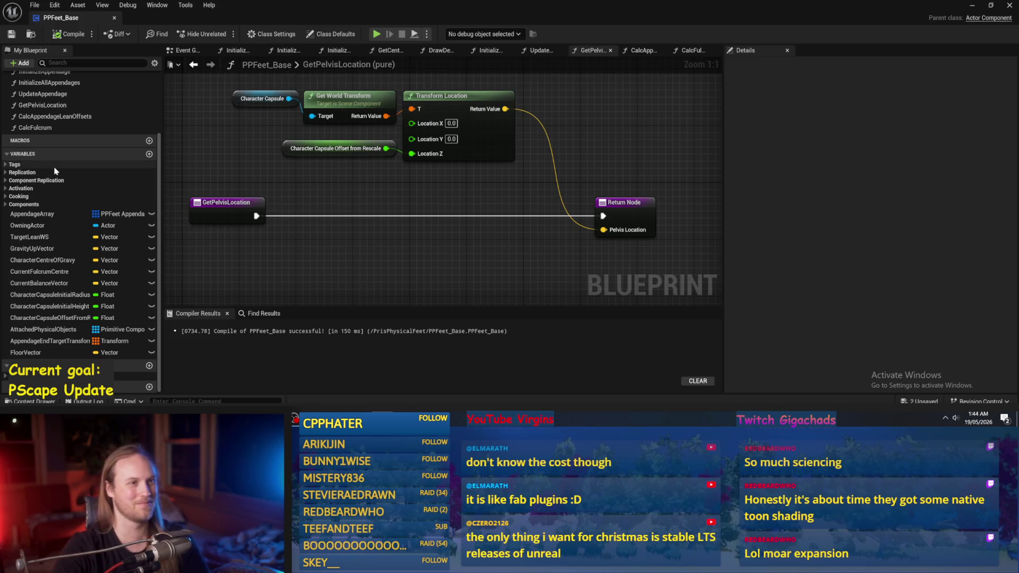
scroll(82, 165, "up", 3)
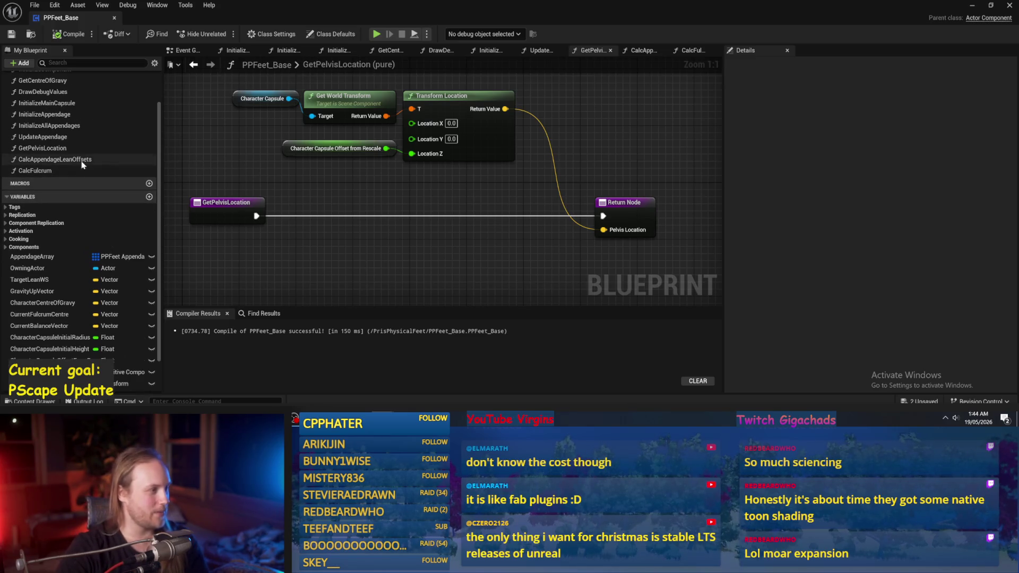
double_click(33, 160)
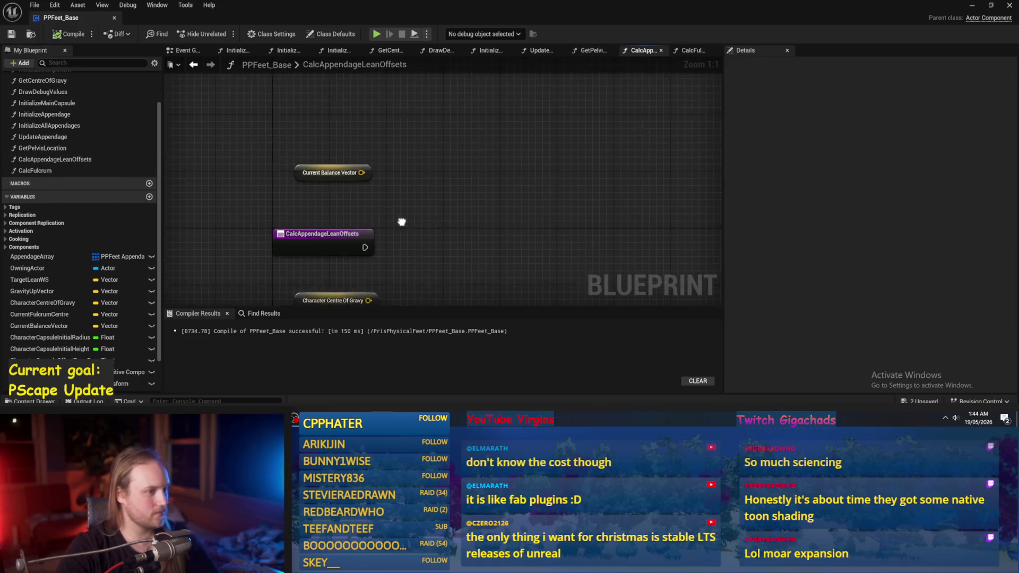
Place a Current Fulcrum Centre getter below the Character Centre Of Gravy getter
left_click_drag(402, 222, 405, 205)
scroll(53, 350, "down", 1)
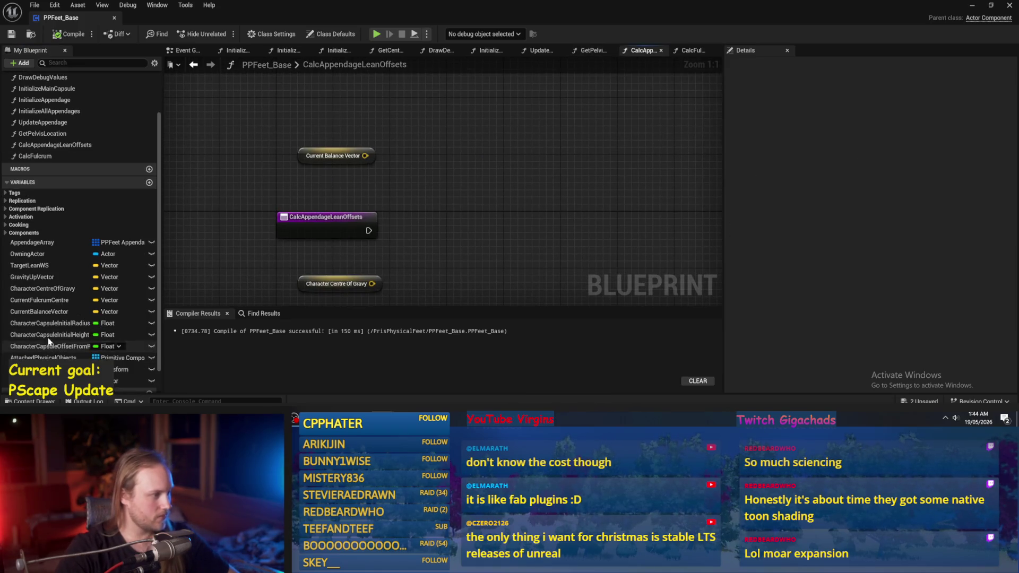
left_click(48, 300)
left_click_drag(463, 134, 464, 136)
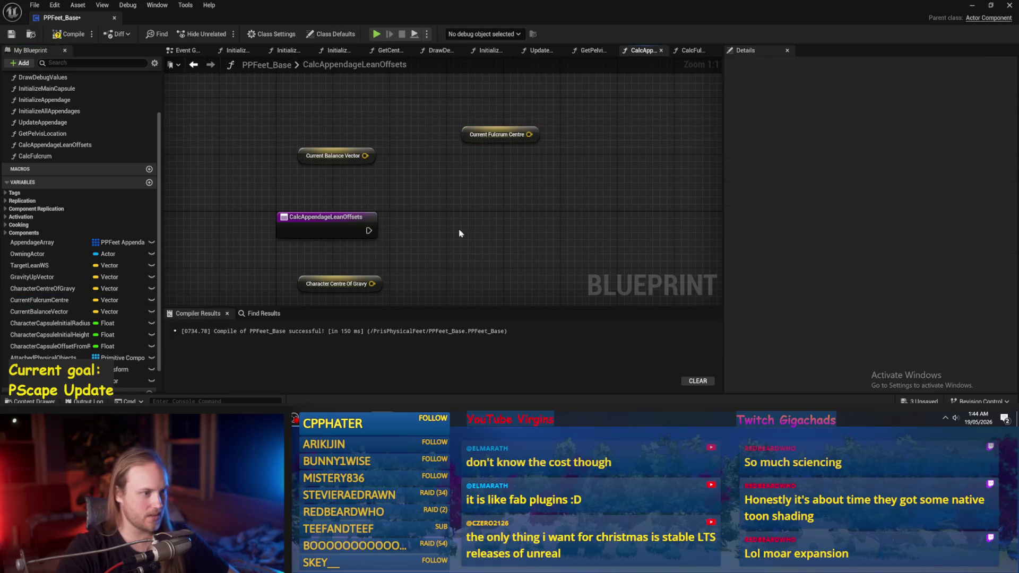
left_click_drag(345, 284, 537, 156)
key("ctrl+z")
left_click(514, 166)
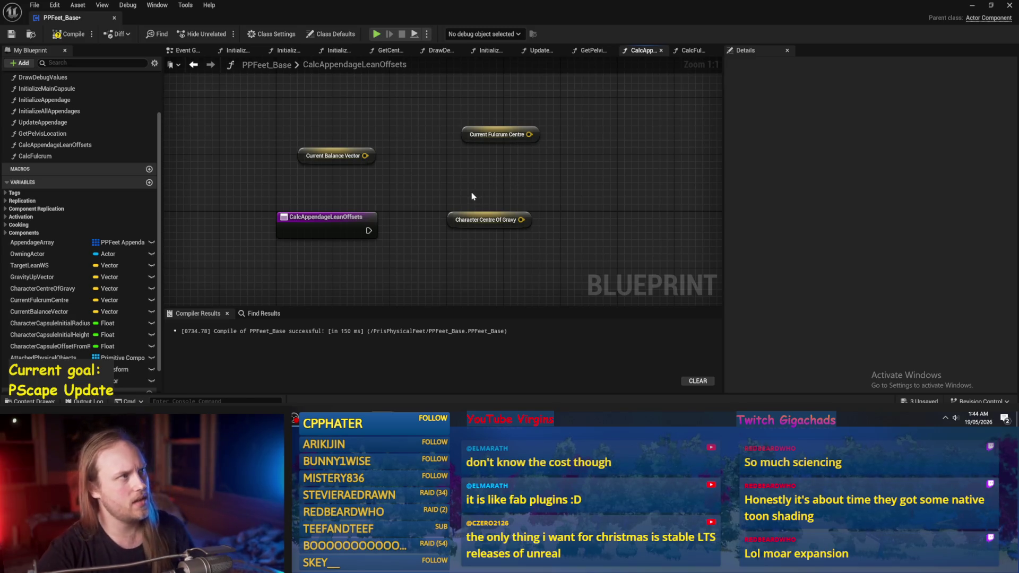
mouse_move(481, 220)
left_mouse_down()
mouse_move(486, 102)
mouse_move(487, 133)
mouse_move(507, 174)
left_mouse_up()
left_click(584, 179)
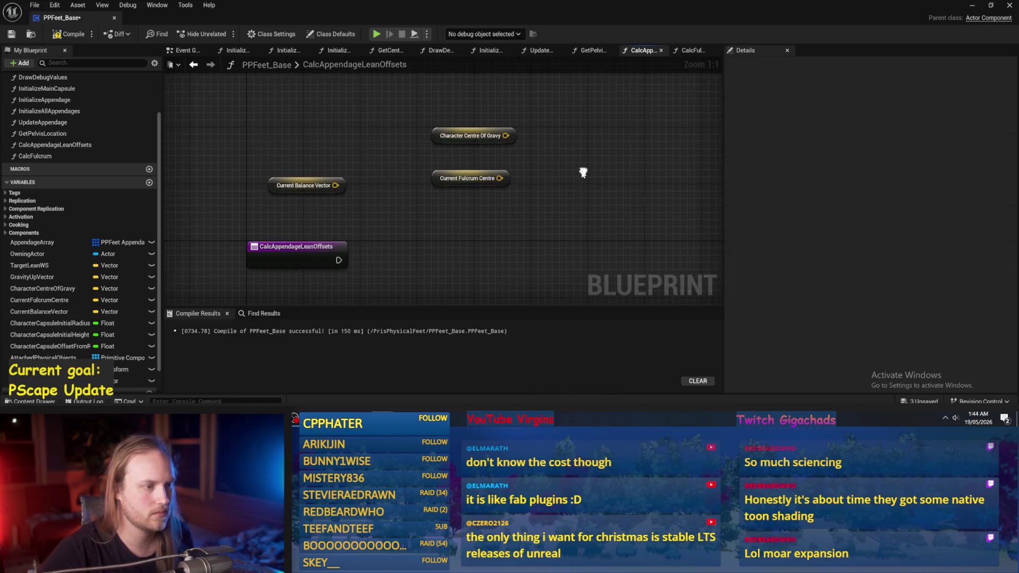
Combine Character Centre Of Gravy and Current Fulcrum Centre in a vector math node, then Normalize
left_click_drag(506, 136, 541, 139)
type("+")
key("Return")
left_click_drag(499, 179, 546, 157)
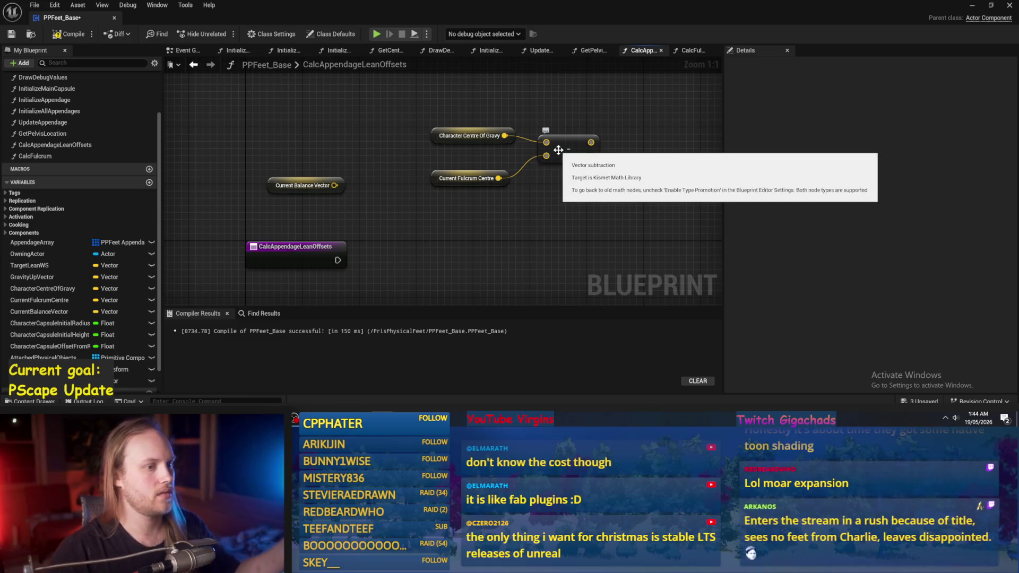
left_click_drag(559, 190, 533, 183)
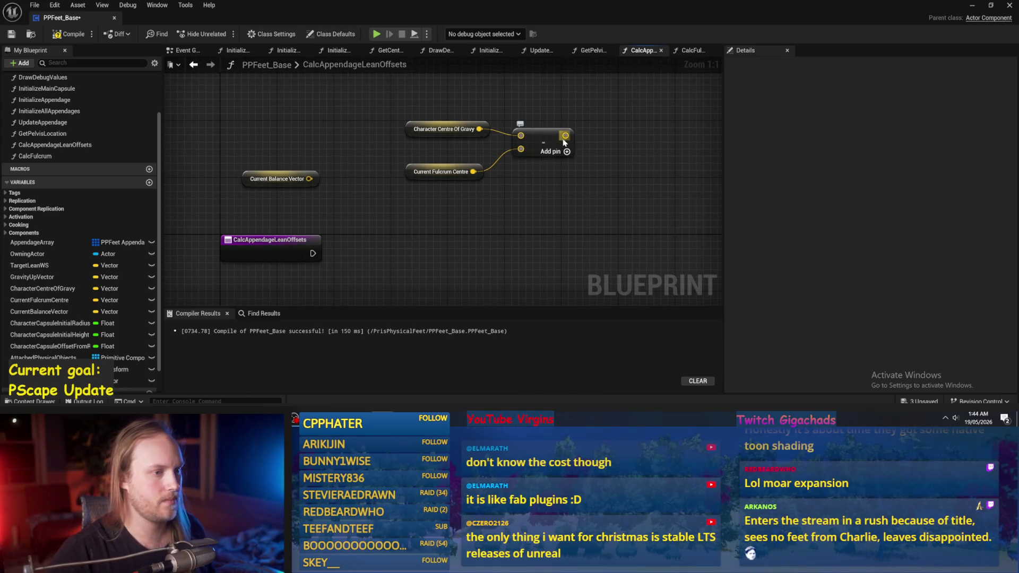
left_click_drag(565, 136, 619, 133)
type("normal")
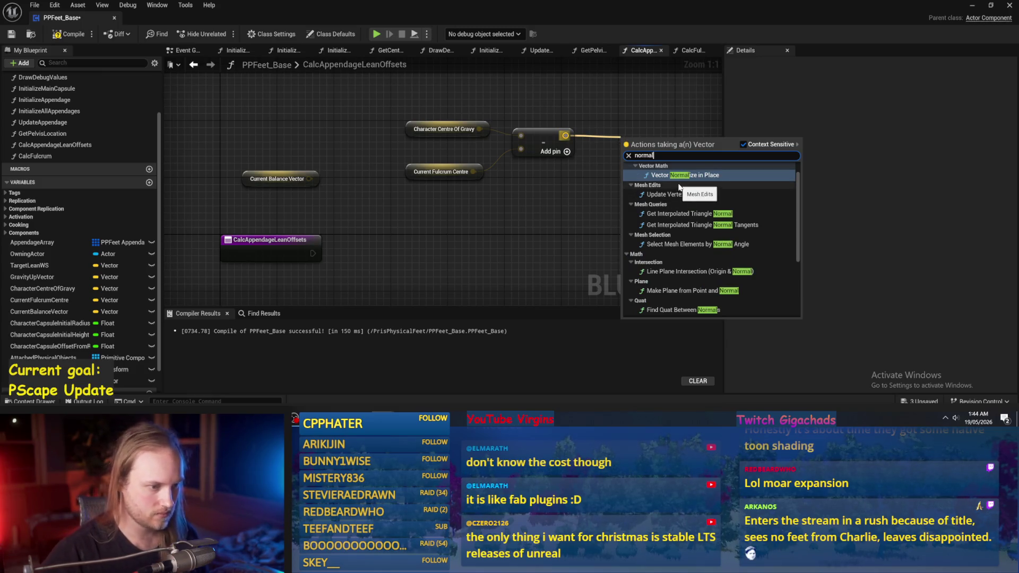
type("ize")
left_click(660, 219)
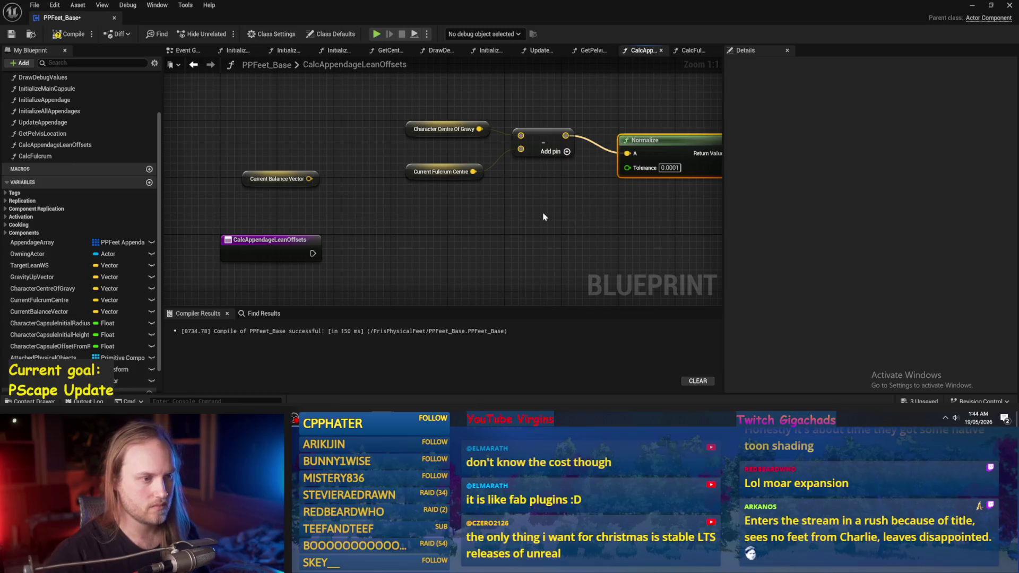
left_click_drag(661, 150, 658, 129)
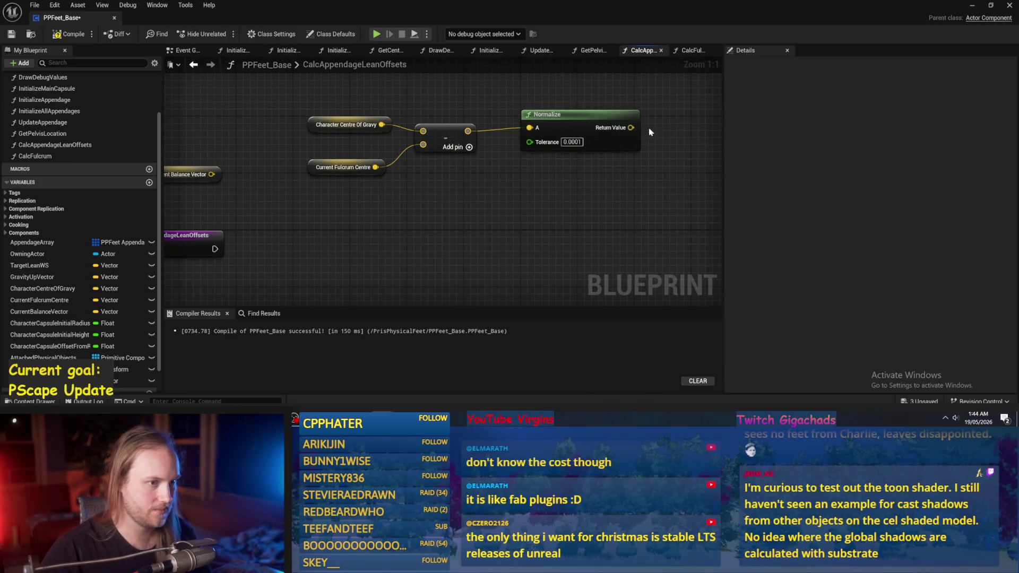
Set Current Balance Vector from the normalized vector, executed from the function entry
mouse_move(41, 308)
left_mouse_down()
mouse_move(687, 144)
mouse_move(676, 182)
left_mouse_up()
left_click(690, 135)
scroll(650, 155, "down", 3)
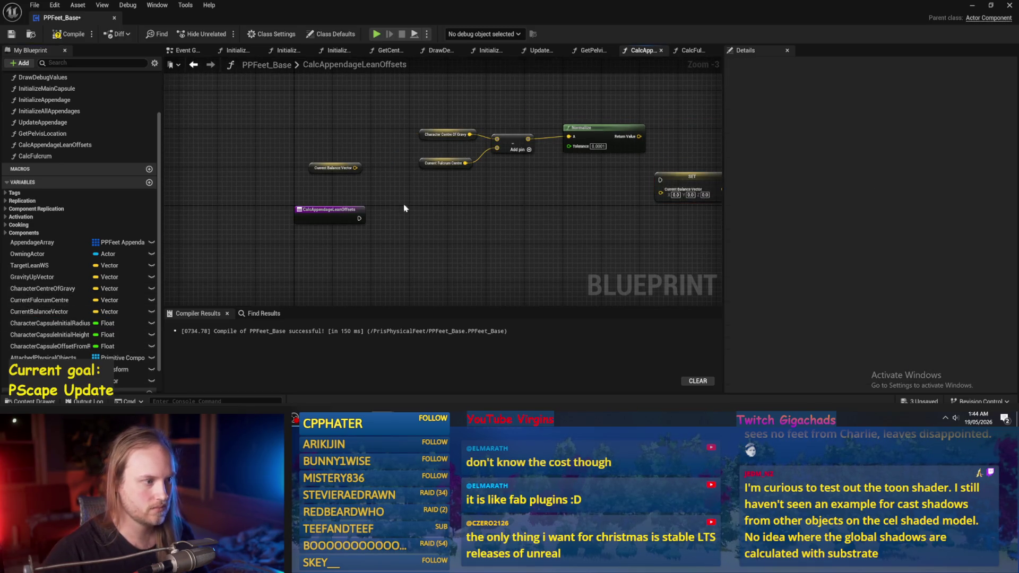
left_click_drag(359, 219, 660, 179)
left_click_drag(684, 178, 678, 219)
mouse_move(638, 145)
left_mouse_down()
mouse_move(644, 186)
mouse_move(624, 154)
mouse_move(660, 193)
mouse_move(657, 228)
left_mouse_up()
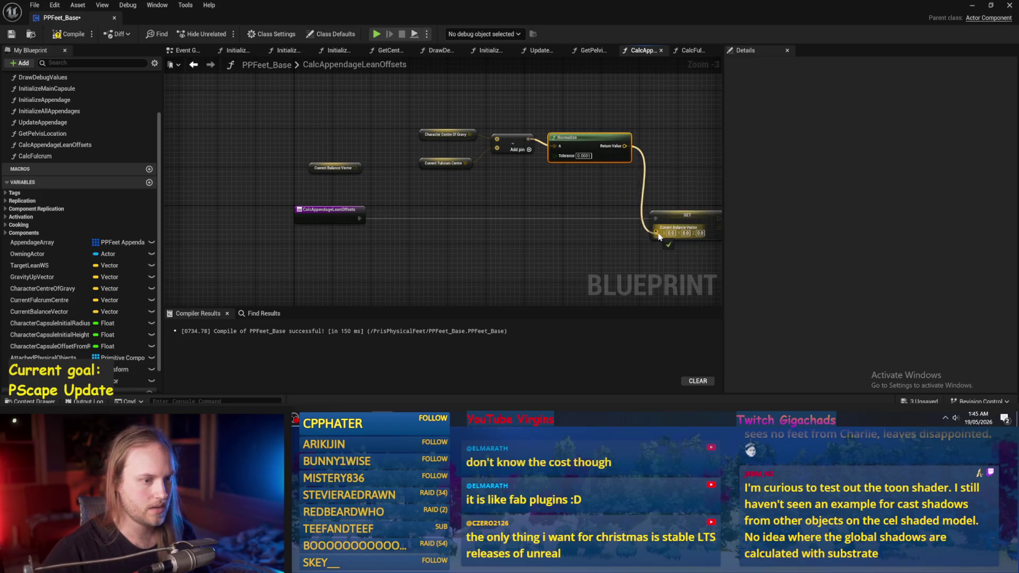
left_click_drag(584, 91, 437, 179)
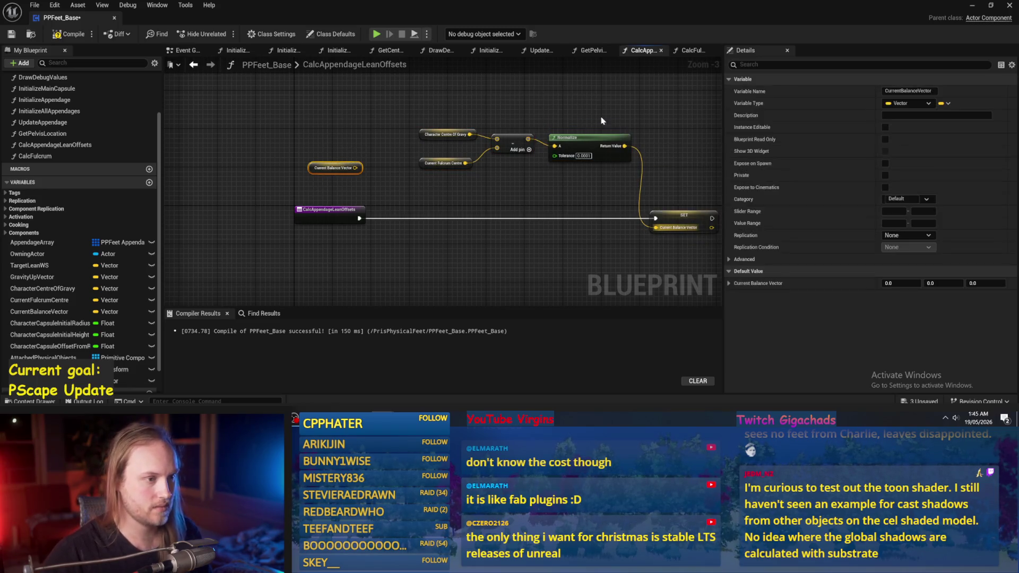
Tidy the four new nodes next to the entry node and compile and save
mouse_move(604, 140)
left_mouse_down()
mouse_move(392, 178)
mouse_move(350, 151)
left_mouse_up()
left_click(716, 241)
left_click_drag(685, 207, 445, 207)
left_click(478, 249)
left_click(61, 33)
left_click(11, 33)
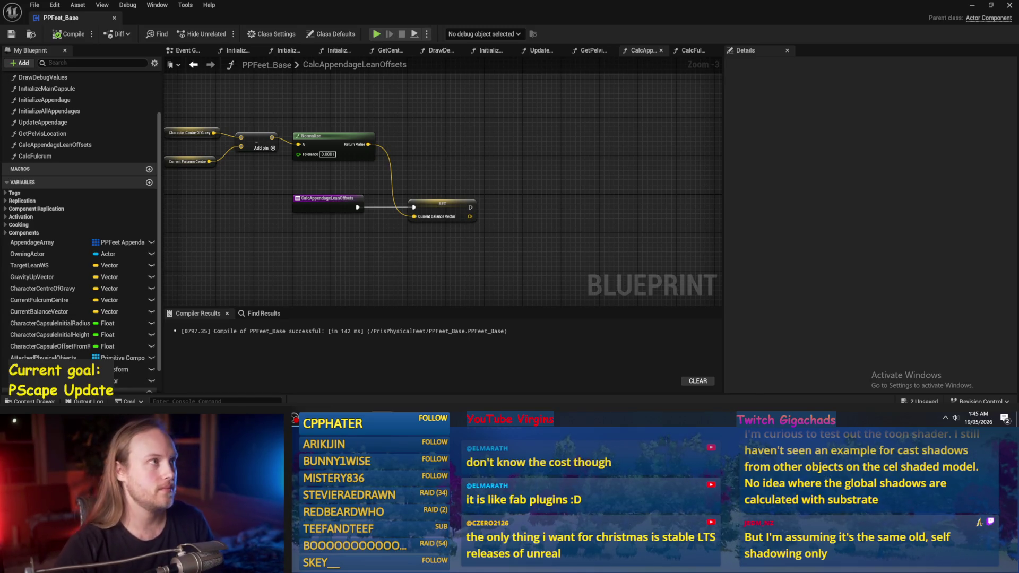
left_click_drag(539, 156, 538, 123)
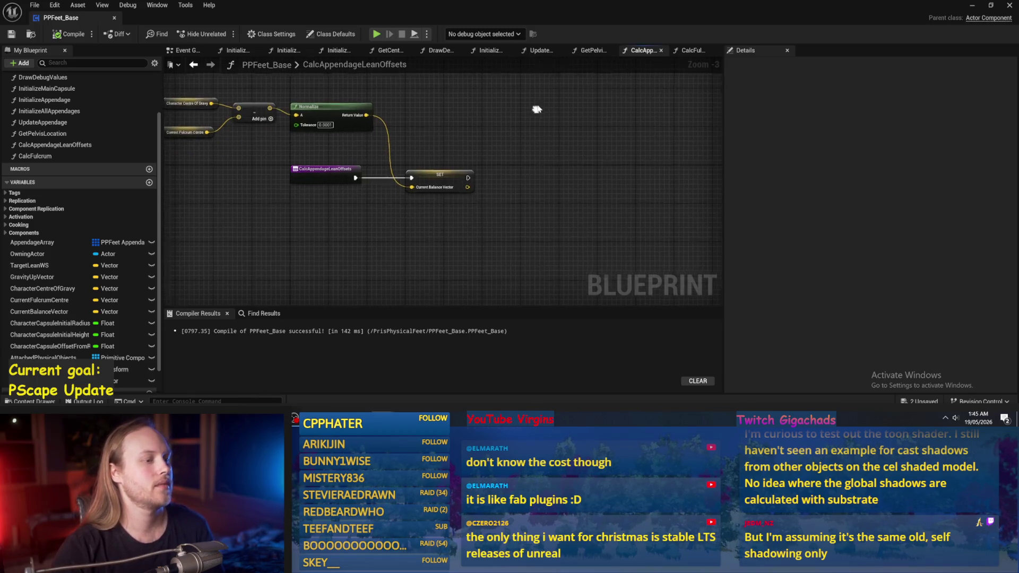
Recompile PPFeet_Base several times while looking over the Normalize and balance nodes
left_click(69, 34)
mouse_move(541, 172)
left_mouse_down()
mouse_move(575, 169)
mouse_move(563, 164)
mouse_move(547, 183)
left_mouse_up()
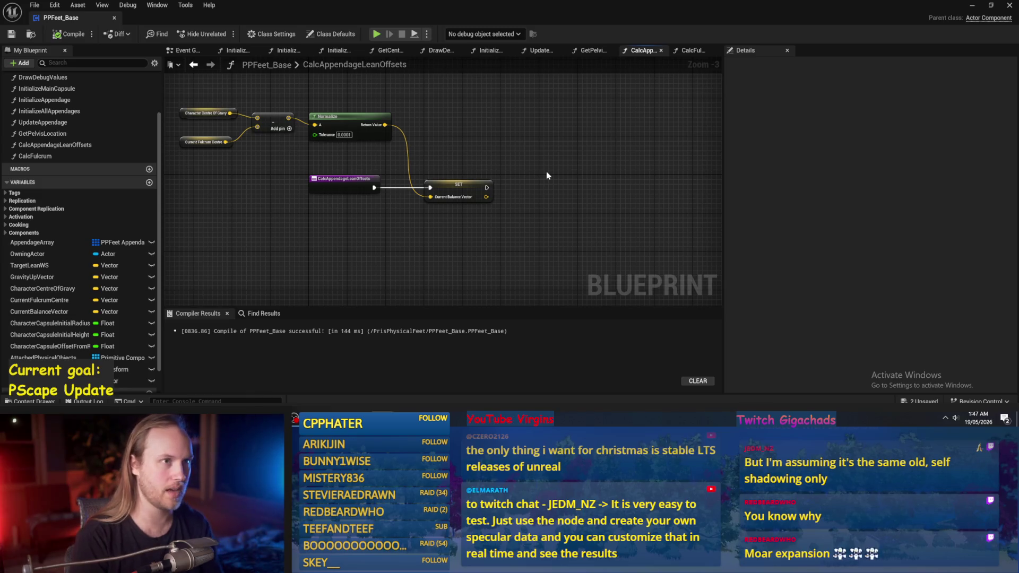
left_click_drag(564, 196, 546, 191)
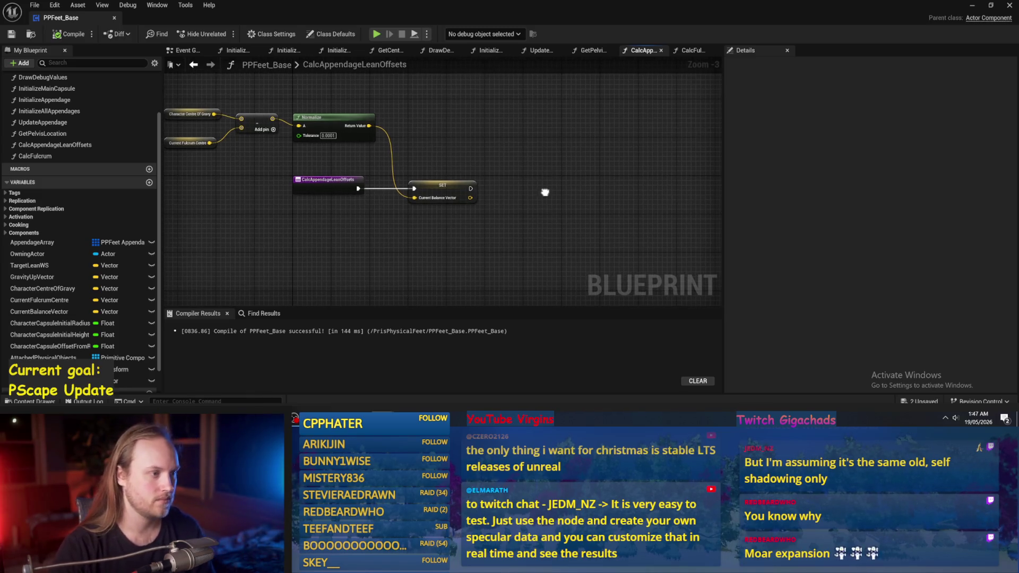
left_click(65, 36)
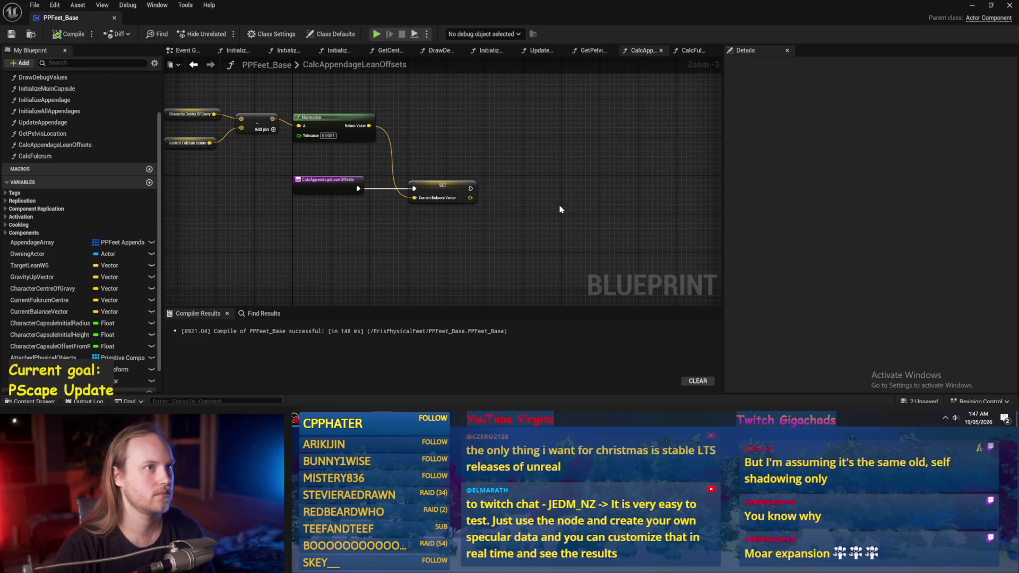
scroll(559, 209, "up", 2)
left_click_drag(571, 148, 552, 160)
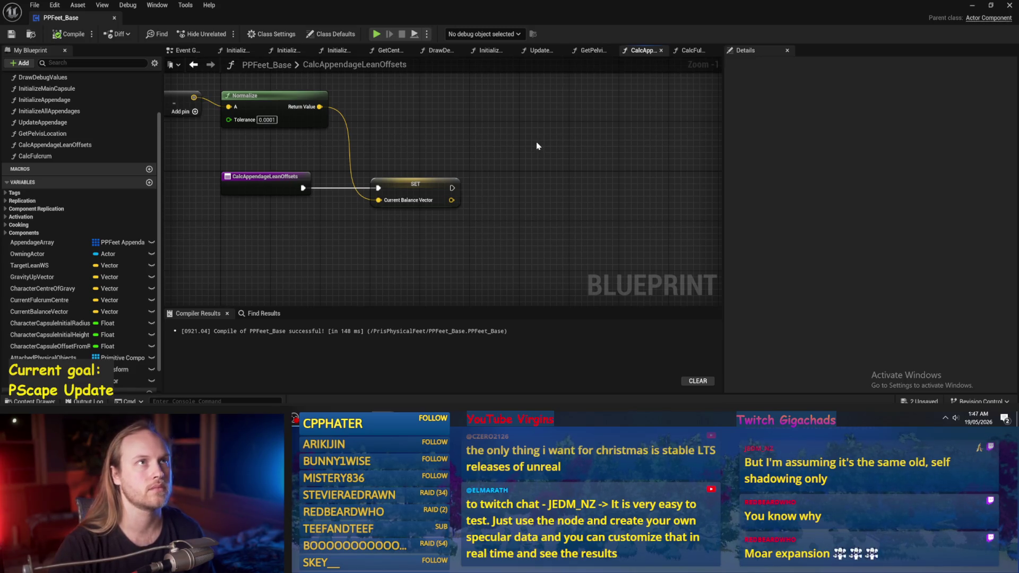
mouse_move(537, 146)
left_mouse_down()
mouse_move(510, 153)
mouse_move(562, 145)
left_mouse_up()
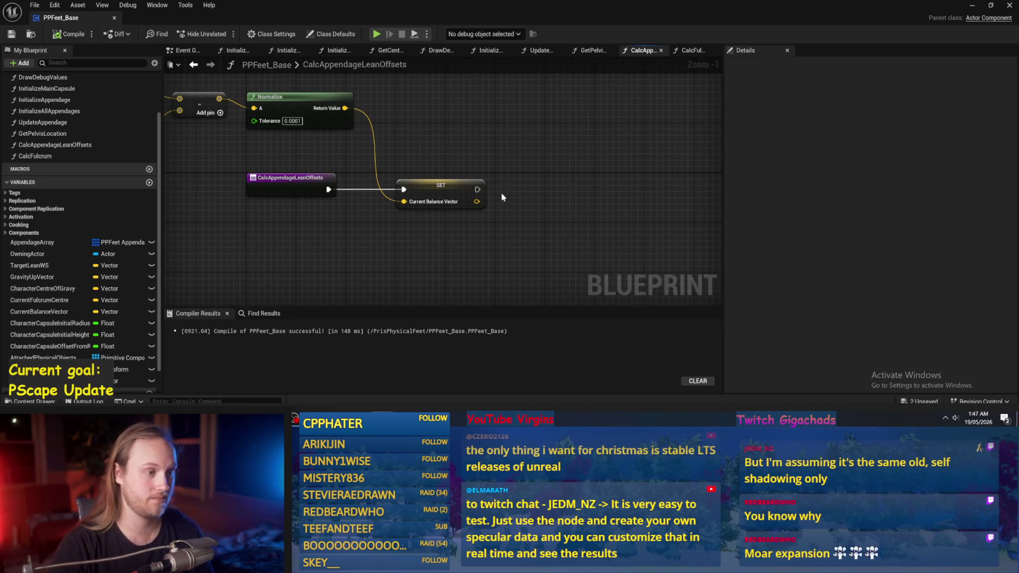
left_click_drag(504, 194, 565, 187)
key("F7")
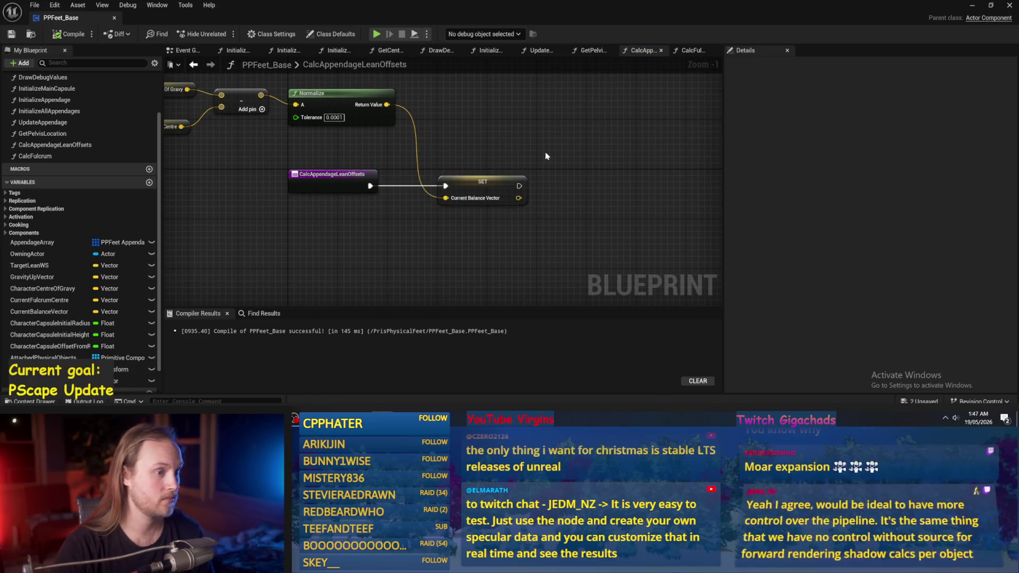
Drag the TargetLeanWS variable into empty space in the graph
left_click_drag(545, 155, 491, 156)
right_click(490, 156)
key("Escape")
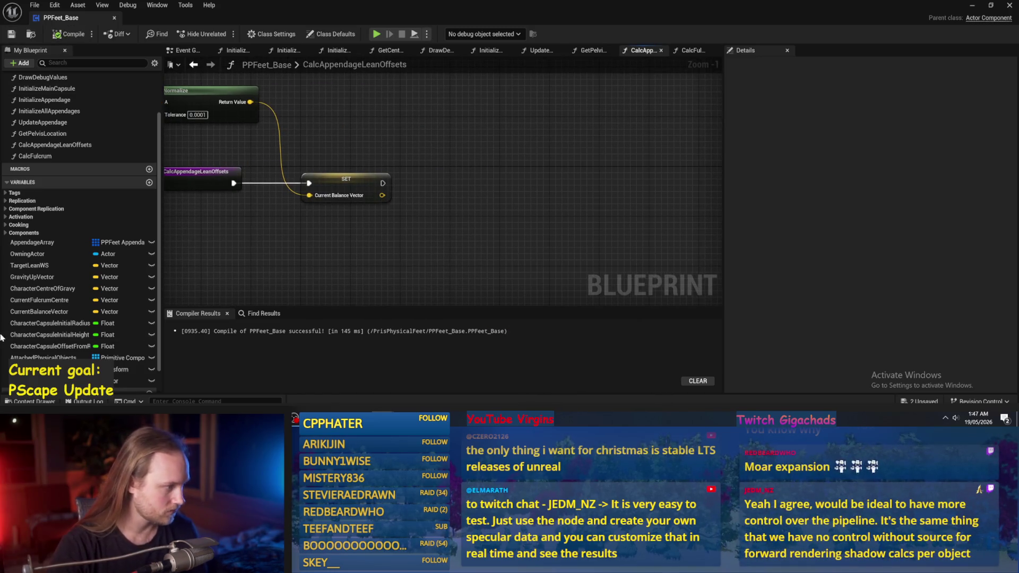
mouse_move(27, 266)
left_mouse_down()
mouse_move(466, 93)
mouse_move(462, 109)
left_mouse_up()
Place a TargetLeanWS getter and rename the variable to TargetBalance
left_click(453, 113)
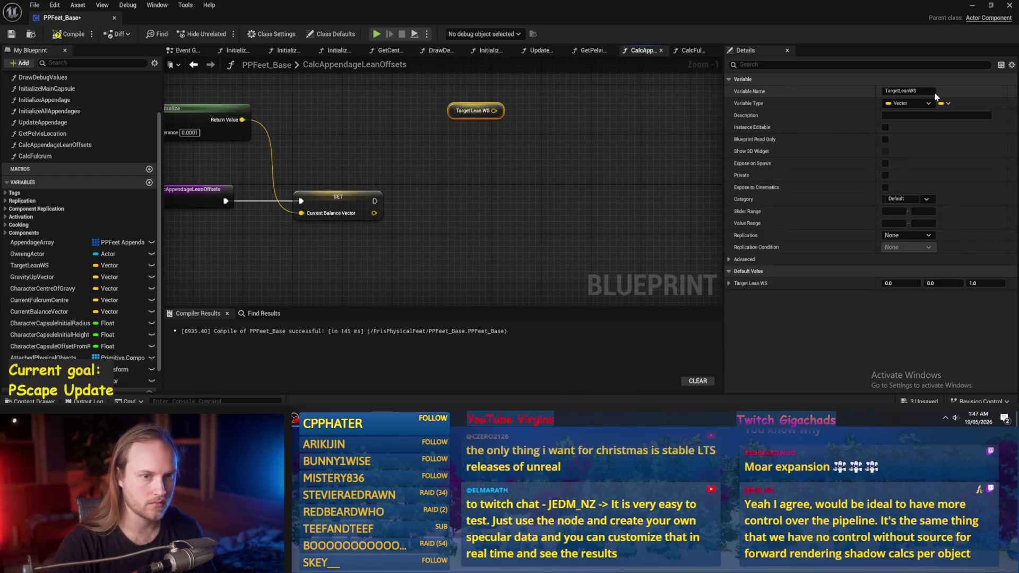
left_click(908, 90)
key("BackSpace")
key("BackSpace")
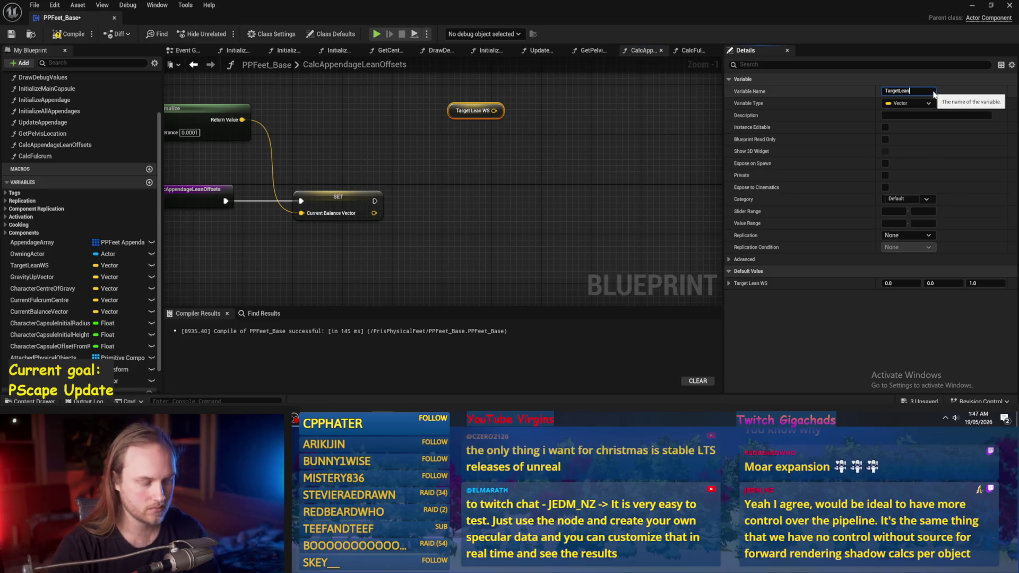
left_click(527, 219)
left_click(475, 111)
left_click_drag(898, 91, 935, 95)
type("Balance")
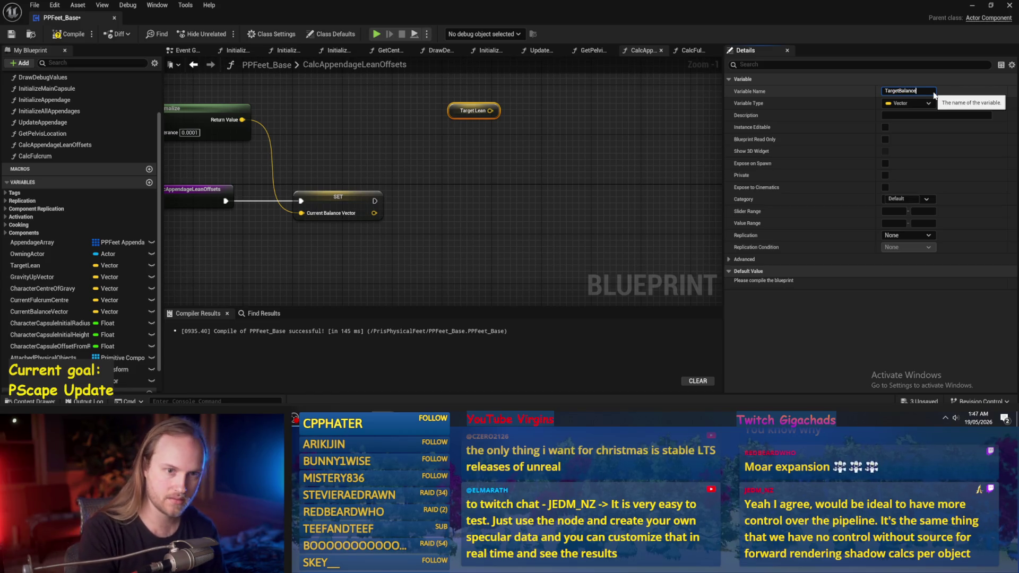
key("Return")
Compile and save PPFeet_Base, then inspect the Current Balance Vector SET node
left_click(69, 34)
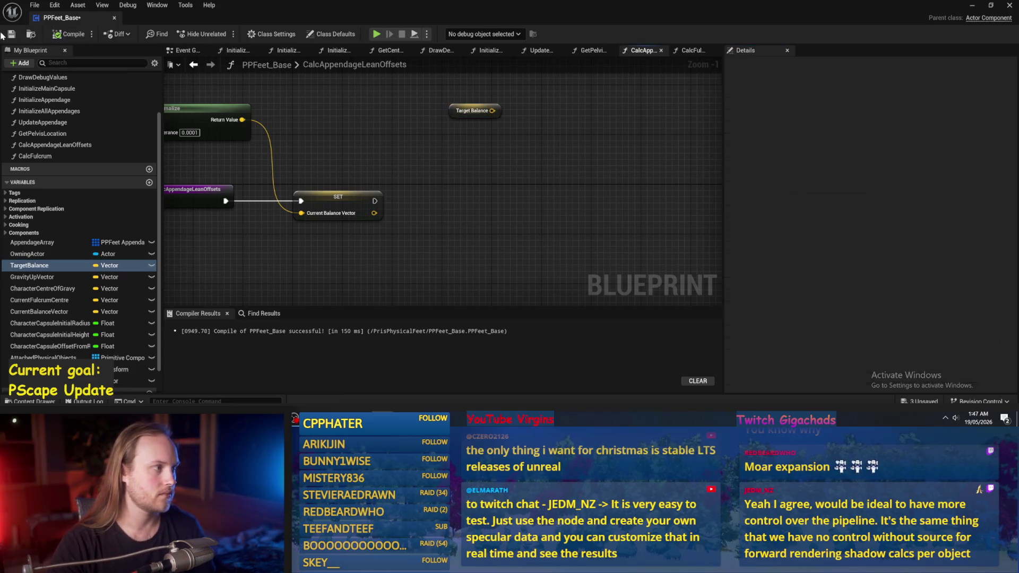
left_click(11, 34)
mouse_move(435, 135)
left_mouse_down()
mouse_move(573, 136)
mouse_move(577, 170)
left_mouse_up()
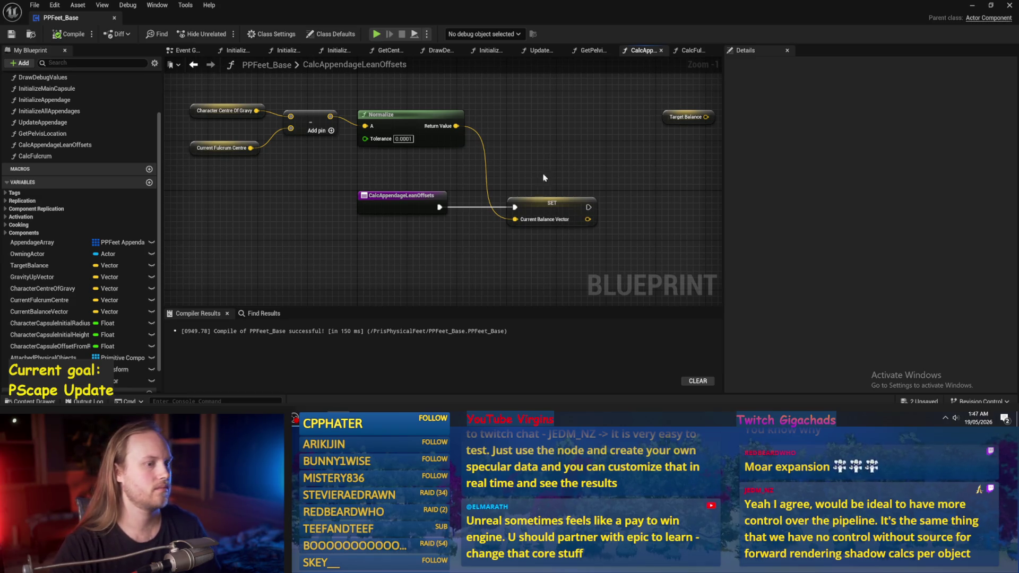
left_click_drag(543, 177, 542, 187)
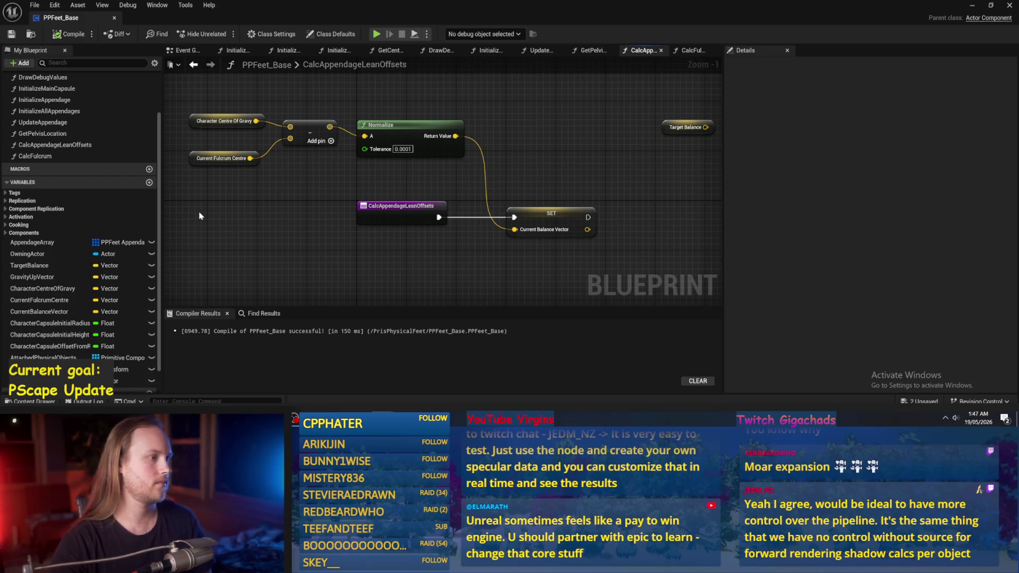
left_click_drag(534, 151, 418, 144)
left_click(441, 213)
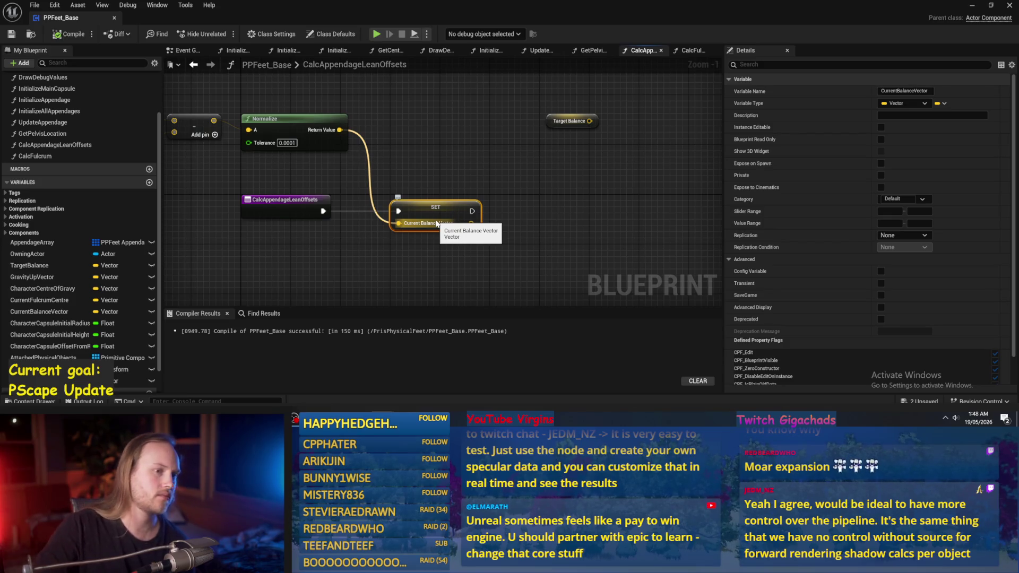
Place the Target Balance getter down-left near the SET node, then compile and save PPFeet_Base
mouse_move(551, 122)
left_mouse_down()
mouse_move(464, 134)
mouse_move(567, 106)
mouse_move(527, 122)
mouse_move(601, 125)
left_mouse_up()
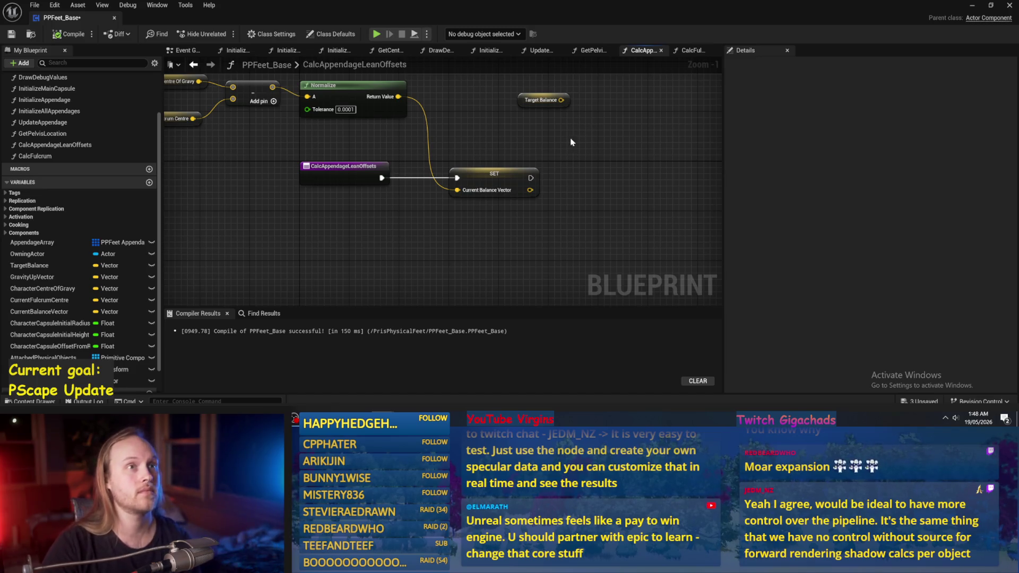
left_click_drag(566, 141, 537, 119)
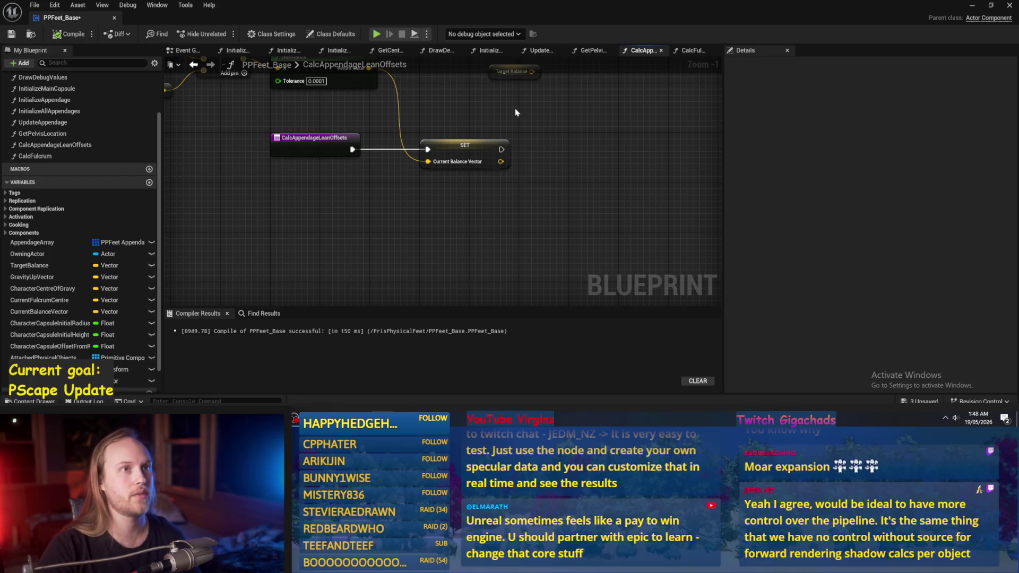
left_click_drag(515, 108, 484, 126)
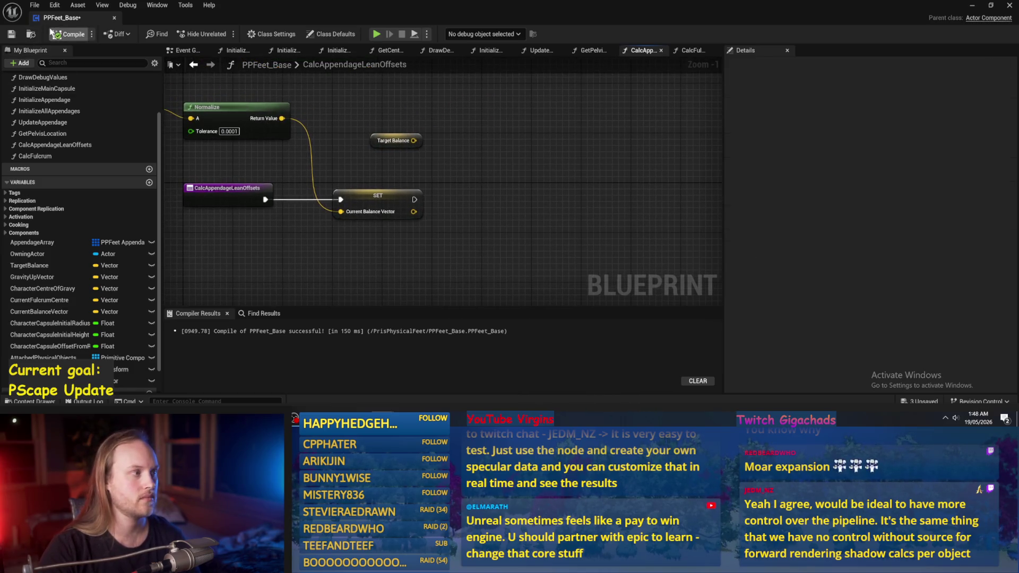
left_click(12, 34)
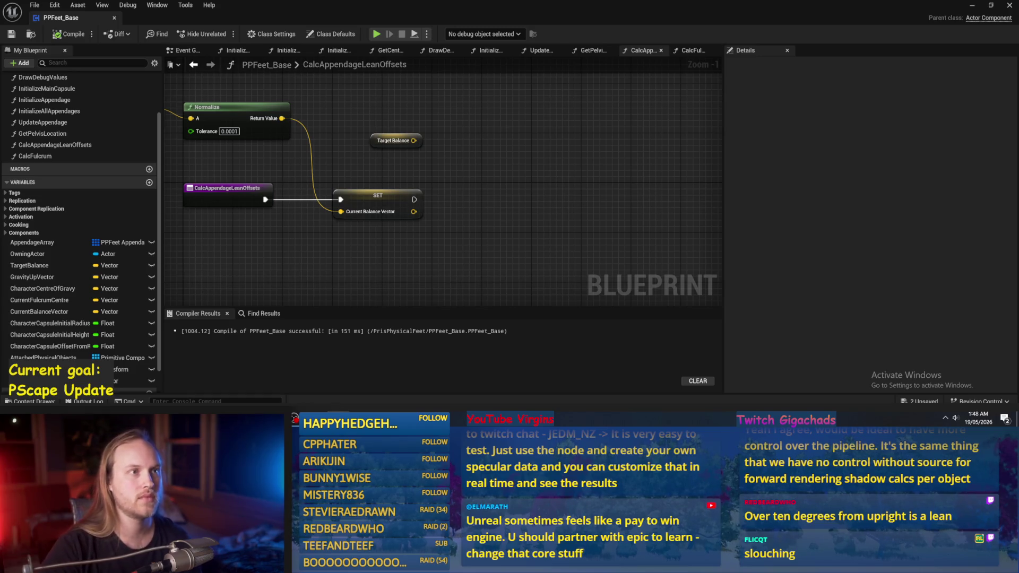
Shift the Target Balance getter right, above the SET node, and recompile the blueprint
scroll(477, 239, "up", 1)
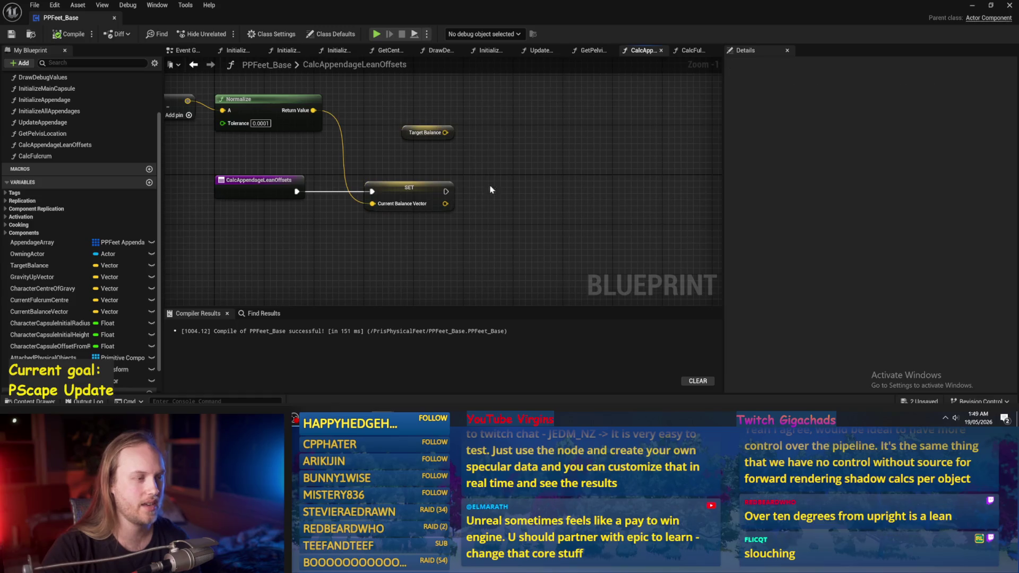
left_click_drag(471, 139, 514, 139)
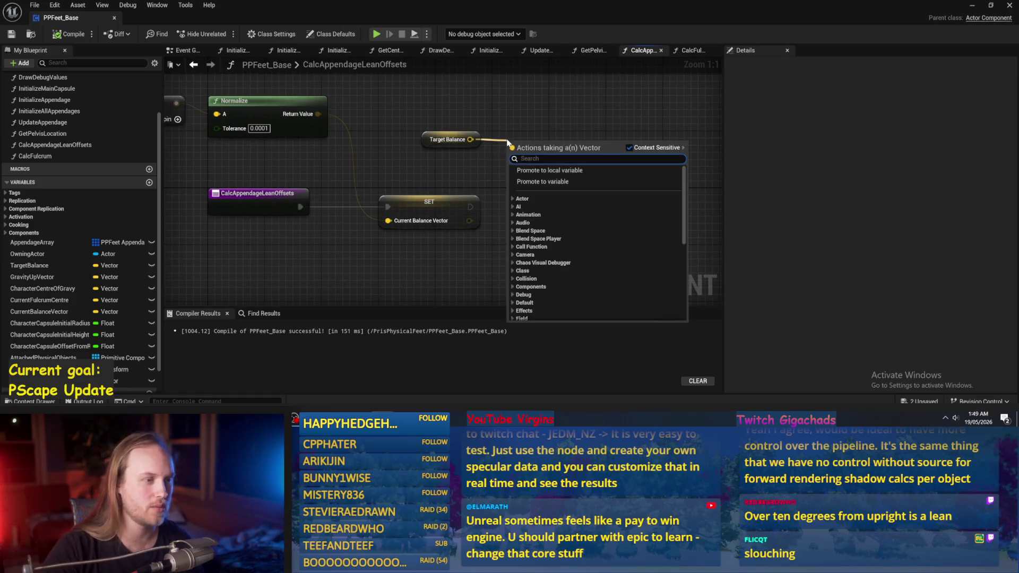
left_click(519, 121)
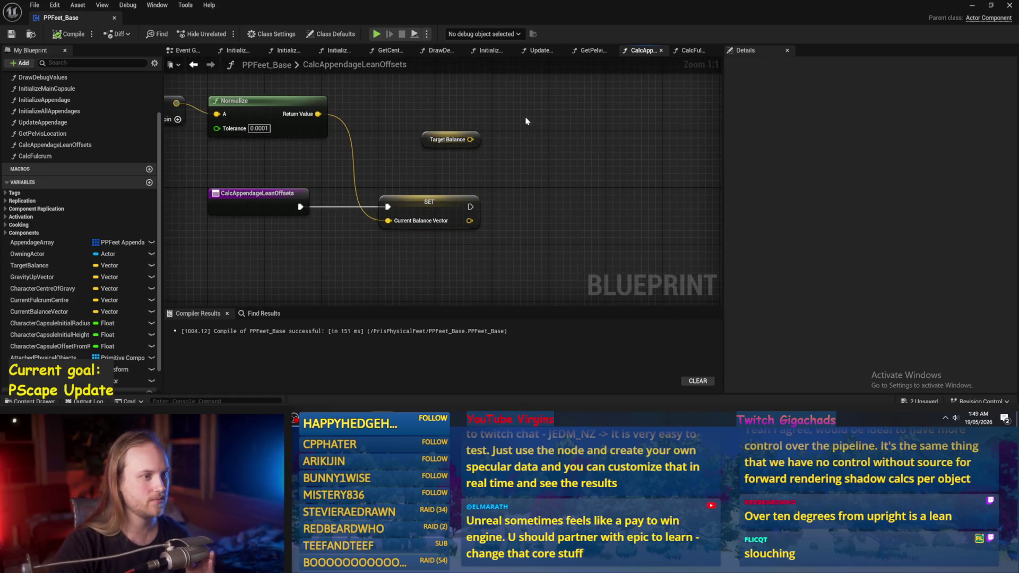
left_click_drag(372, 144, 471, 144)
left_click(583, 223)
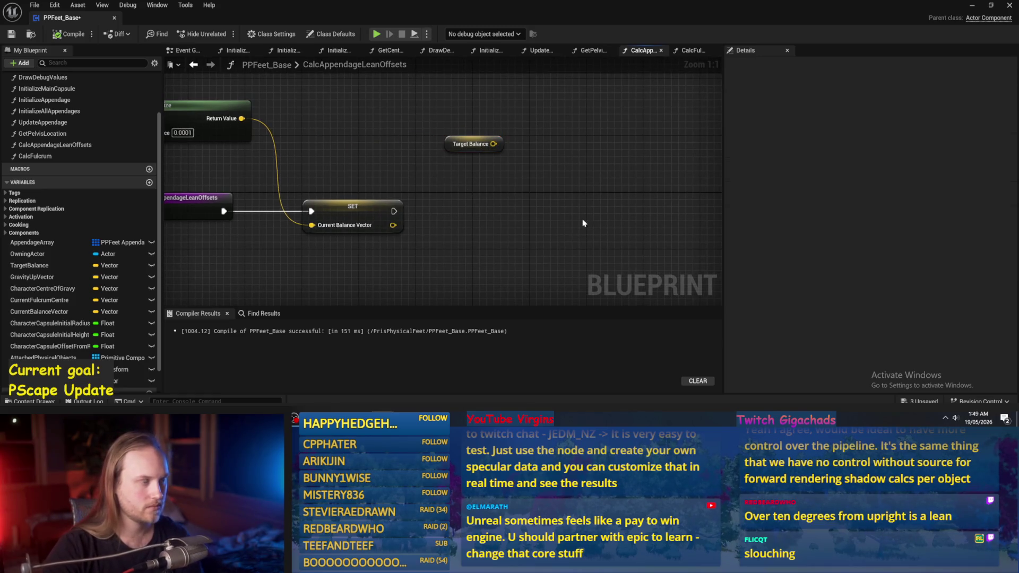
left_click(74, 33)
mouse_move(376, 213)
left_mouse_down()
mouse_move(527, 191)
mouse_move(433, 157)
left_mouse_up()
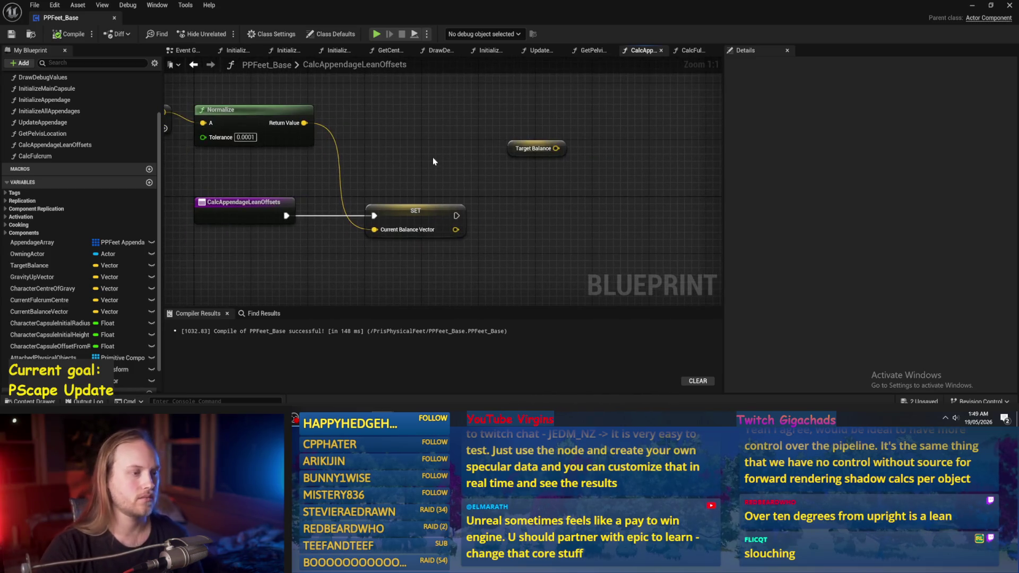
left_click_drag(537, 225, 480, 225)
Add a Find Look at Rotation node with Current Balance Vector as Start and Target Balance as Target, then compile
right_click(481, 228)
type("look at rot")
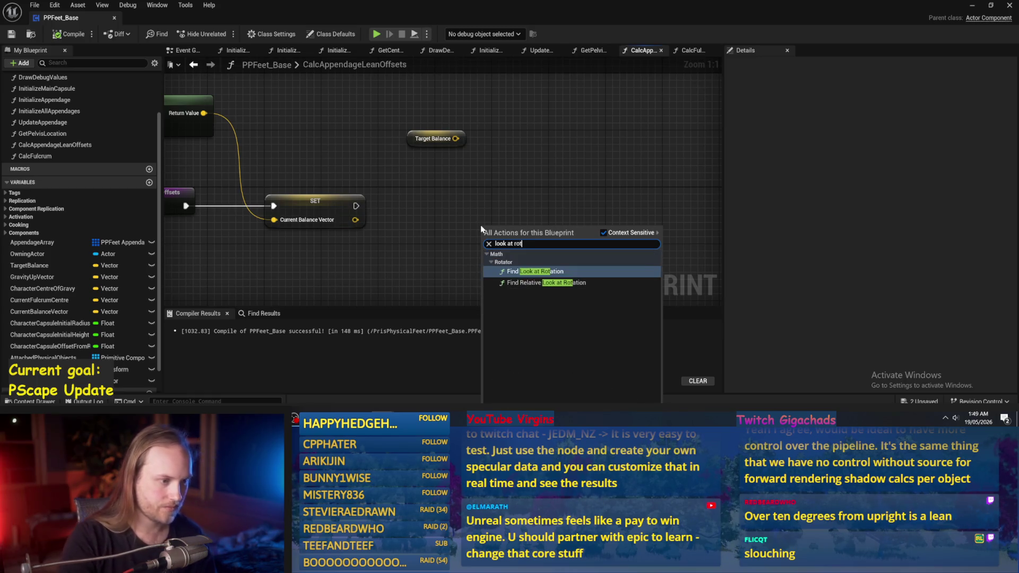
key("Return")
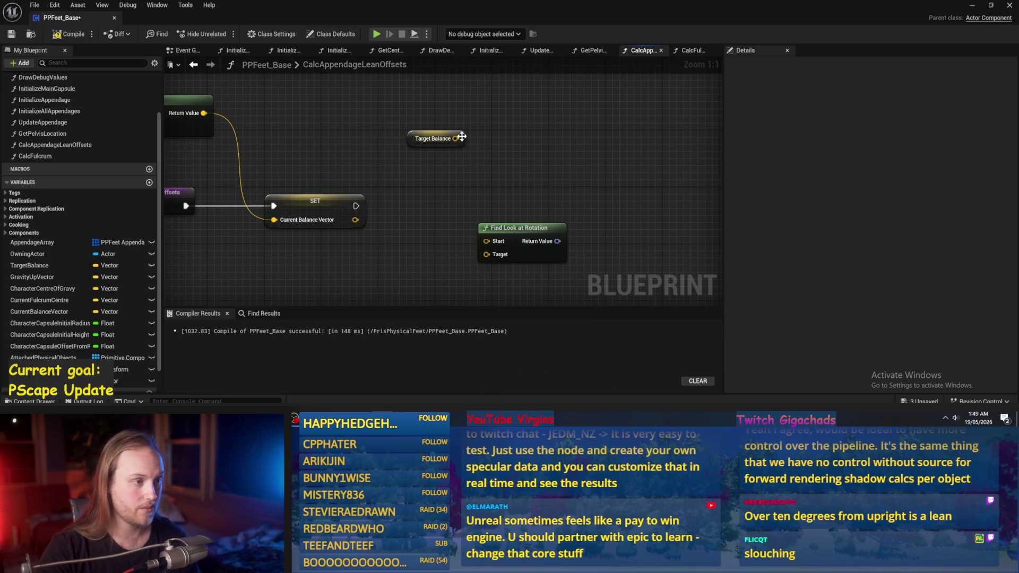
mouse_move(424, 133)
left_mouse_down()
mouse_move(460, 120)
mouse_move(534, 236)
mouse_move(526, 242)
left_mouse_up()
left_click_drag(470, 125, 434, 282)
mouse_move(392, 207)
left_mouse_down()
mouse_move(531, 221)
mouse_move(523, 227)
mouse_move(495, 210)
mouse_move(727, 166)
left_mouse_up()
left_click(484, 252)
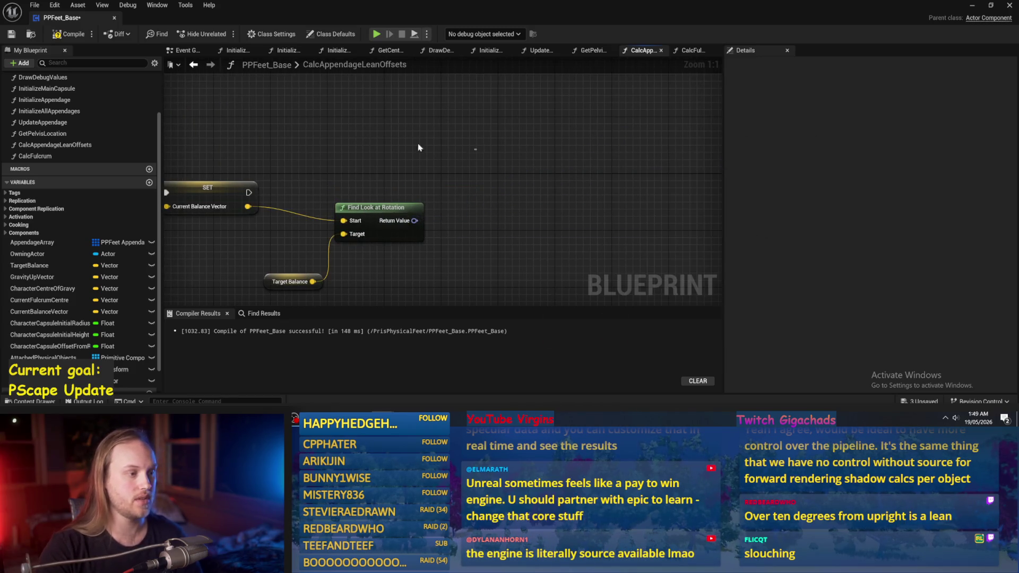
left_click(67, 35)
Tidy the Find Look at Rotation and Target Balance nodes, save, and minimise to the level editor
mouse_move(415, 221)
left_mouse_down()
mouse_move(473, 200)
mouse_move(464, 194)
left_mouse_up()
key("Escape")
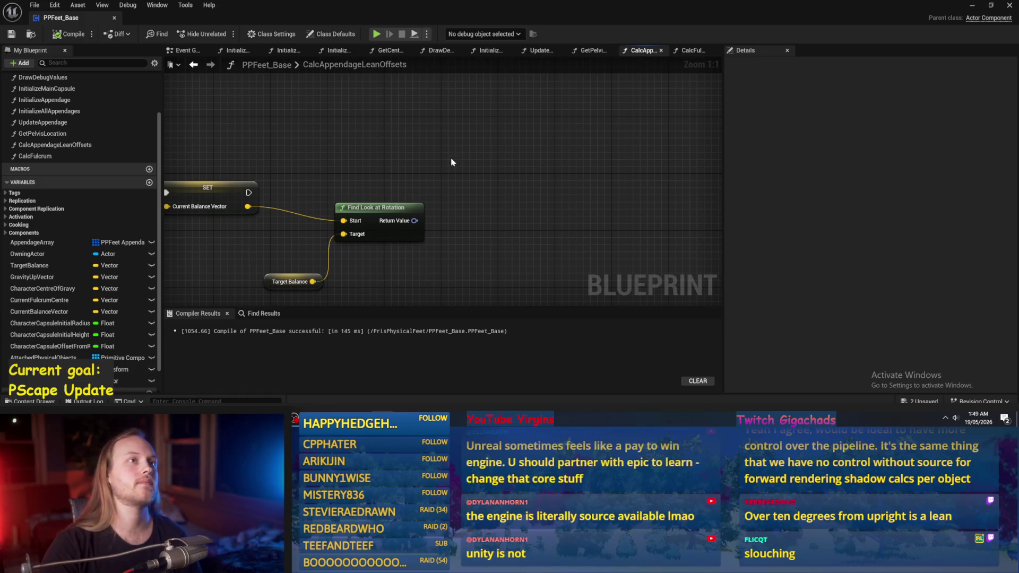
left_click_drag(452, 162, 534, 180)
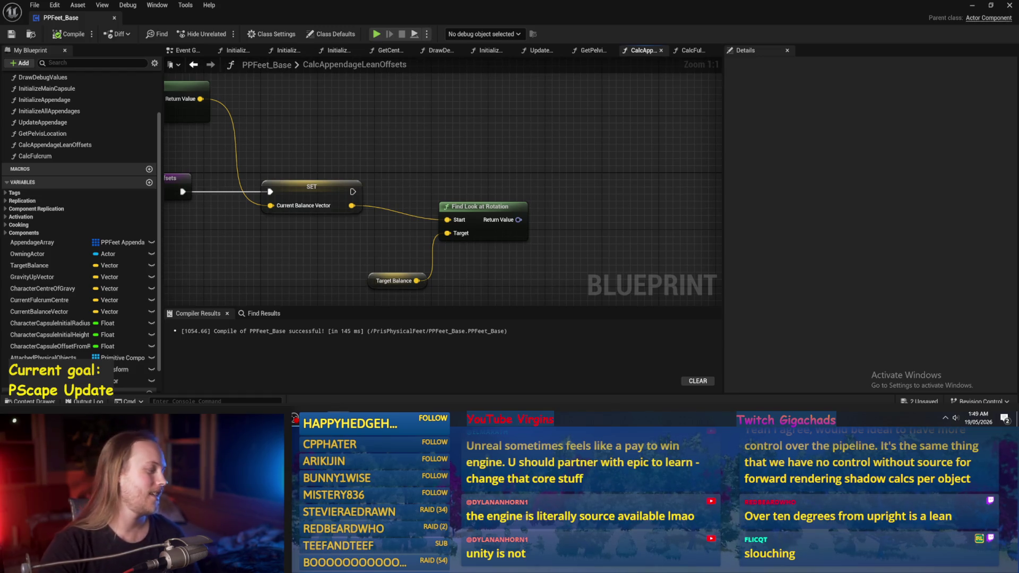
mouse_move(516, 201)
left_mouse_down()
mouse_move(446, 197)
mouse_move(496, 205)
mouse_move(521, 144)
left_mouse_up()
mouse_move(443, 238)
left_mouse_down()
mouse_move(395, 195)
mouse_move(381, 197)
left_mouse_up()
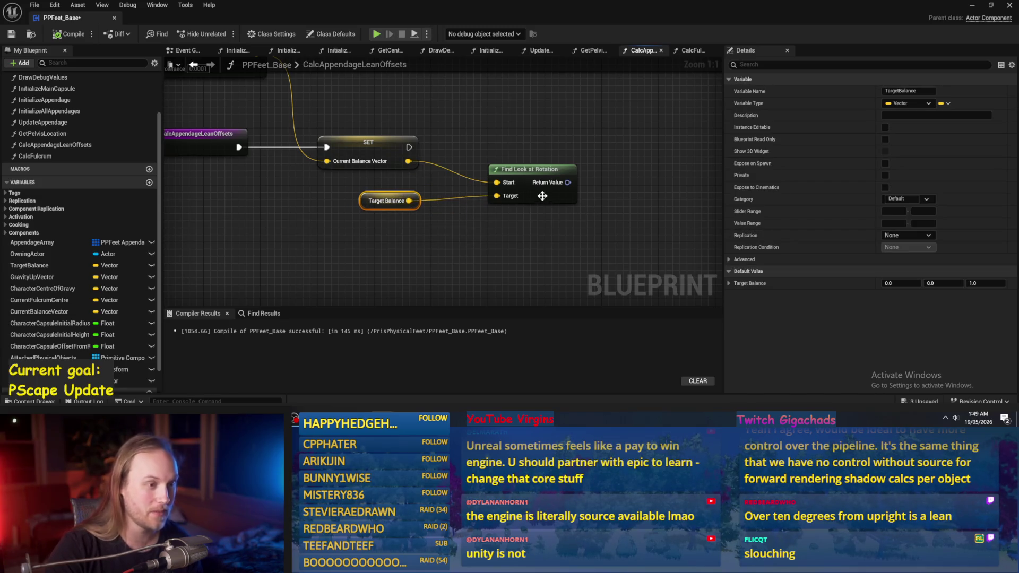
left_click(542, 193)
left_click(12, 36)
left_click_drag(580, 164, 517, 177)
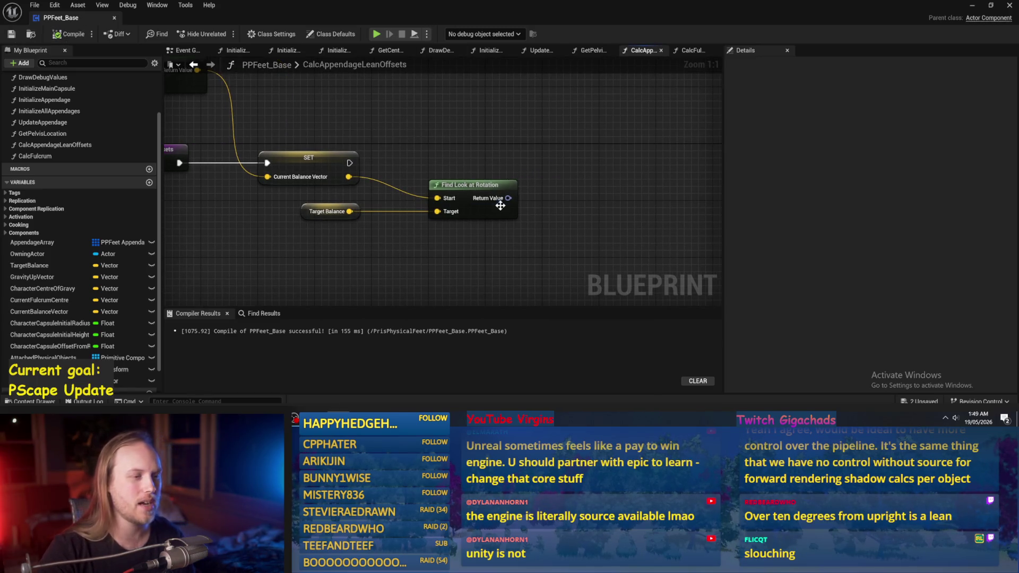
left_click_drag(500, 206, 515, 209)
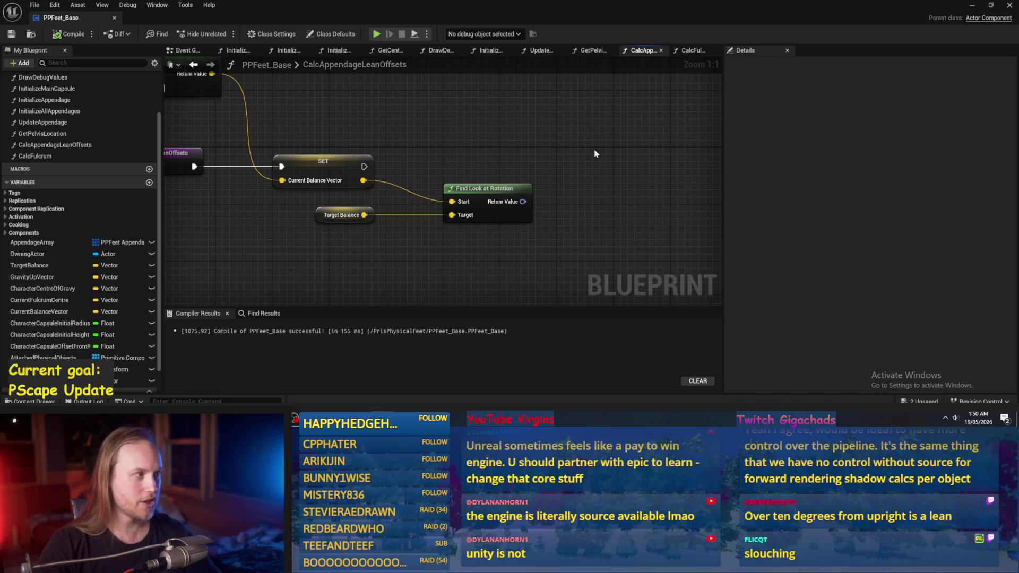
left_click(973, 5)
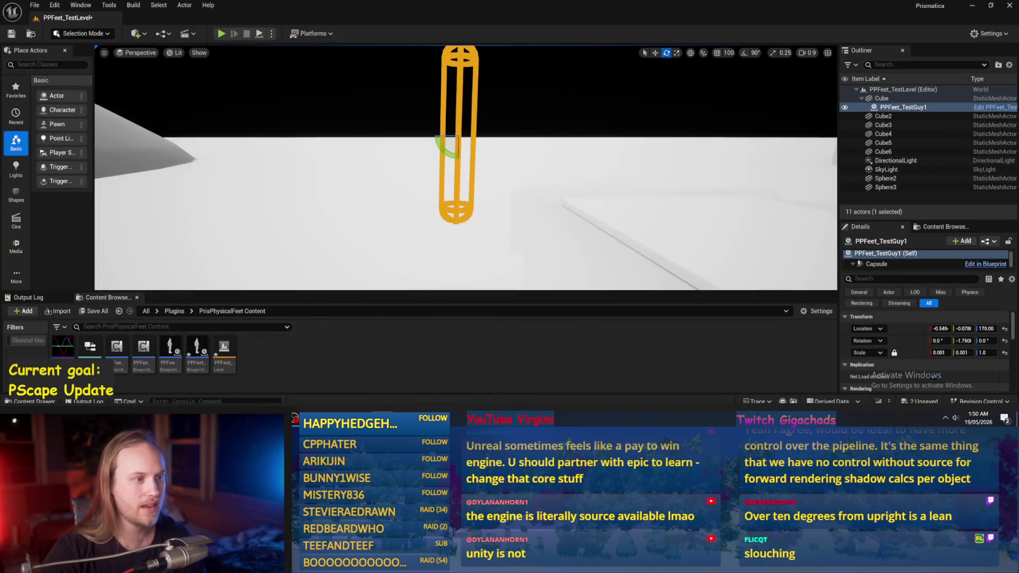
Orbit around the capsule, select the floor Cube, then return to PPFeet_Base and recompile it
mouse_move(466, 167)
left_mouse_down()
mouse_move(458, 175)
mouse_move(467, 161)
mouse_move(493, 162)
left_mouse_up()
mouse_move(600, 182)
left_mouse_down()
mouse_move(589, 183)
mouse_move(621, 186)
left_mouse_up()
left_click(665, 265)
scroll(665, 265, "down", 3)
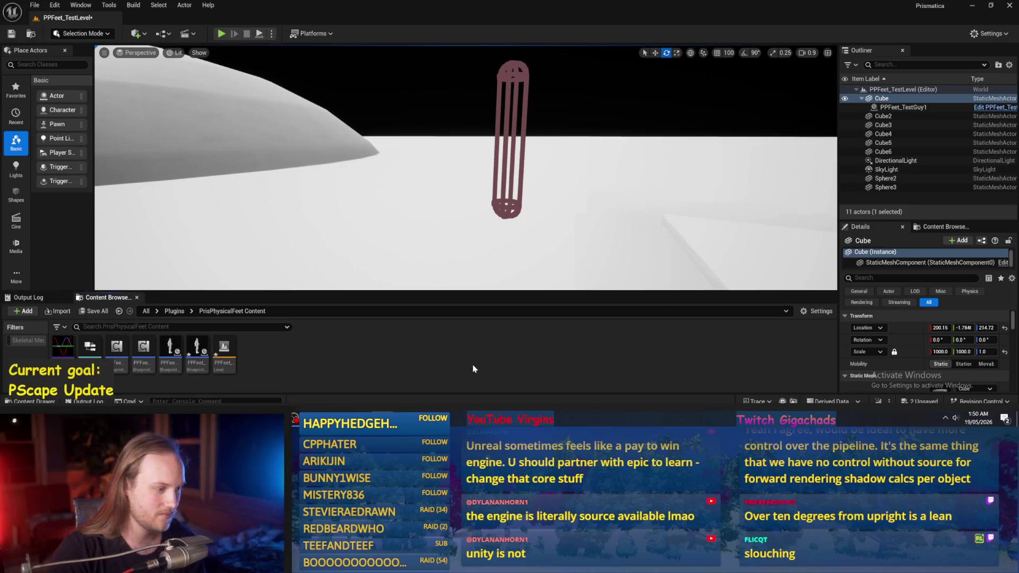
key("alt+Tab")
left_click(66, 34)
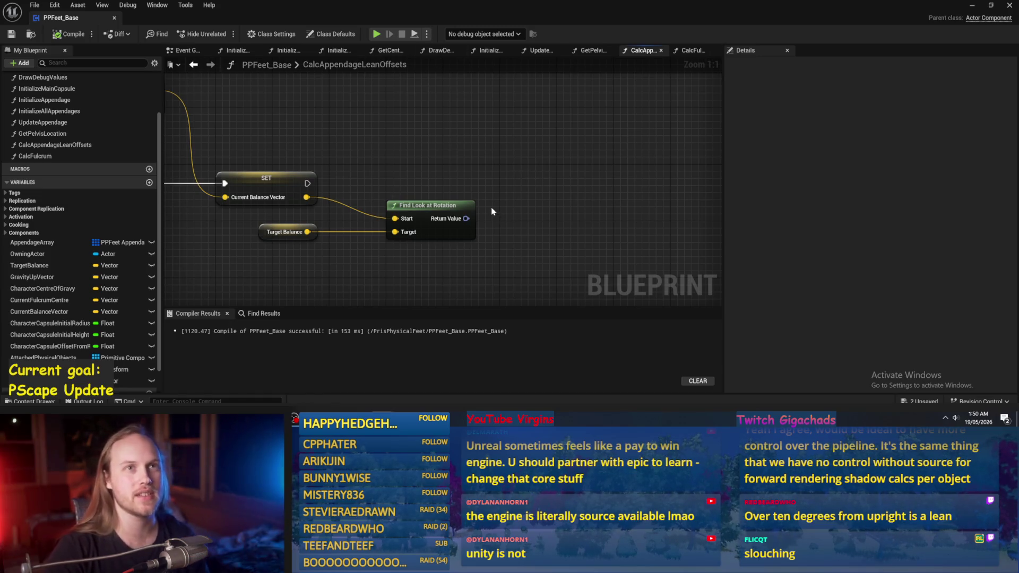
Move the Target Balance and Find Look at Rotation nodes together slightly lower beside the SET node
left_click_drag(541, 212, 274, 157)
left_click_drag(485, 196, 482, 217)
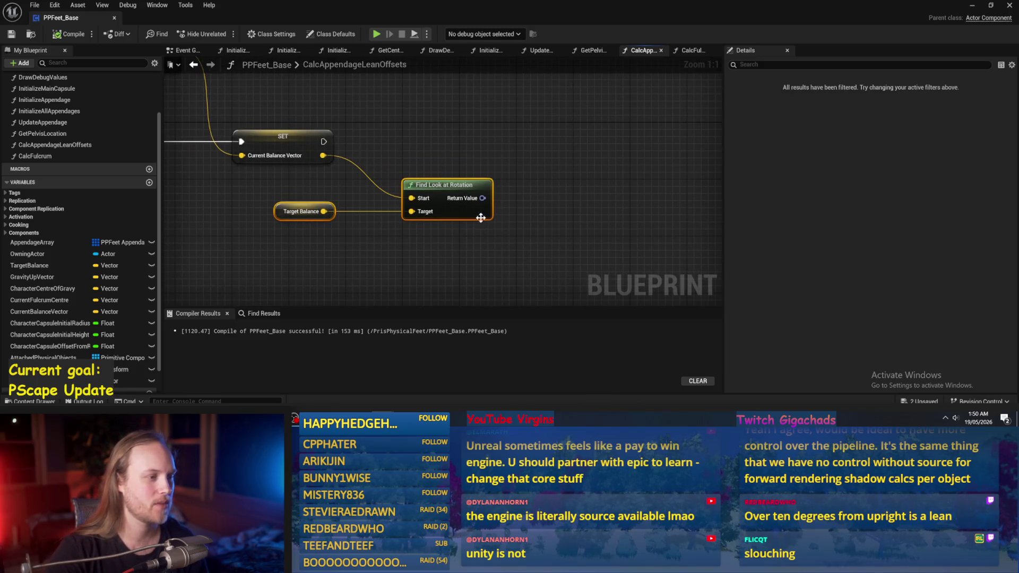
left_click(559, 220)
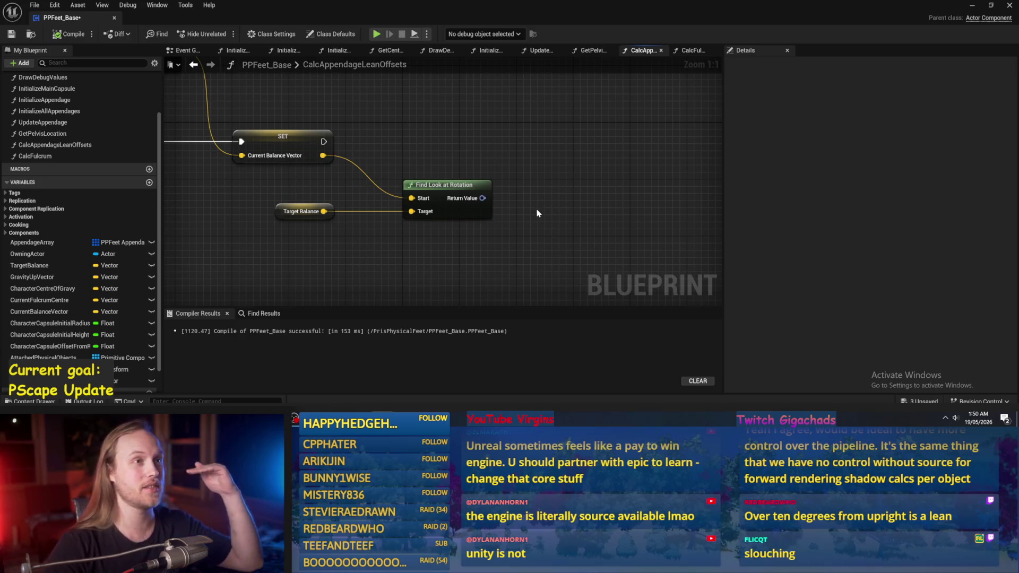
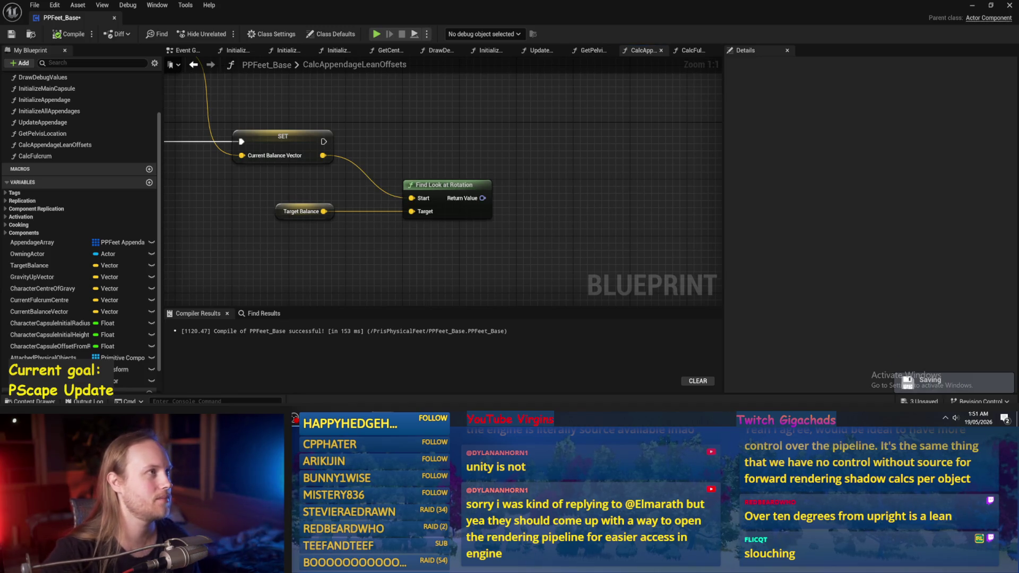
Save the PPFeet_Base Blueprint after looking over the rotation nodes
mouse_move(575, 209)
left_mouse_down()
mouse_move(593, 171)
mouse_move(574, 209)
left_mouse_up()
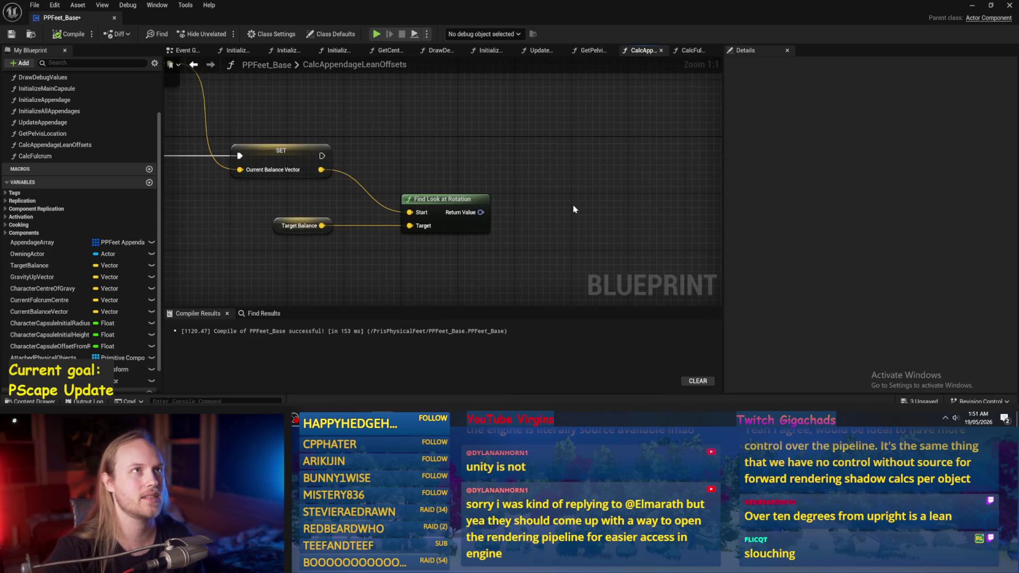
left_click(69, 34)
left_click(12, 34)
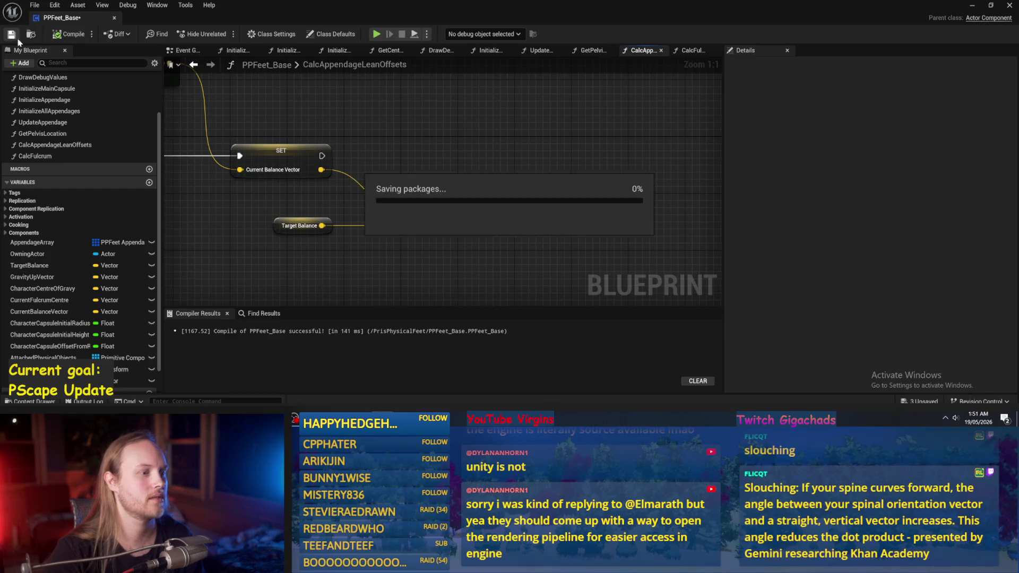
left_click_drag(652, 247, 610, 177)
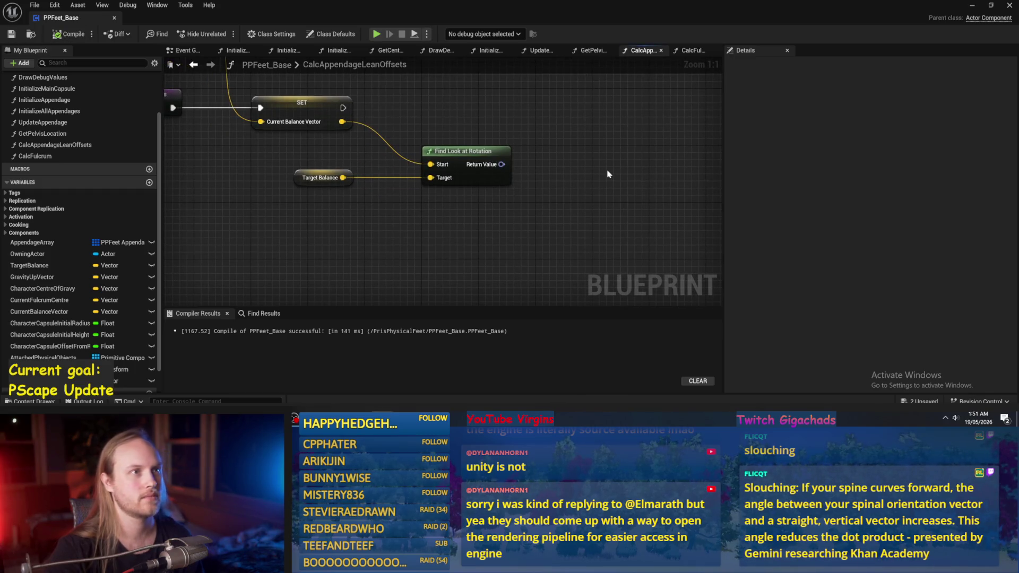
left_click_drag(605, 176, 621, 149)
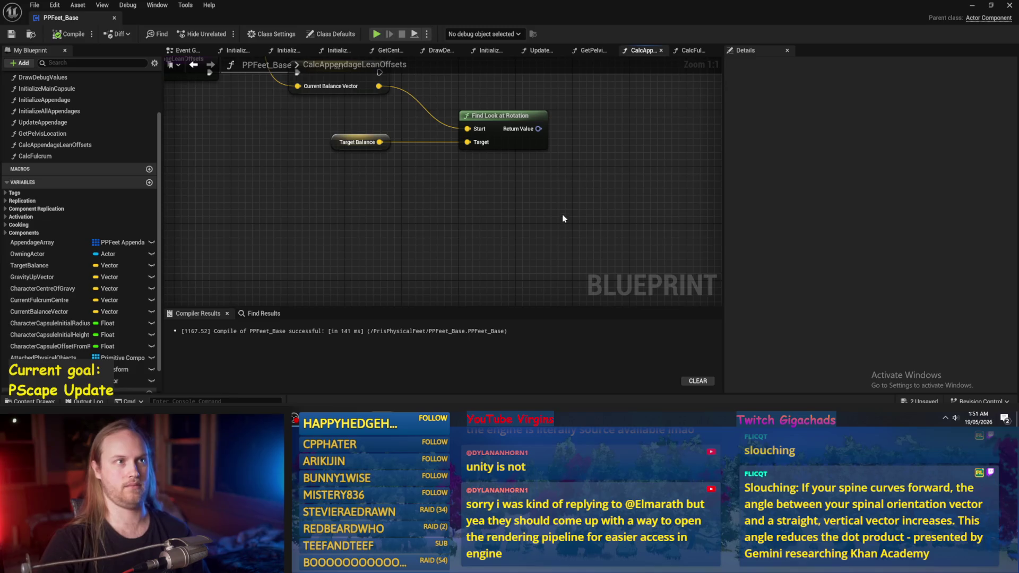
Recompile PPFeet_Base and close its Blueprint editor to return to PPFeet_TestLevel
left_click_drag(568, 193, 578, 251)
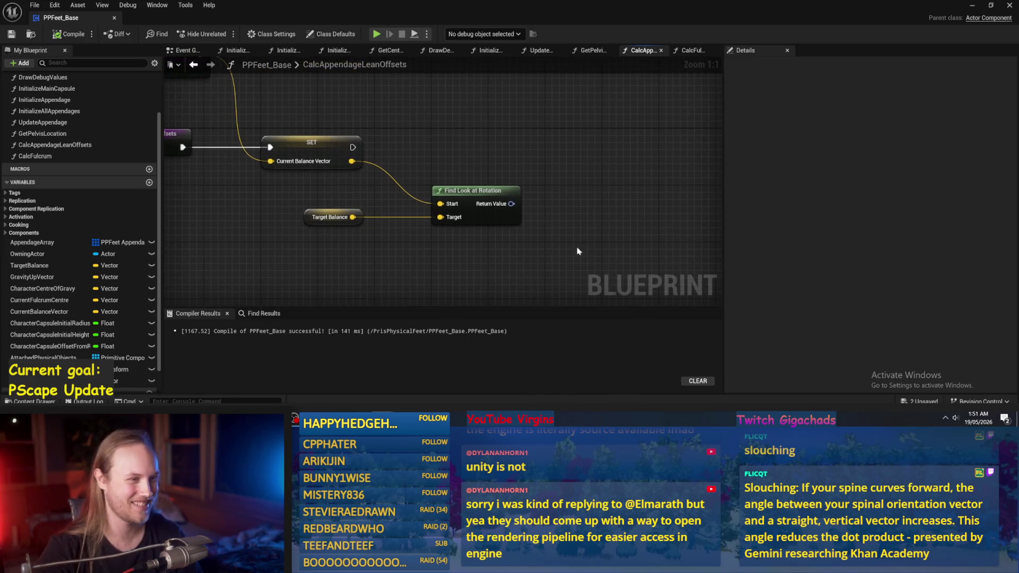
mouse_move(588, 208)
left_mouse_down()
mouse_move(603, 171)
mouse_move(585, 205)
left_mouse_up()
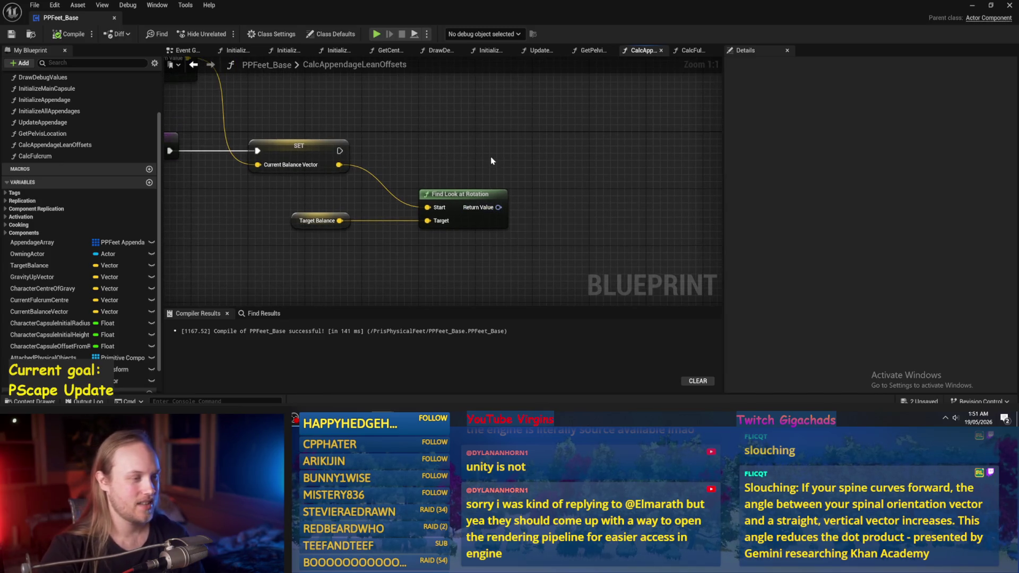
left_click_drag(491, 158, 473, 184)
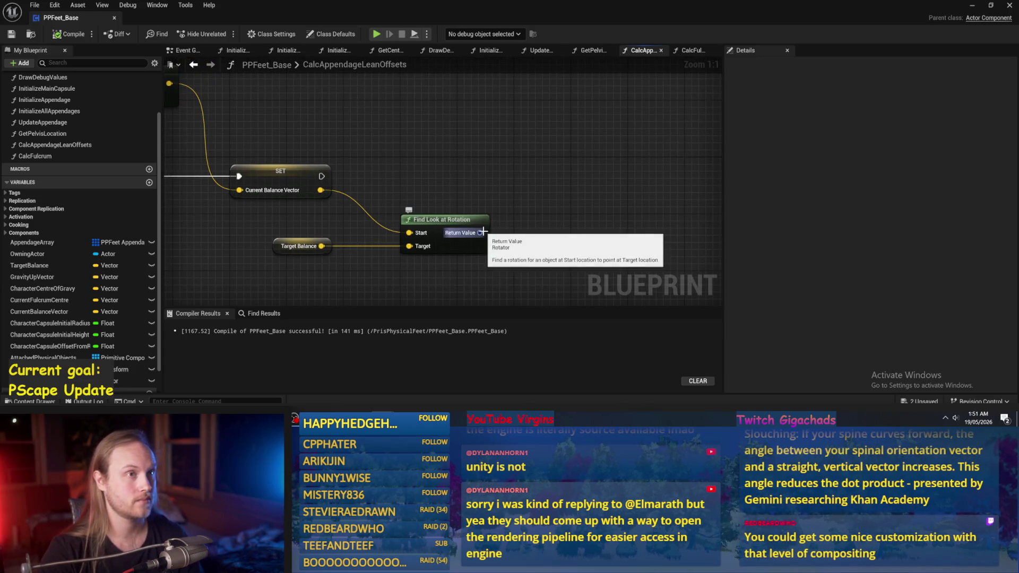
mouse_move(481, 154)
left_mouse_down()
mouse_move(438, 160)
mouse_move(437, 142)
mouse_move(472, 151)
left_mouse_up()
left_click(63, 34)
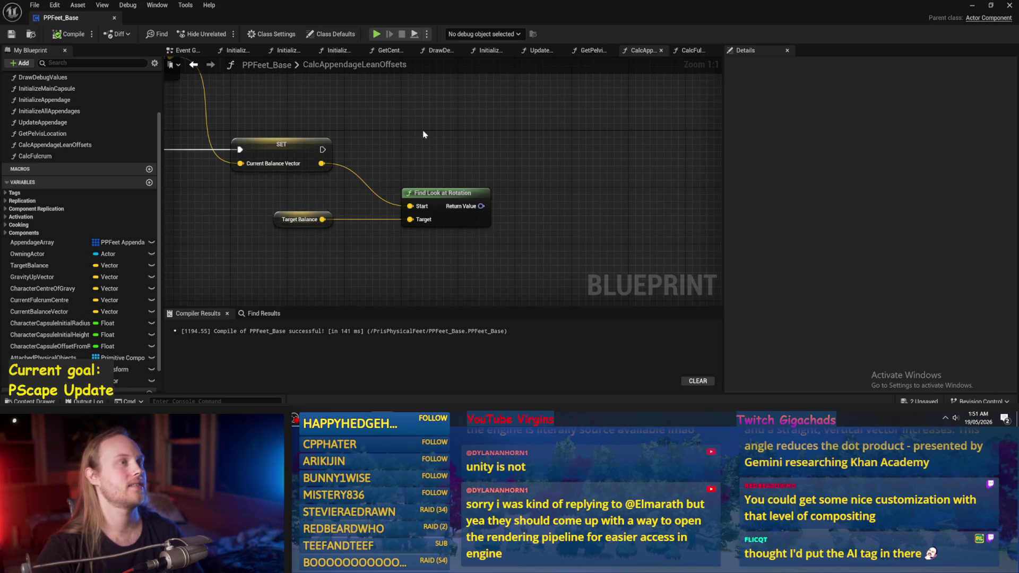
left_click_drag(424, 134, 430, 152)
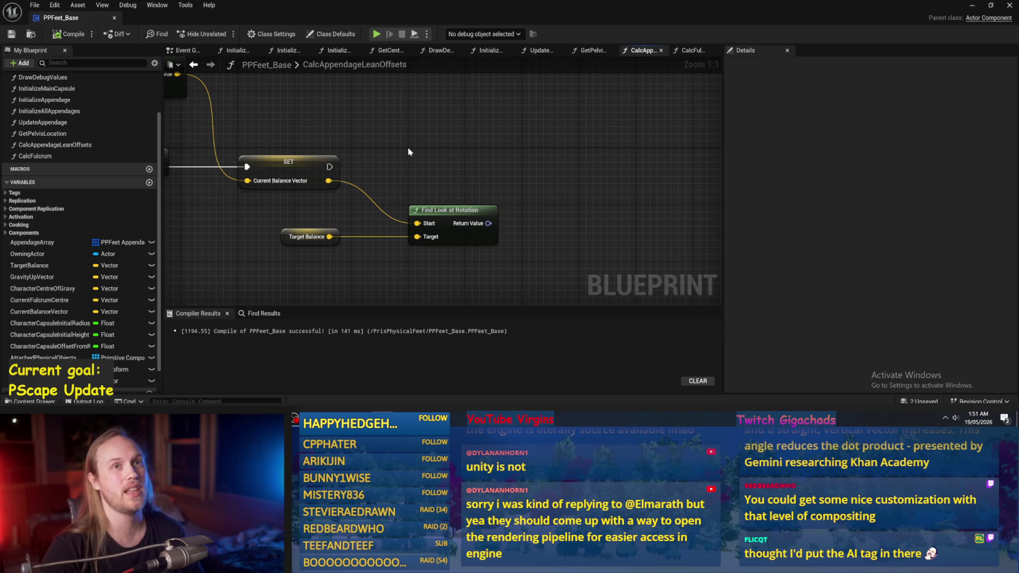
left_click(1010, 6)
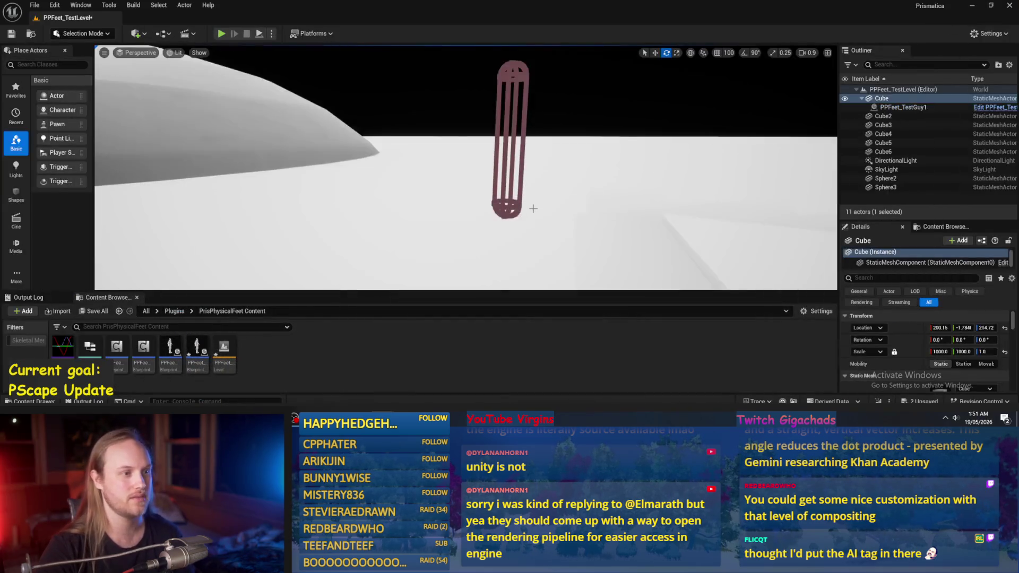
Fly the viewport camera toward the cubes and the dome
scroll(465, 168, "up", 4)
key("s")
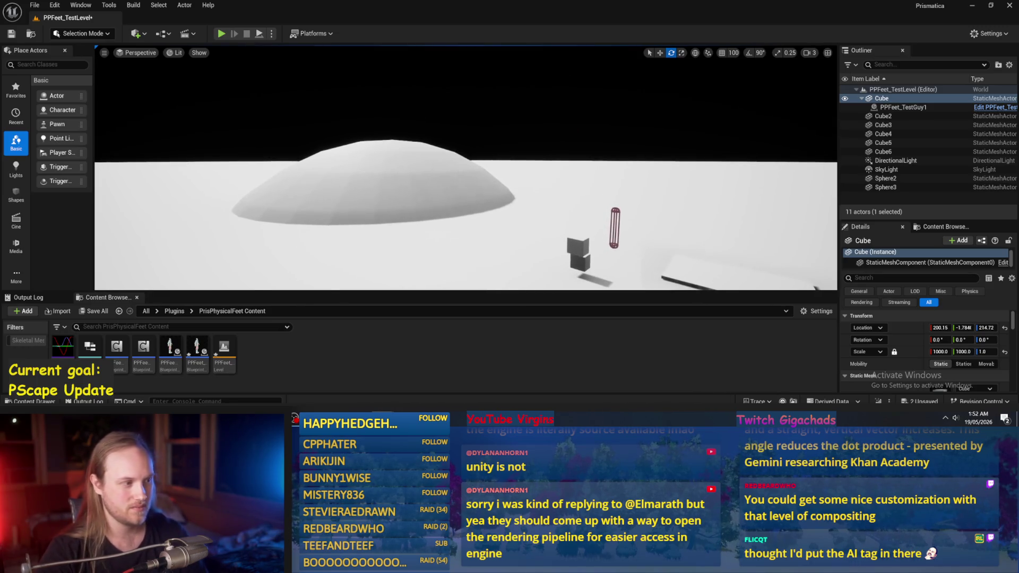
key("w")
scroll(466, 168, "down", 2)
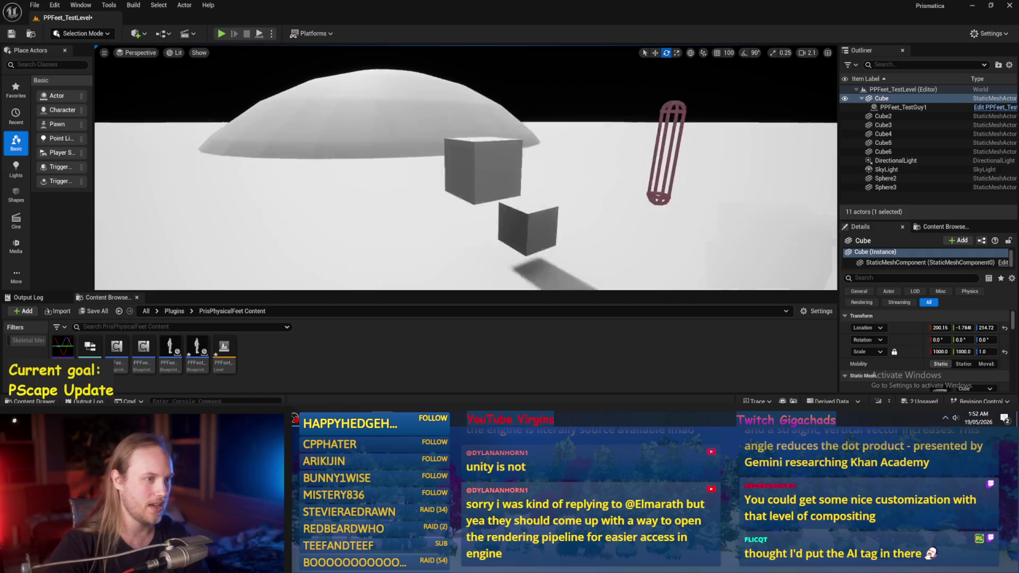
scroll(466, 168, "down", 2)
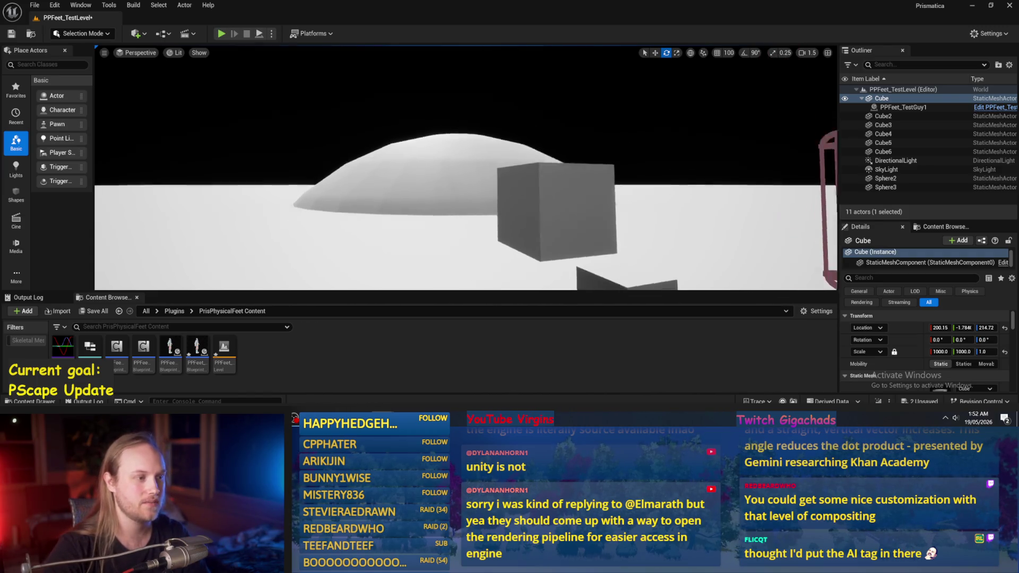
key("w")
Select Sphere2 and raise it from Z -974.2 to 747.14, framing it in view
key("w")
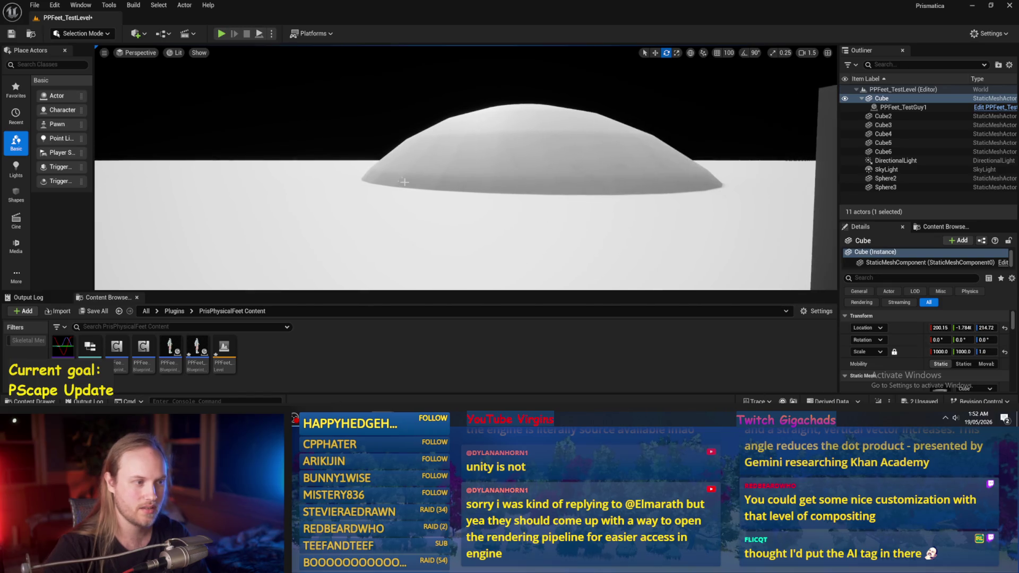
left_click(687, 184)
key("w")
left_click_drag(507, 265, 509, 120)
key("f")
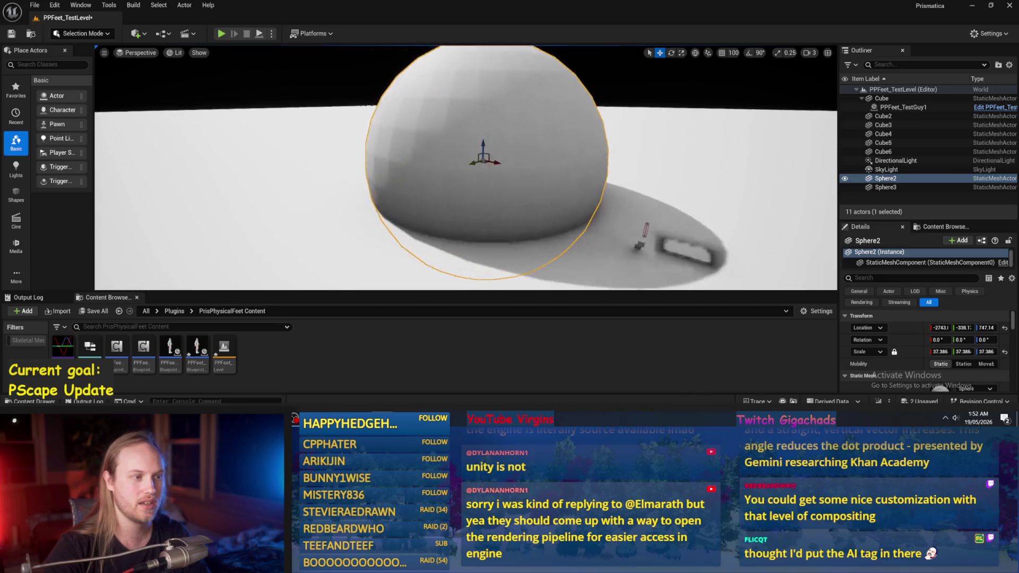
scroll(442, 126, "up", 2)
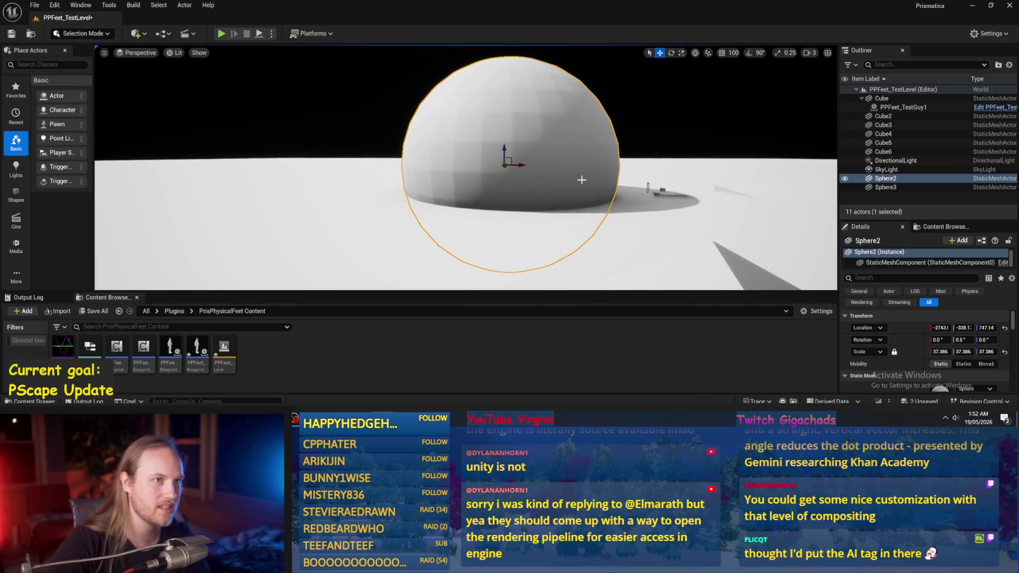
left_click_drag(586, 162, 510, 162)
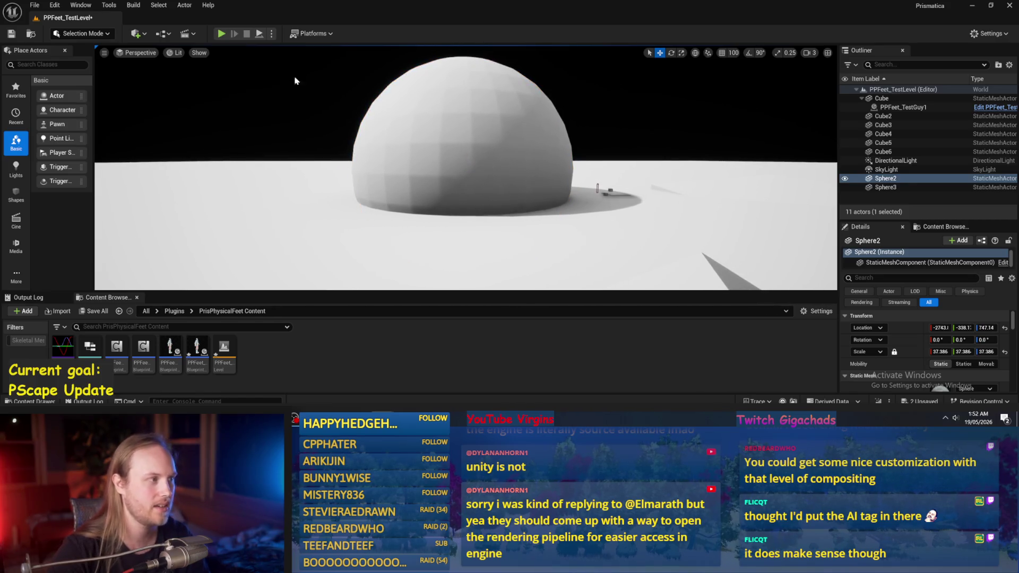
left_click(178, 53)
mouse_move(223, 206)
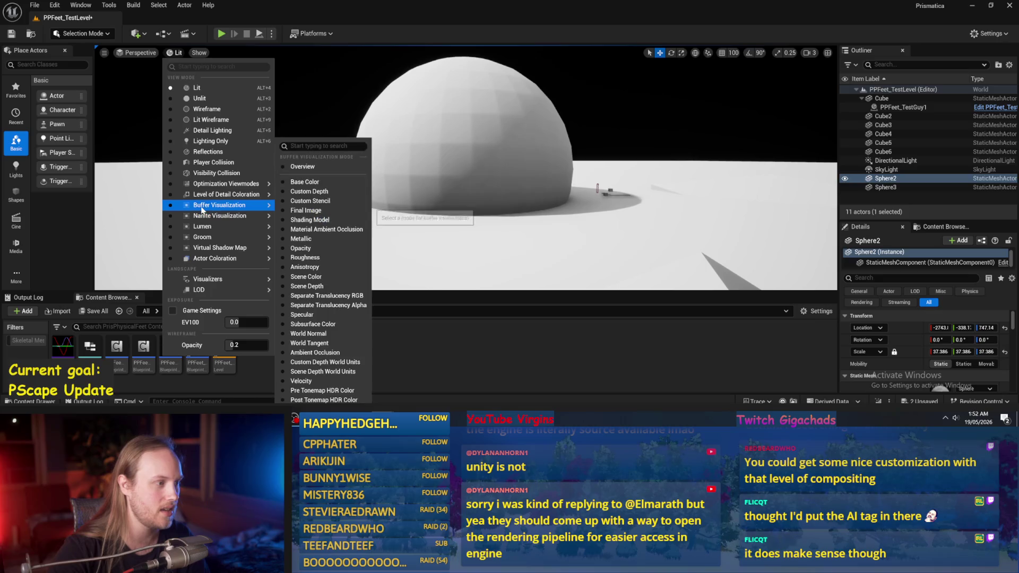
left_click(322, 334)
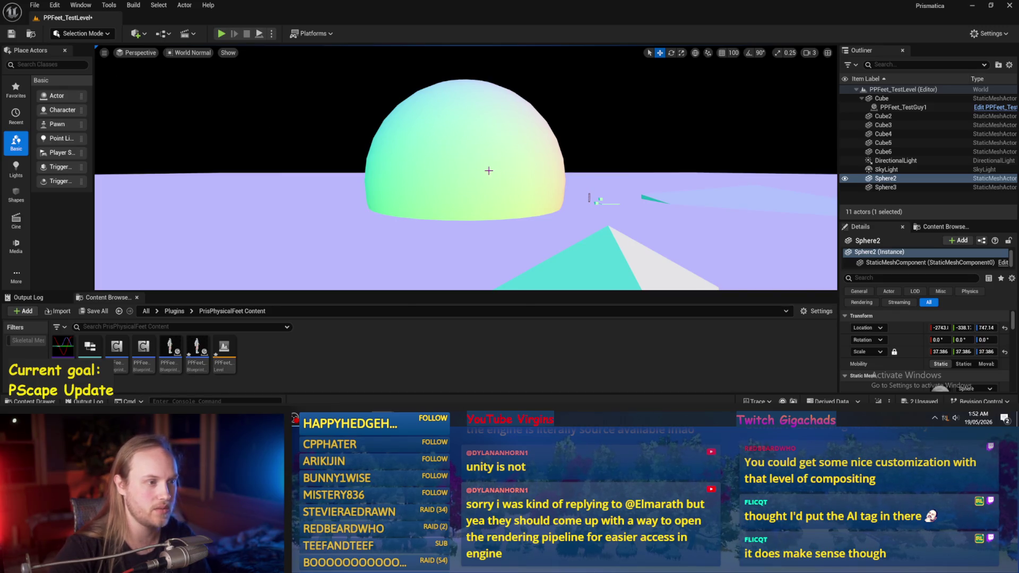
scroll(639, 150, "down", 3)
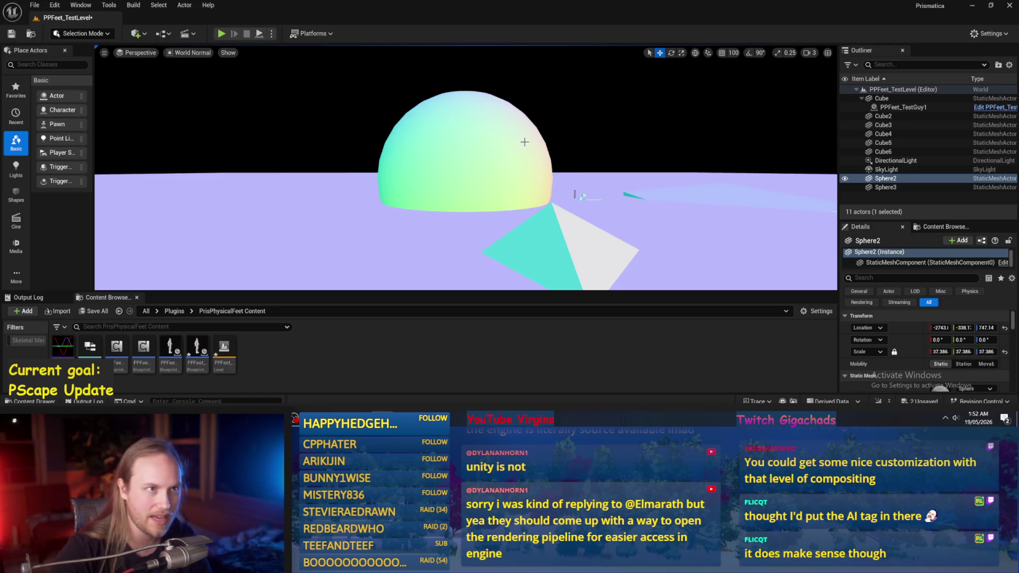
left_click(176, 53)
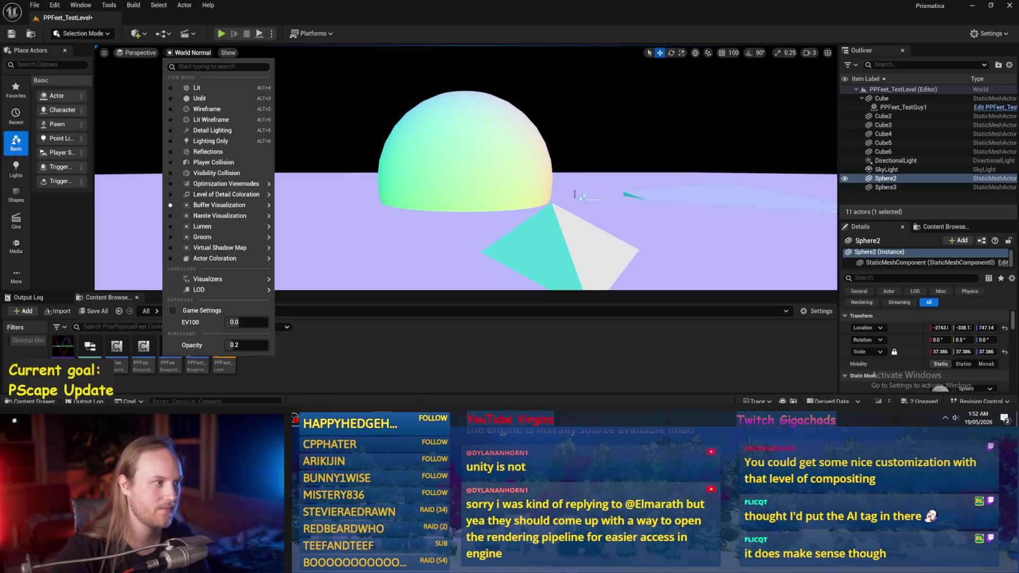
left_click(209, 89)
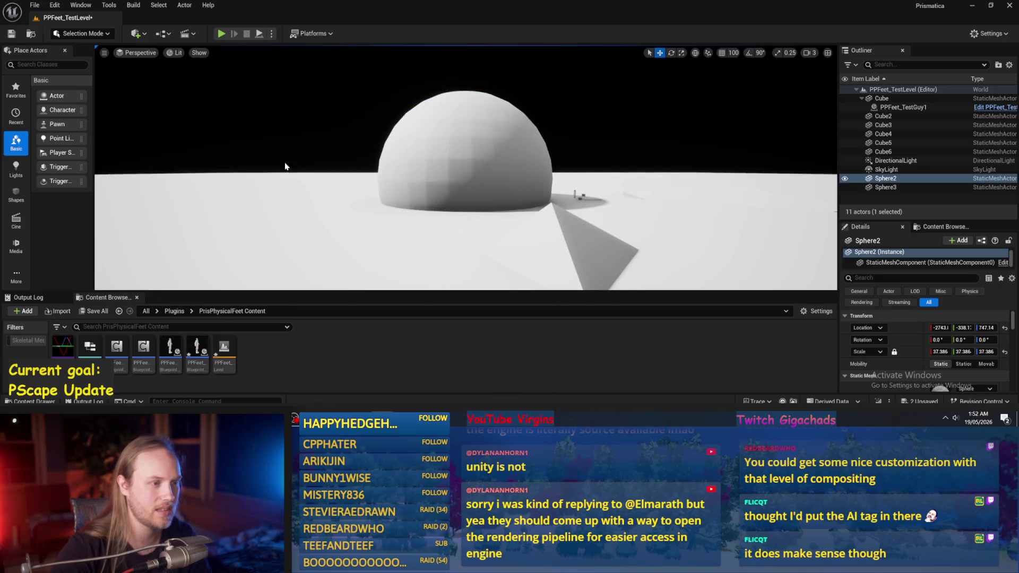
left_click_drag(347, 172, 475, 193)
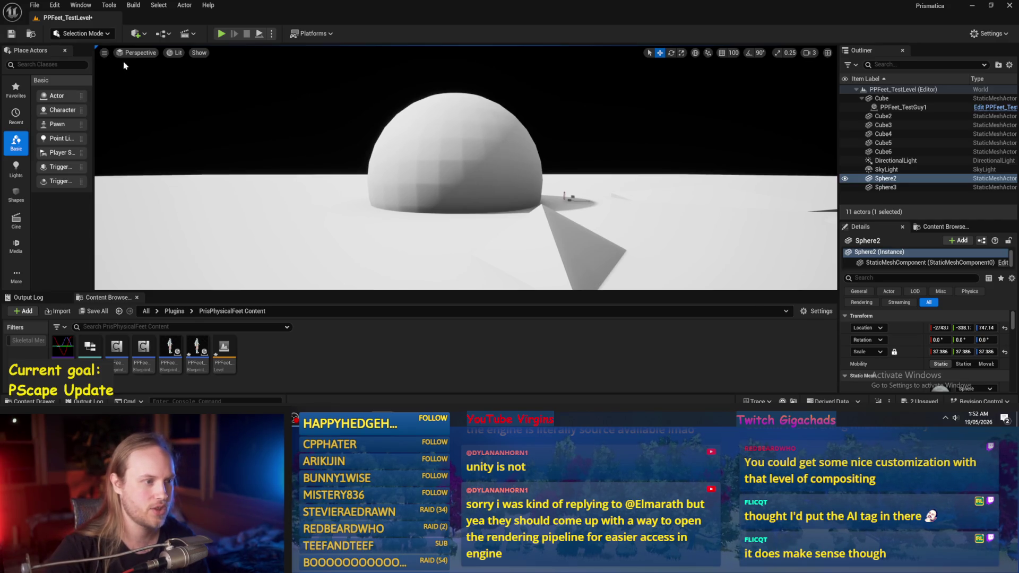
scroll(474, 169, "up", 5)
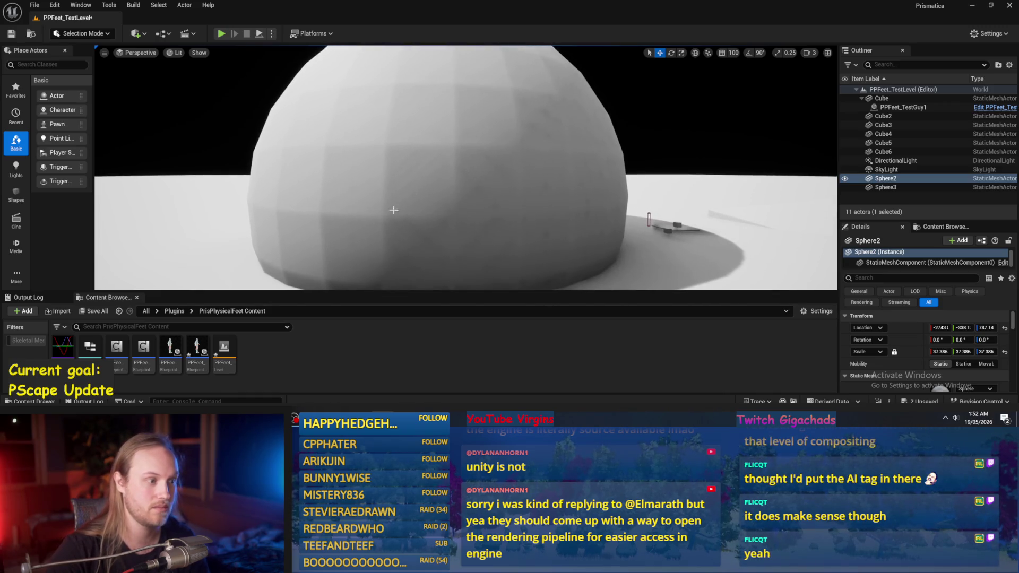
scroll(474, 228, "down", 5)
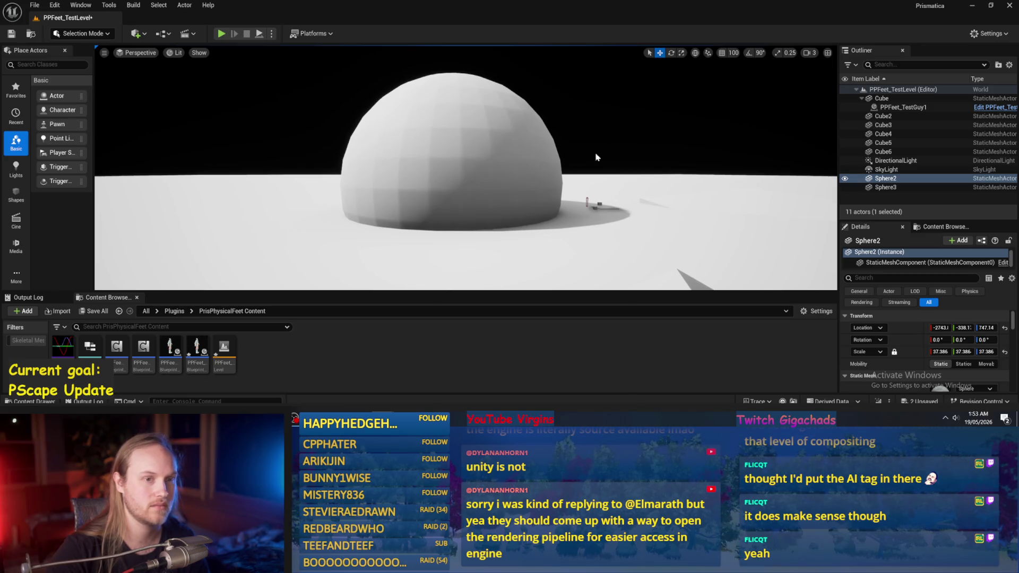
type("direct")
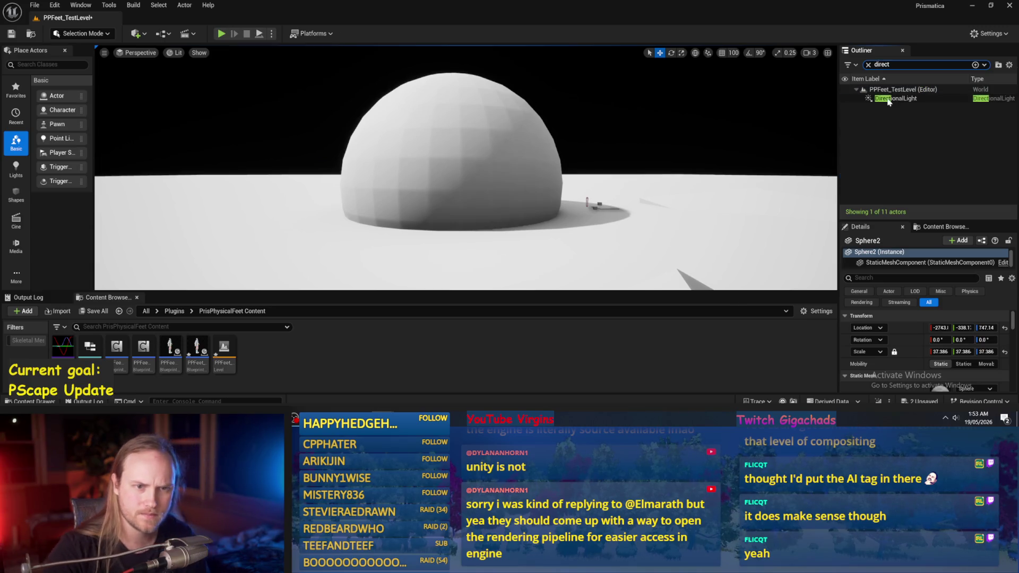
Select the DirectionalLight, set Source Soft Angle to 0 and reset Source Angle to 0.5357
key("Return")
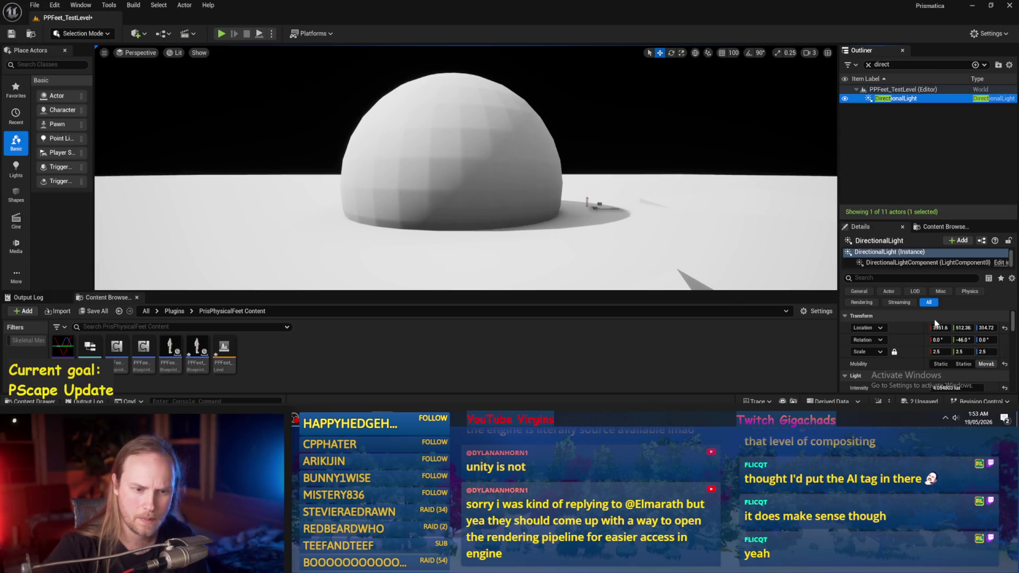
left_click_drag(911, 219, 911, 148)
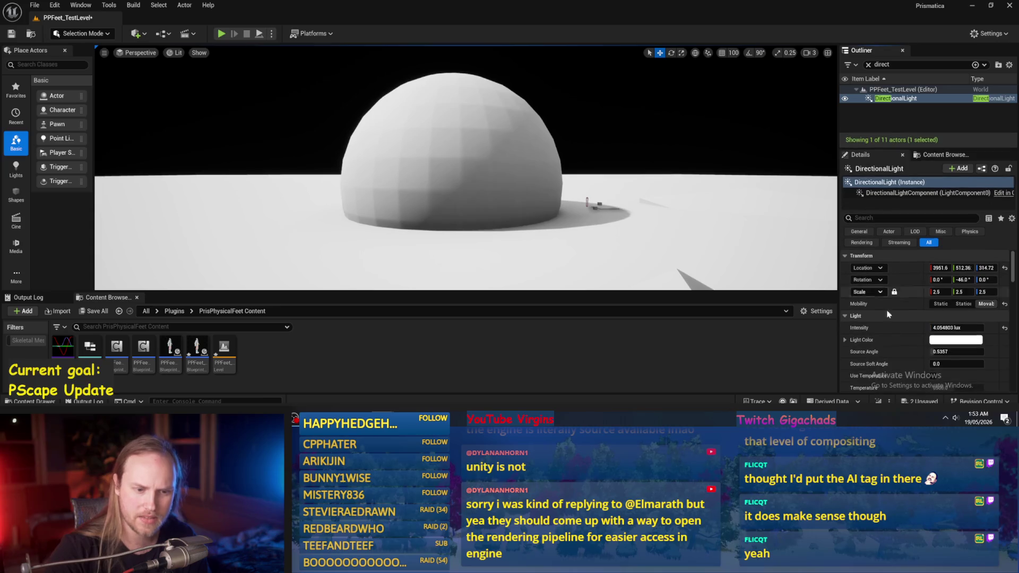
scroll(891, 335, "down", 2)
left_click_drag(941, 309, 941, 323)
left_click(941, 321)
key("Return")
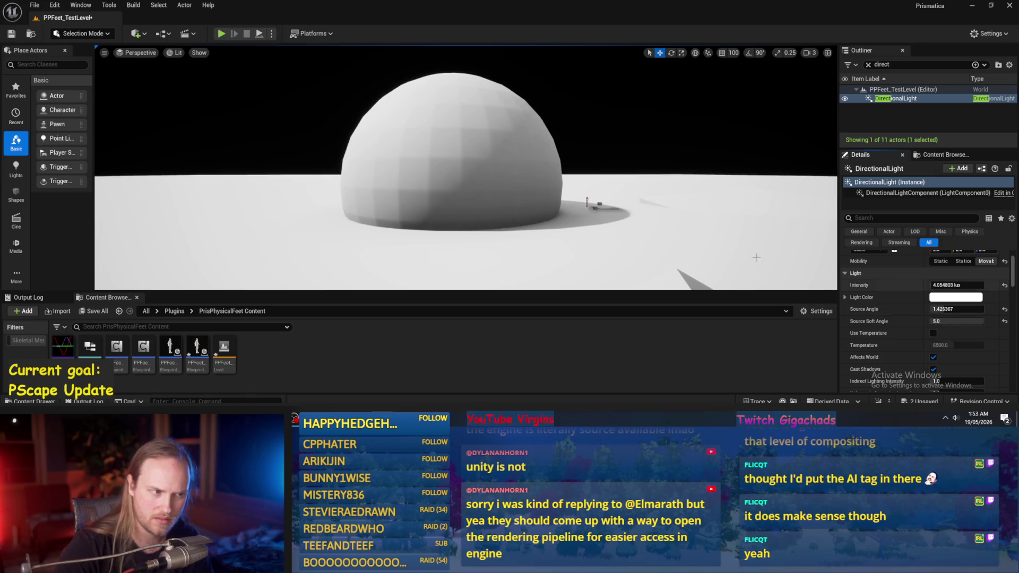
left_click(1005, 322)
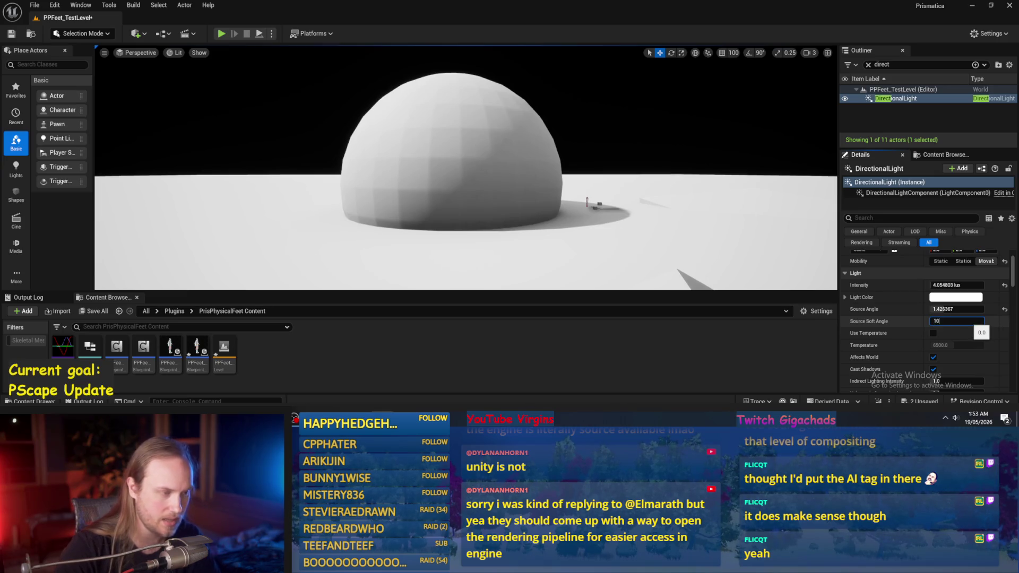
type("0")
key("shift+Tab")
type("0")
key("Return")
left_click(1005, 309)
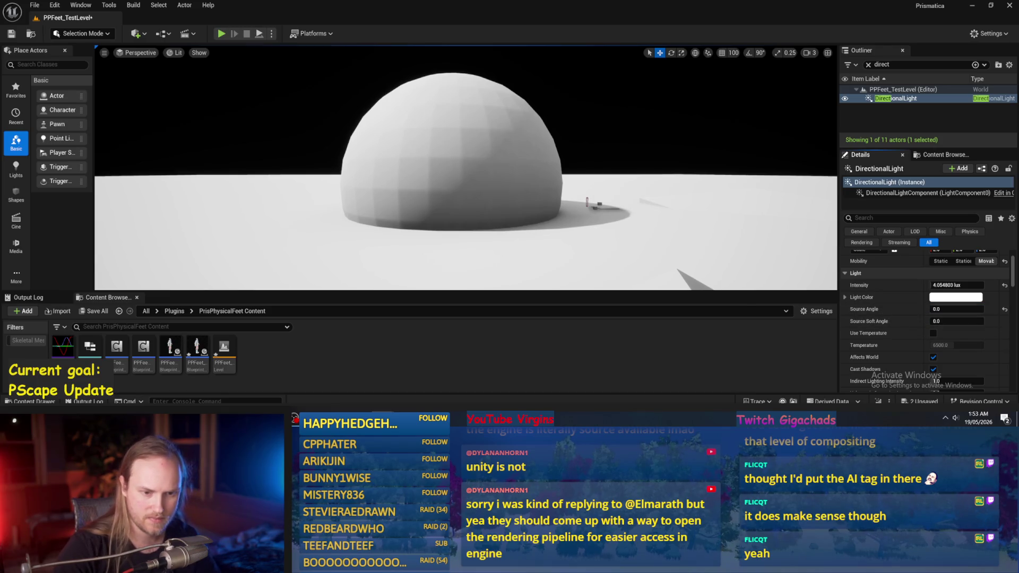
Raise the directional light's intensity slightly to brighten the scene
scroll(861, 291, "down", 1)
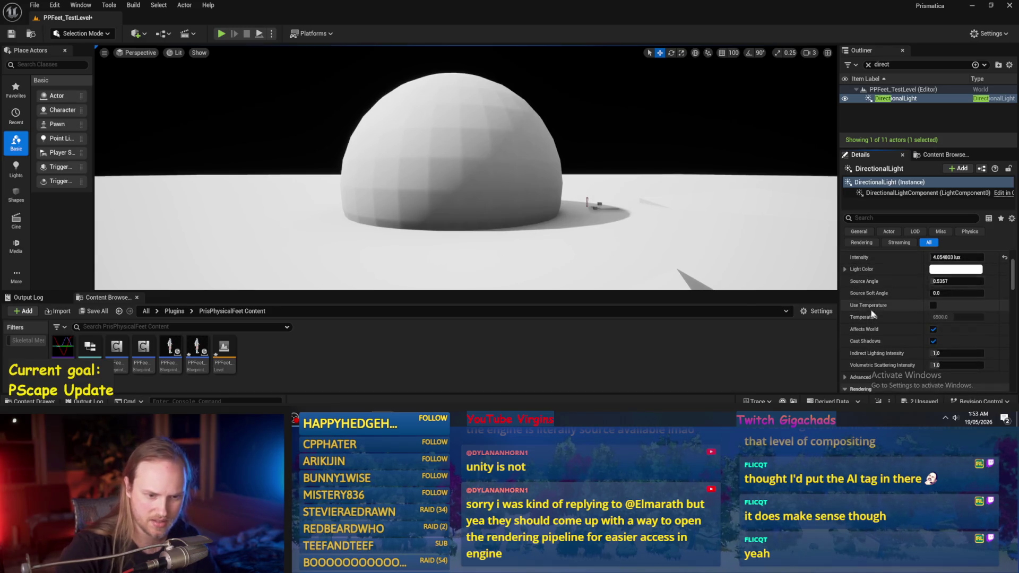
scroll(870, 294, "up", 3)
left_click_drag(948, 301, 950, 301)
scroll(909, 296, "down", 6)
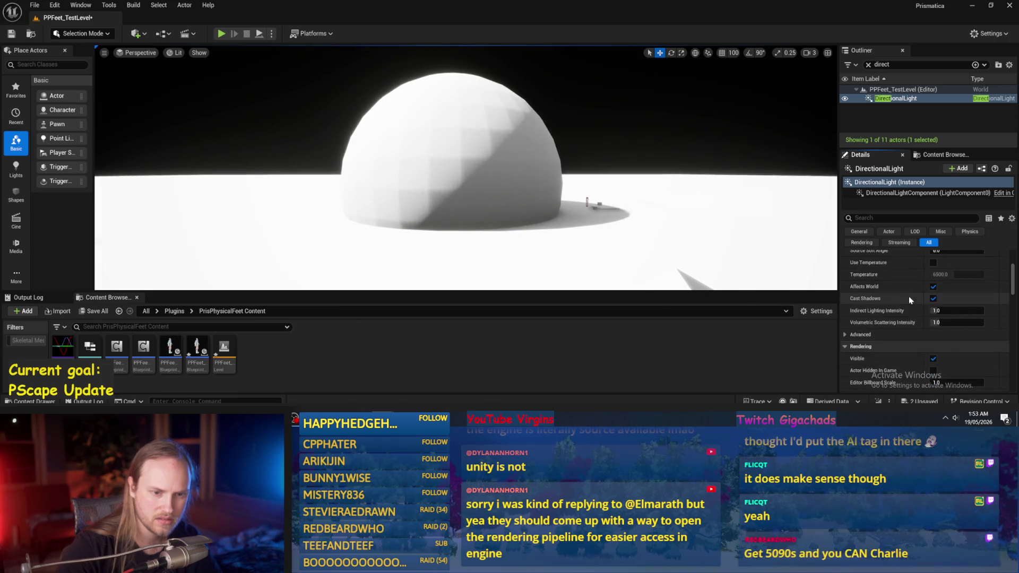
scroll(904, 318, "down", 2)
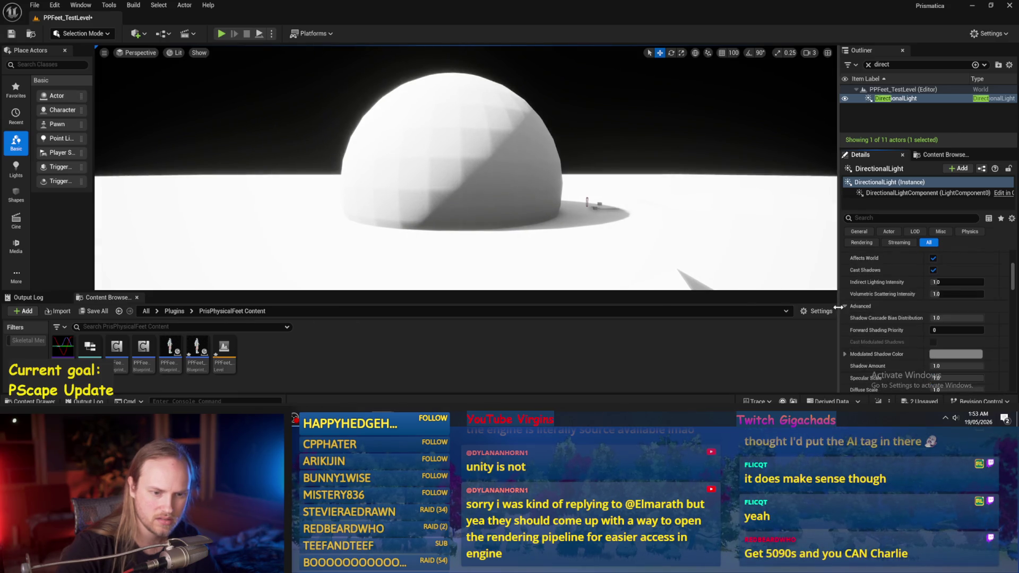
Test a higher Shadow Bias in the advanced shadow properties, then reset it to 0.5
left_click(851, 306)
scroll(854, 328, "down", 2)
scroll(854, 328, "down", 2)
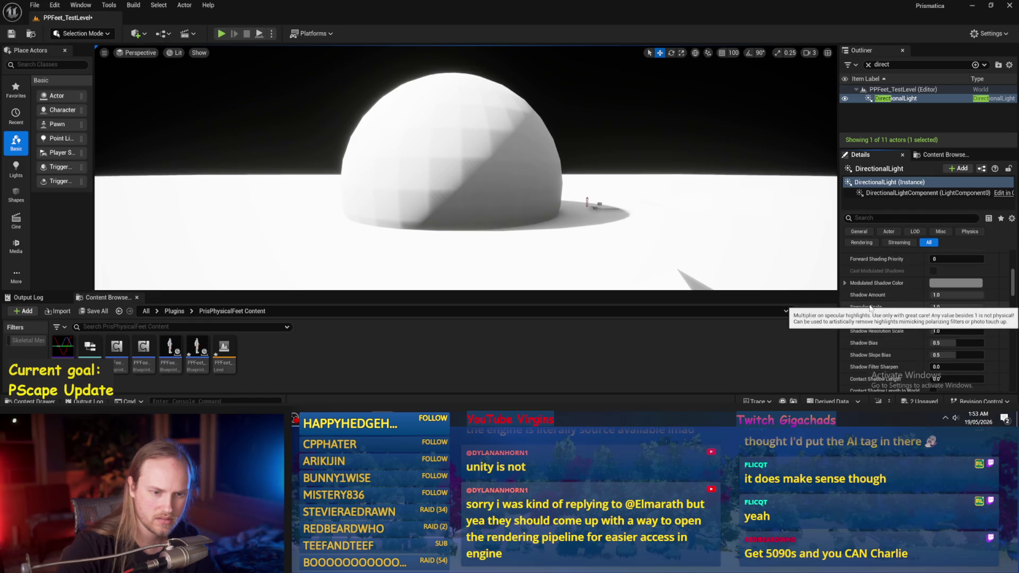
left_click(956, 296)
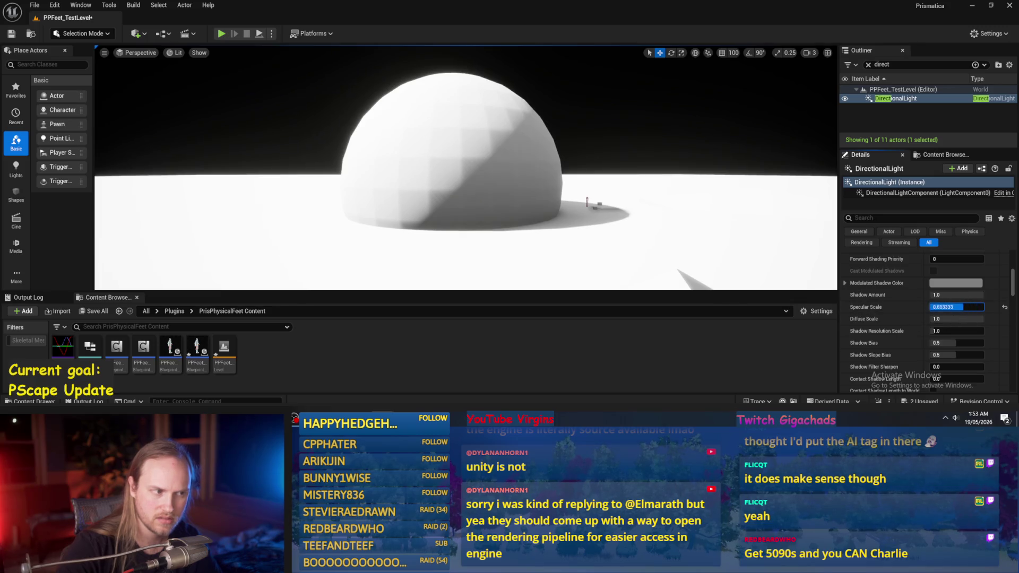
scroll(923, 334, "down", 1)
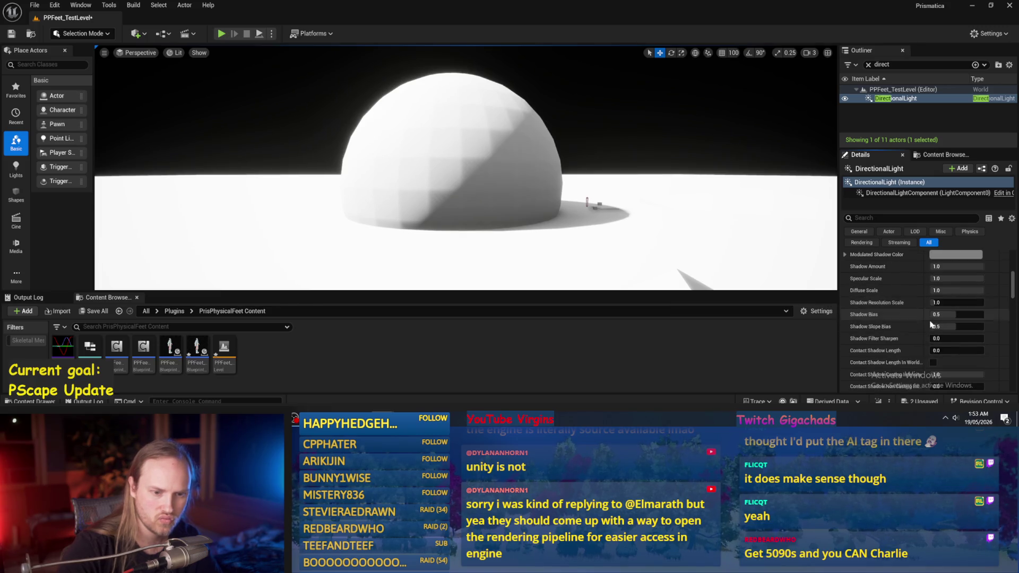
left_click_drag(953, 313, 975, 313)
left_click(1005, 315)
scroll(860, 309, "up", 2)
Filter the light's properties by 'cast' and turn off Cast Shadows
left_click(870, 218)
type("cast")
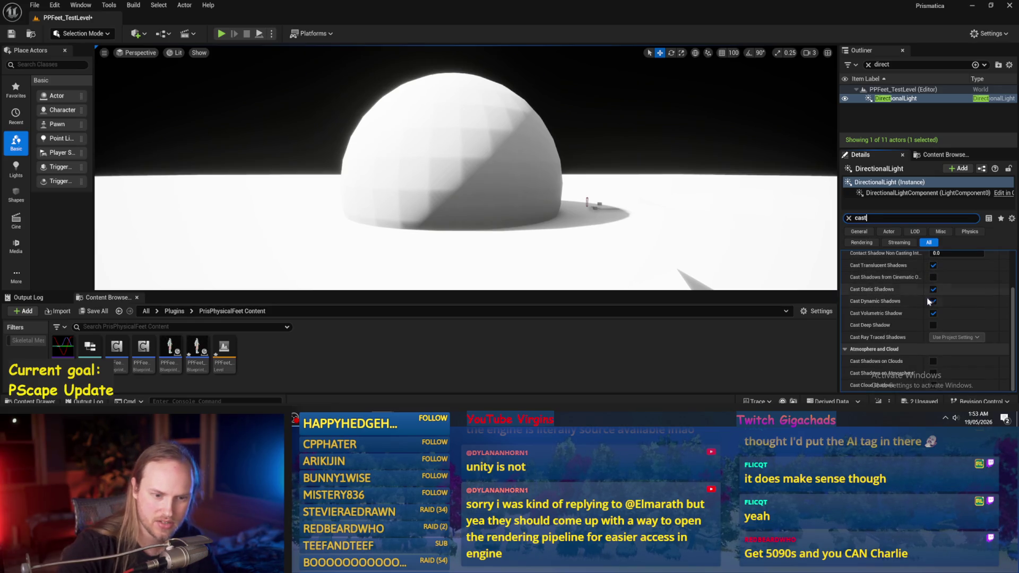
scroll(924, 297, "up", 2)
left_click(933, 263)
left_click(933, 263)
Select Sphere2, check its Cast Shadow option, and clear the 'cast' property filter
mouse_move(495, 196)
left_mouse_down()
mouse_move(424, 202)
mouse_move(476, 201)
left_mouse_up()
left_click(500, 193)
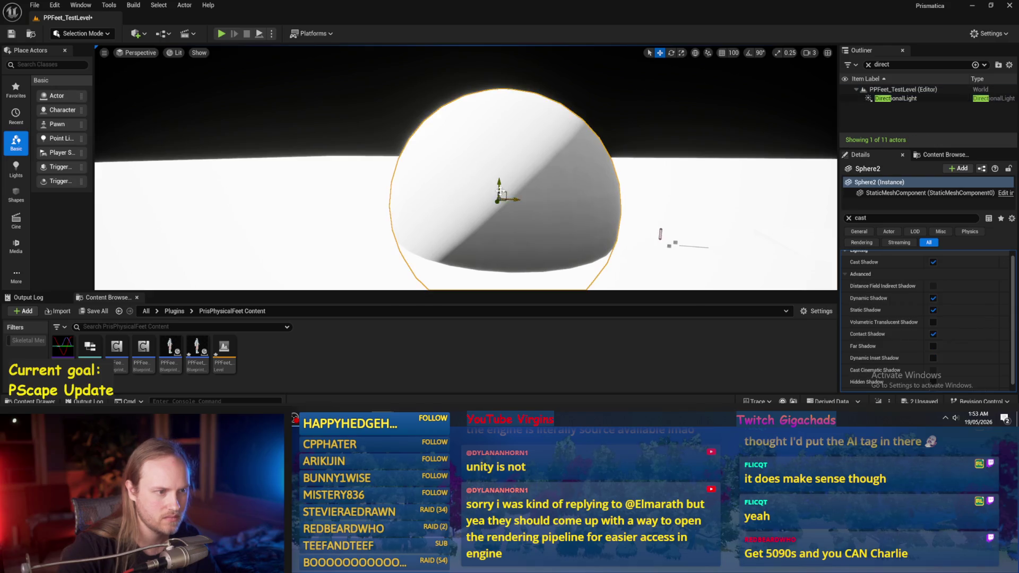
key("e")
key("w")
mouse_move(507, 184)
left_mouse_down()
mouse_move(470, 185)
mouse_move(419, 80)
mouse_move(454, 146)
left_mouse_up()
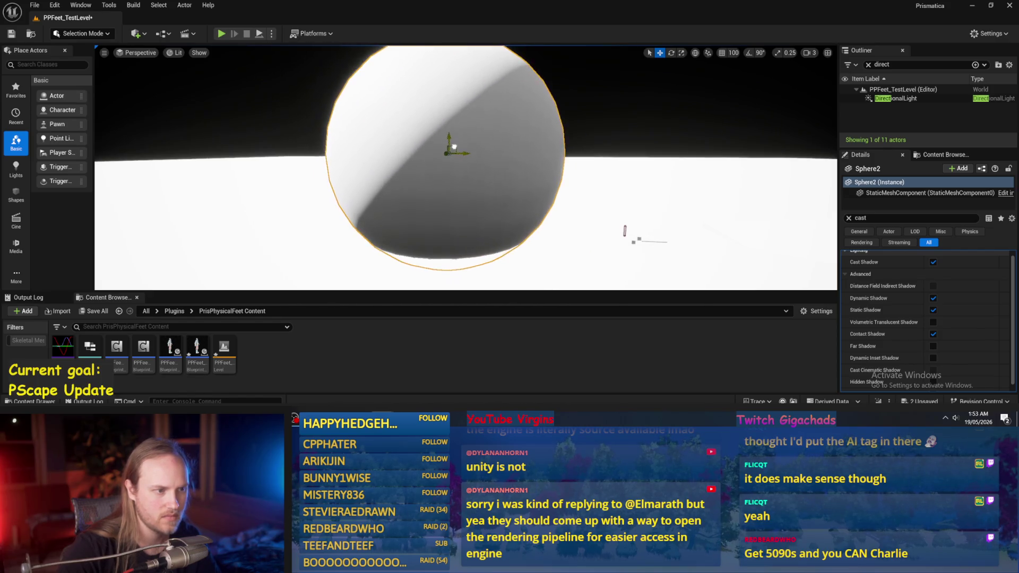
scroll(454, 146, "up", 3)
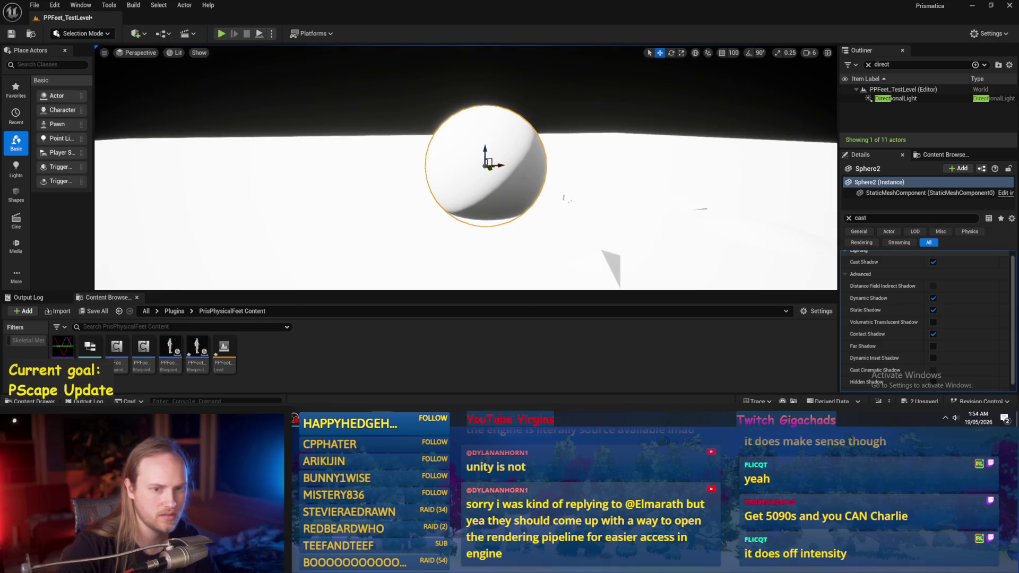
scroll(936, 304, "up", 1)
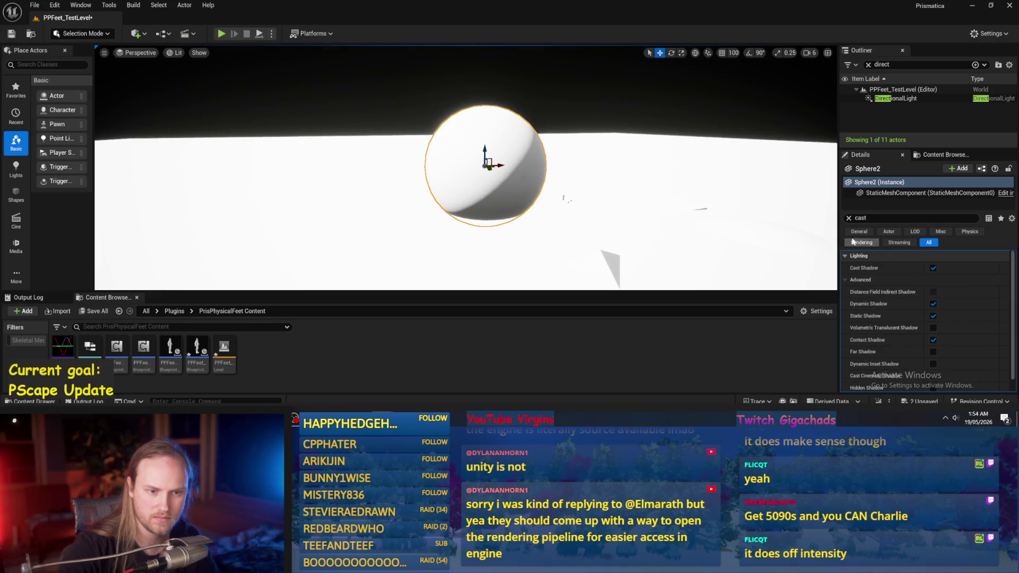
left_click(849, 218)
scroll(940, 318, "down", 5)
Reselect the DirectionalLight and set its Source Angle to 5
scroll(942, 324, "up", 1)
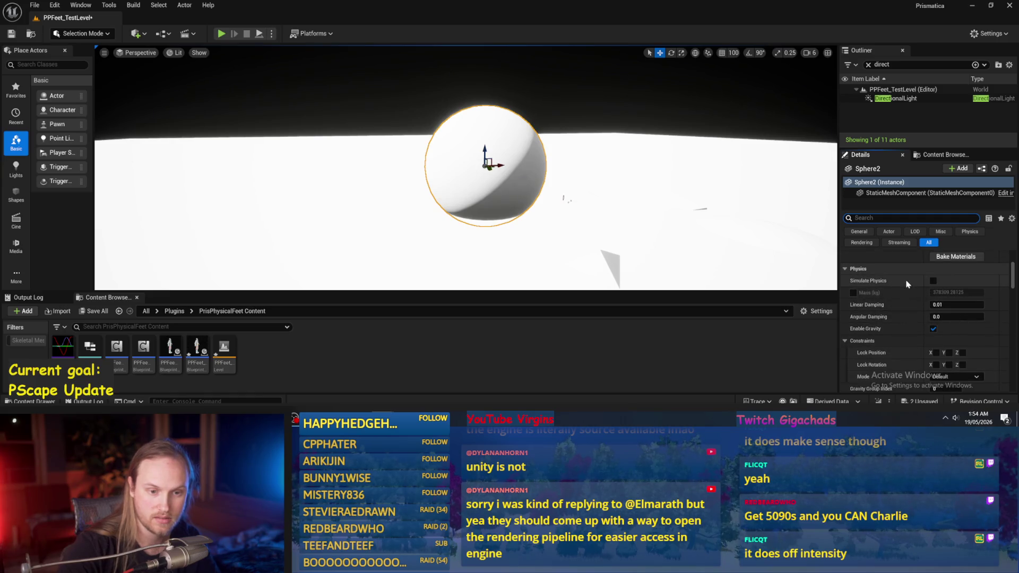
scroll(908, 284, "up", 2)
left_click(897, 99)
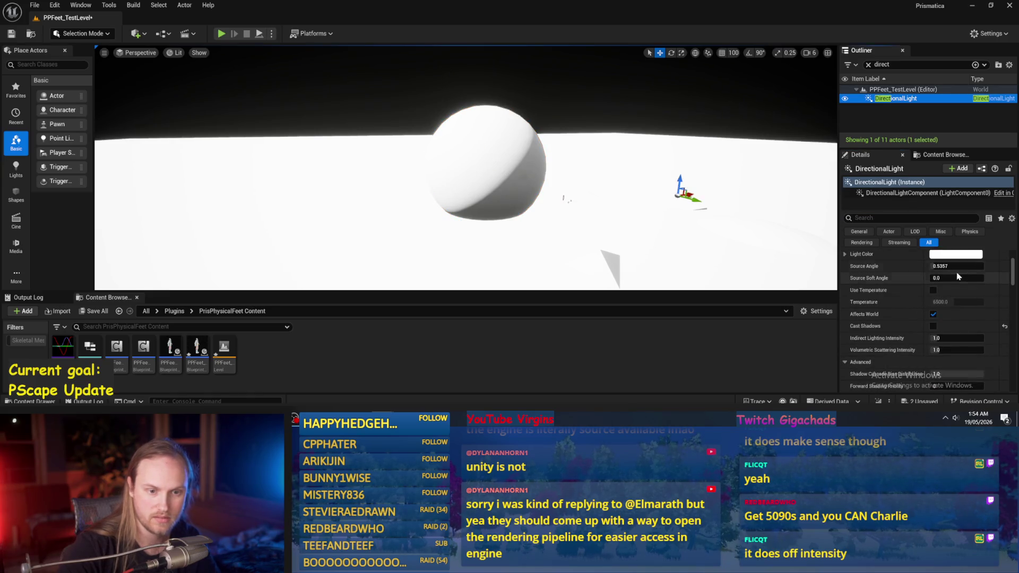
scroll(959, 276, "up", 3)
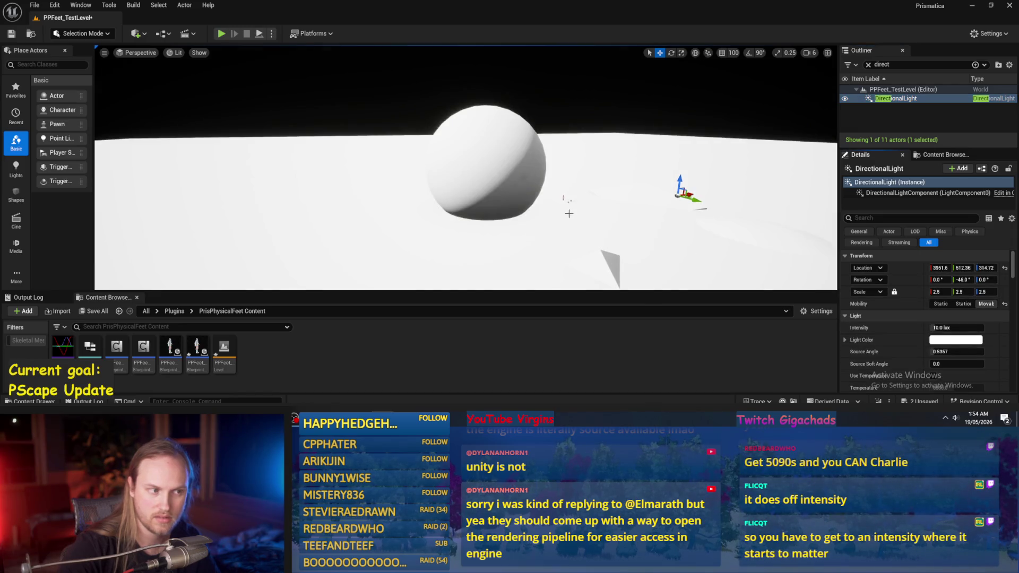
scroll(570, 214, "up", 4)
scroll(557, 202, "down", 1)
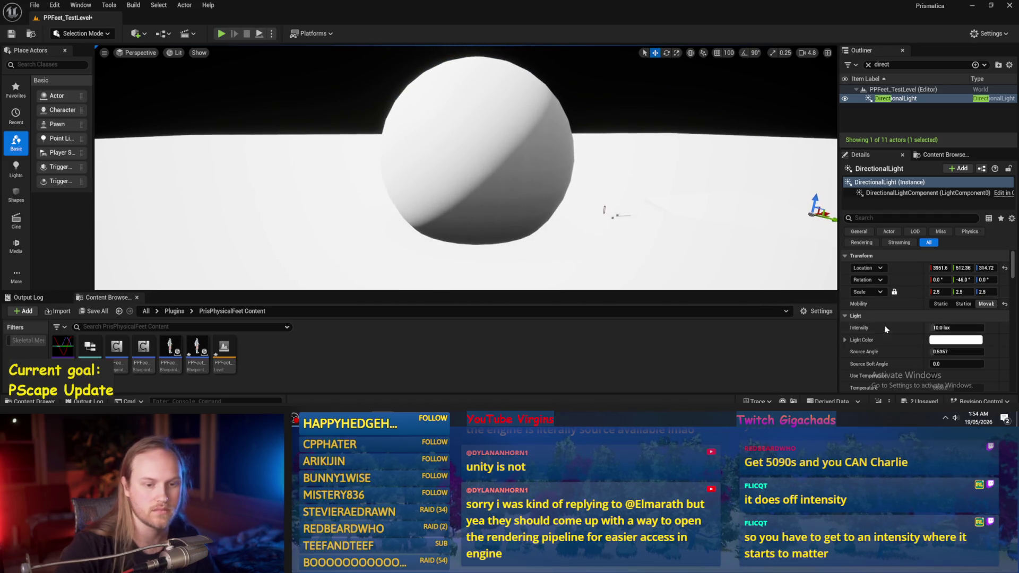
scroll(945, 305, "down", 2)
left_click_drag(945, 307, 950, 309)
left_click(950, 309)
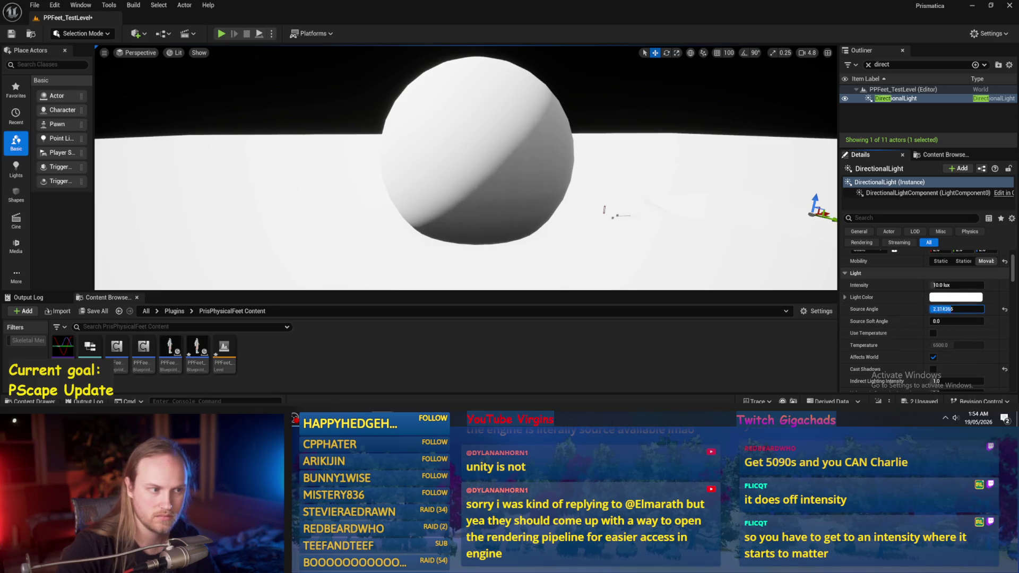
type("5")
key("Return")
Try Source Angle values 10 and 50, then settle on 90
scroll(640, 189, "up", 5)
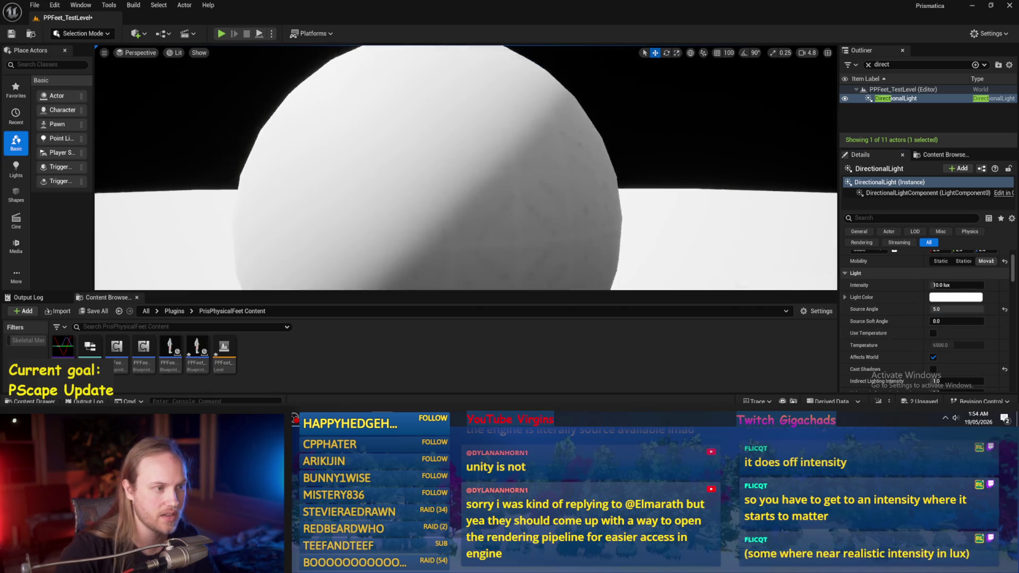
scroll(641, 190, "down", 3)
left_click(951, 309)
type("10")
key("Return")
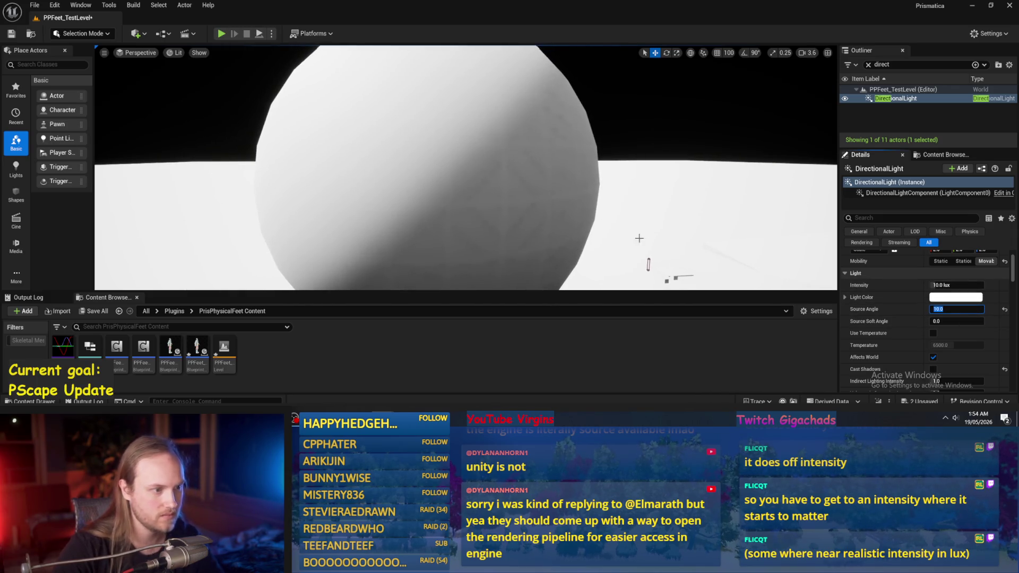
type("50")
key("Return")
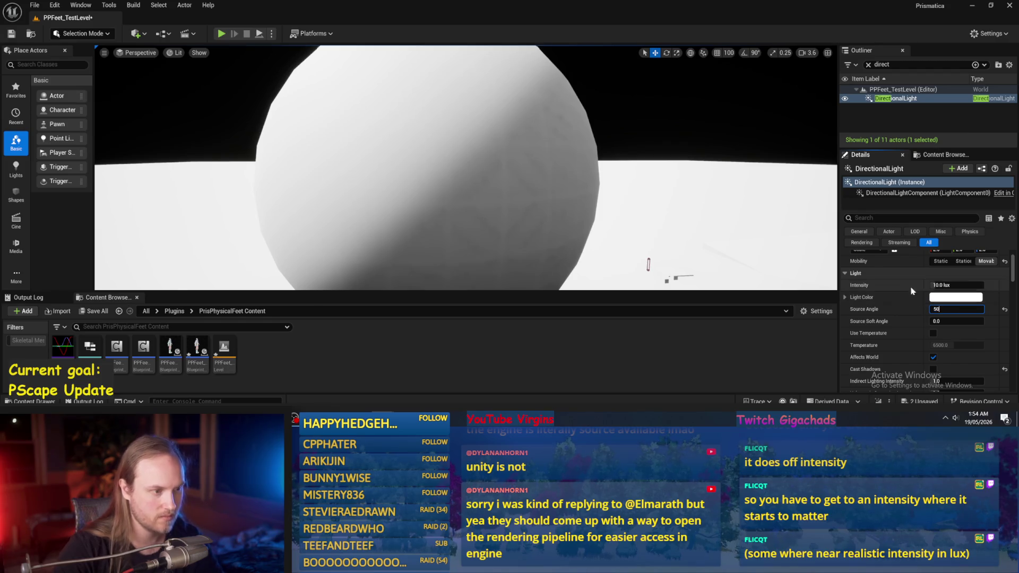
scroll(503, 195, "down", 3)
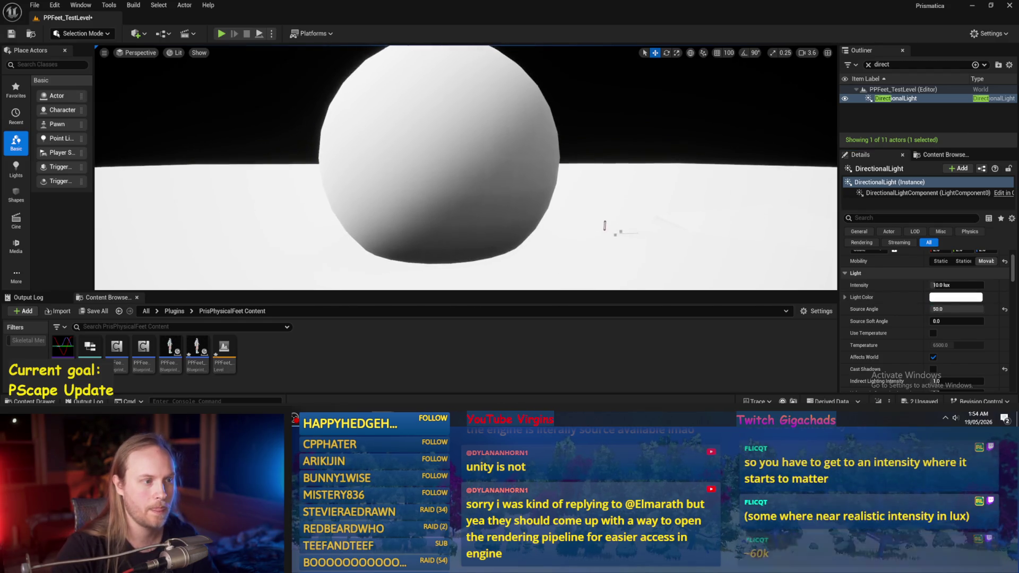
left_click(956, 309)
type("0")
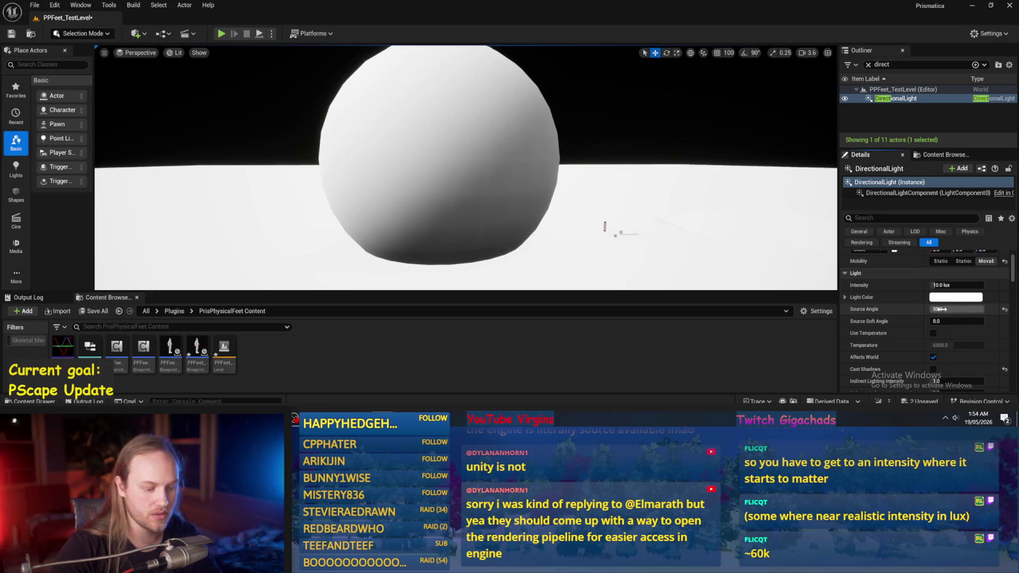
key("Return")
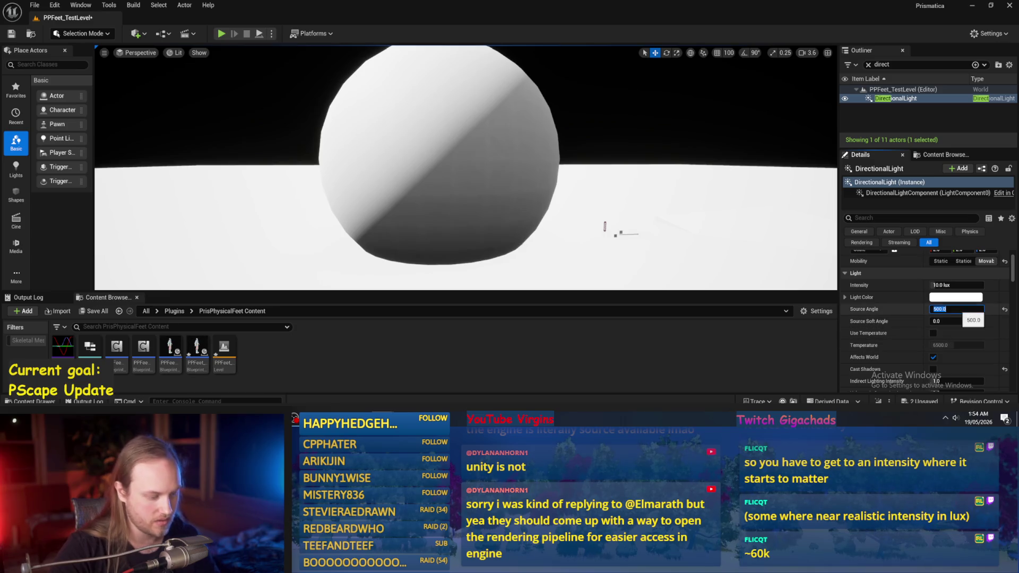
type("90")
key("Return")
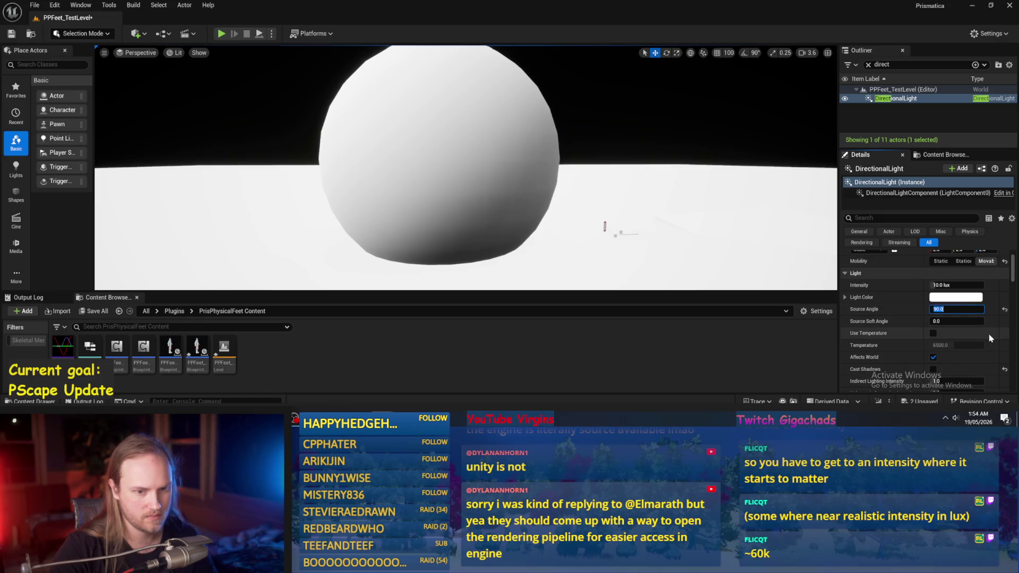
left_click_drag(956, 321, 959, 321)
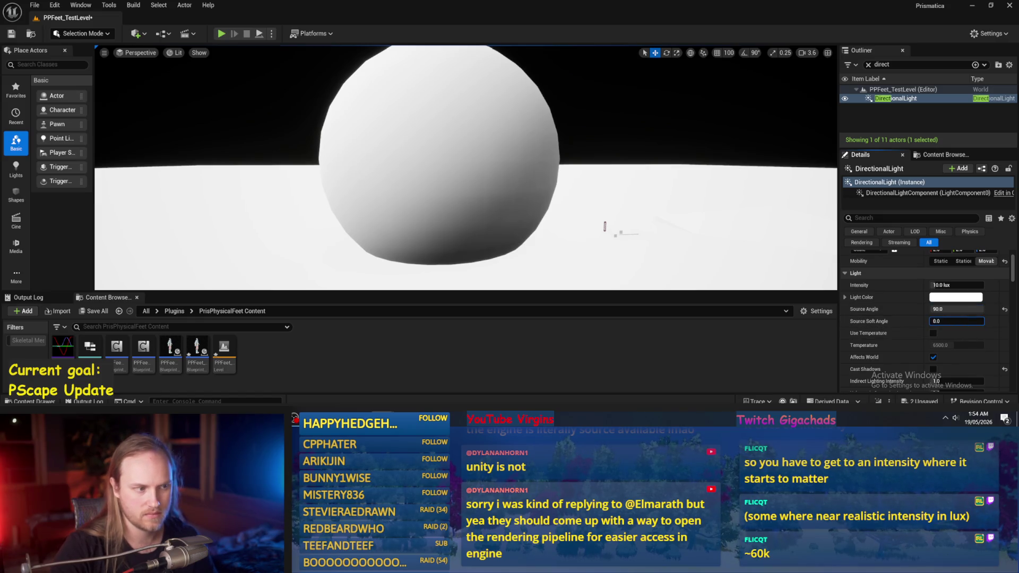
Reset Source Angle to default and set Source Soft Angle to 5.0
left_click(1005, 309)
left_click(956, 322)
type("5")
key("Return")
type("5")
key("Return")
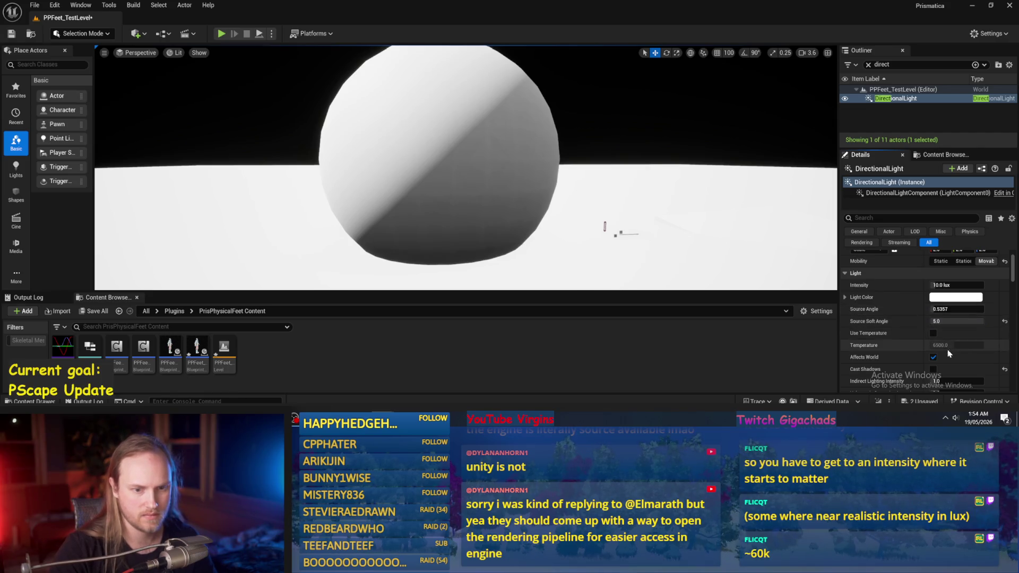
Experiment with a Source Angle of 60 and a Source Soft Angle around 30
type("60")
scroll(982, 330, "down", 8)
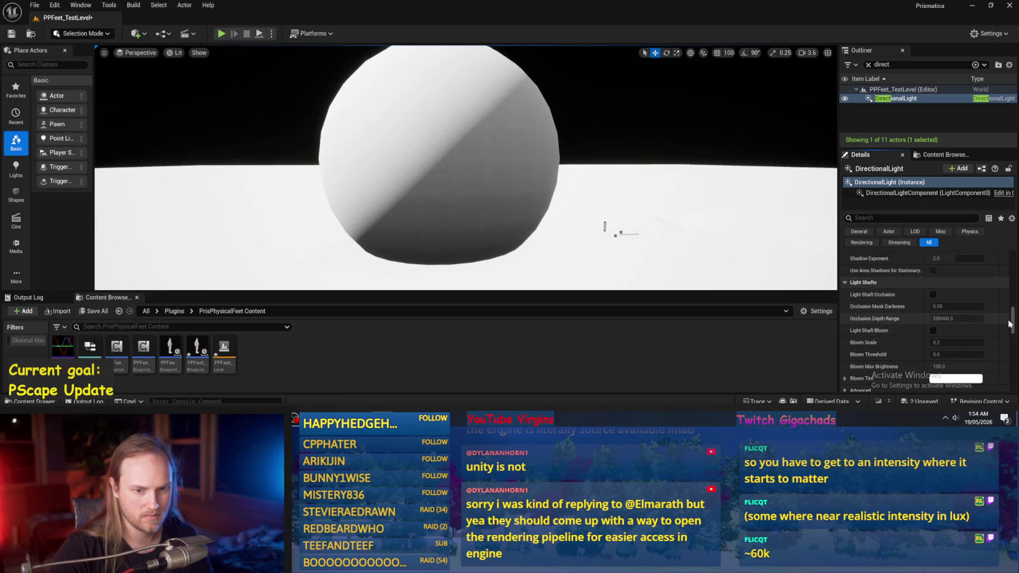
scroll(988, 331, "up", 8)
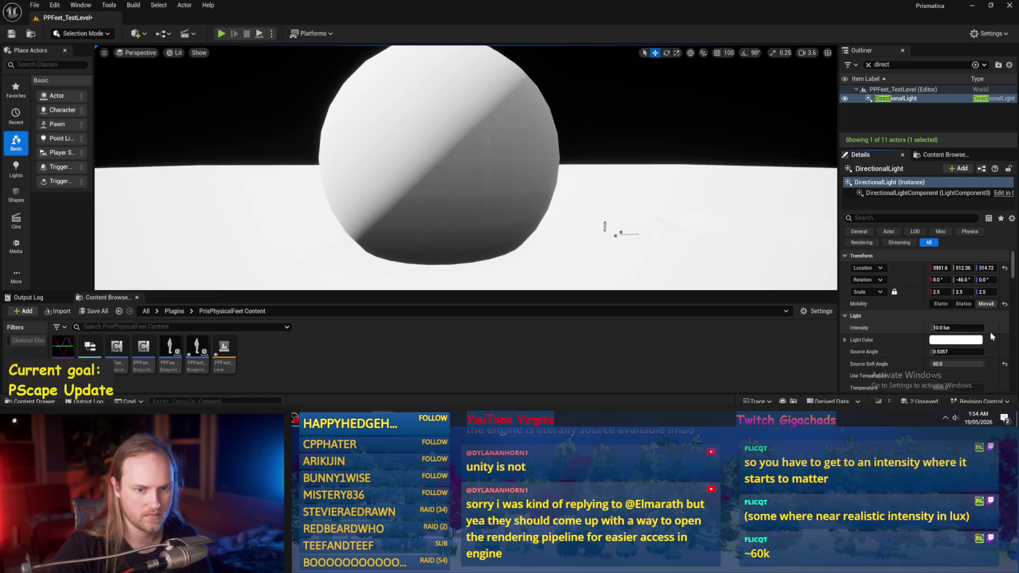
left_click_drag(956, 352, 987, 351)
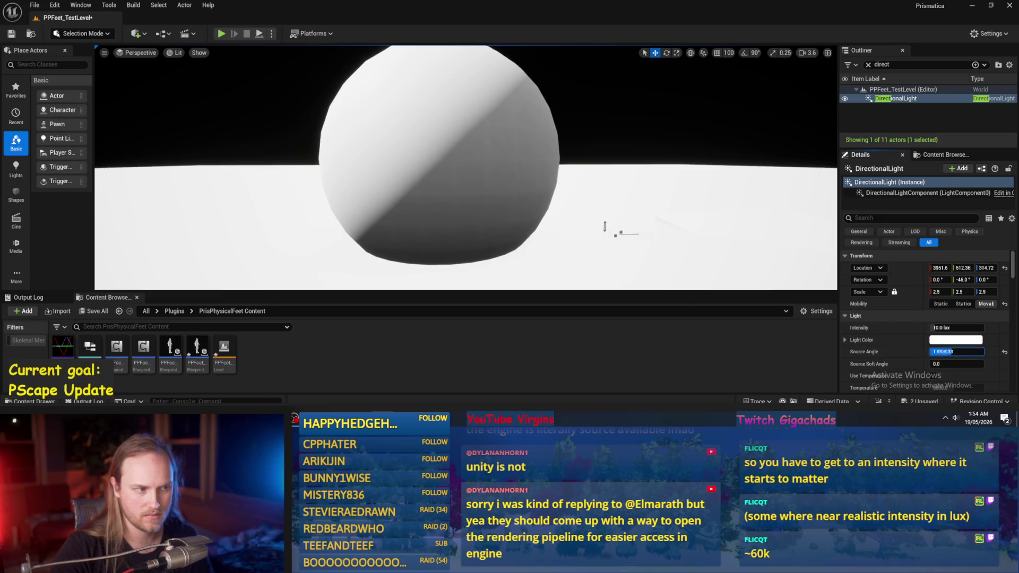
key("Return")
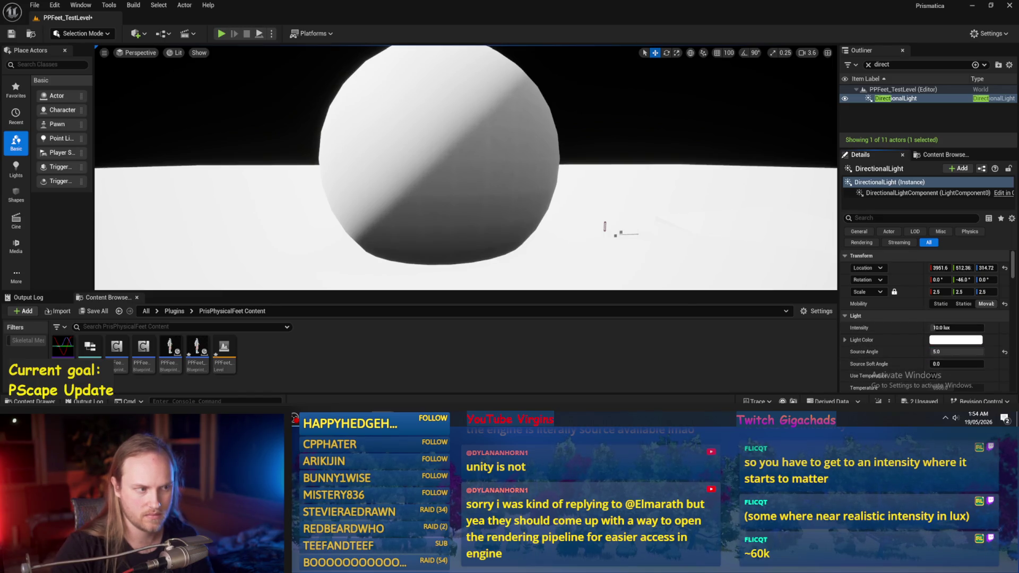
left_click(950, 352)
key("Return")
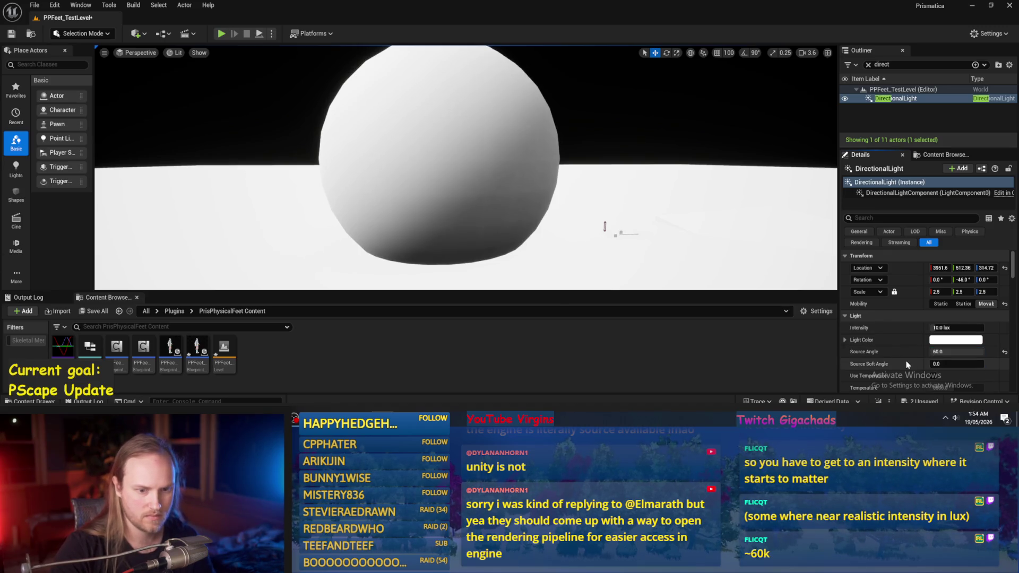
left_click_drag(934, 363, 956, 363)
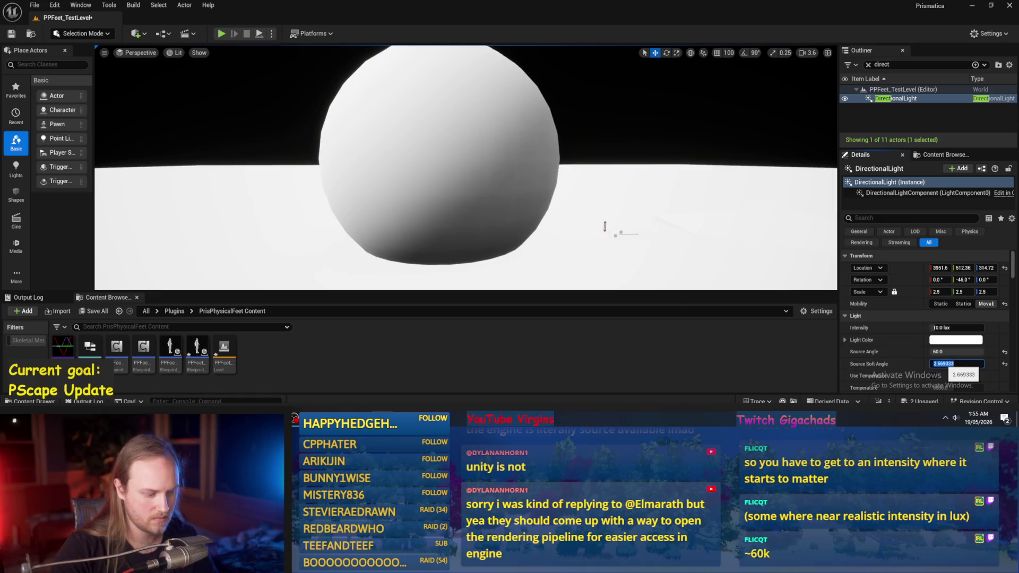
type("30")
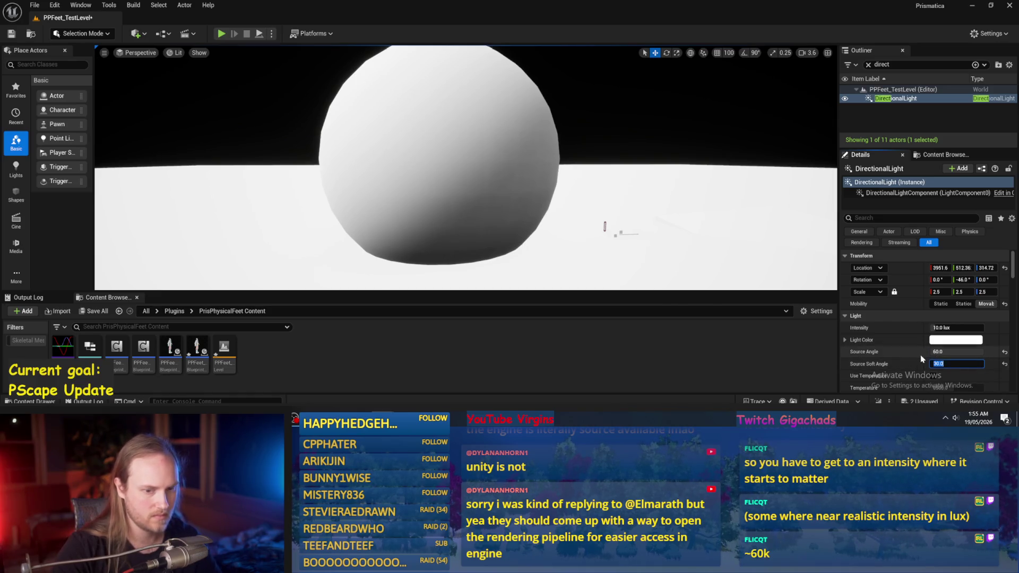
Restore Source Angle to its 0.5357 default and drag the light's Intensity upward
left_click(1005, 352)
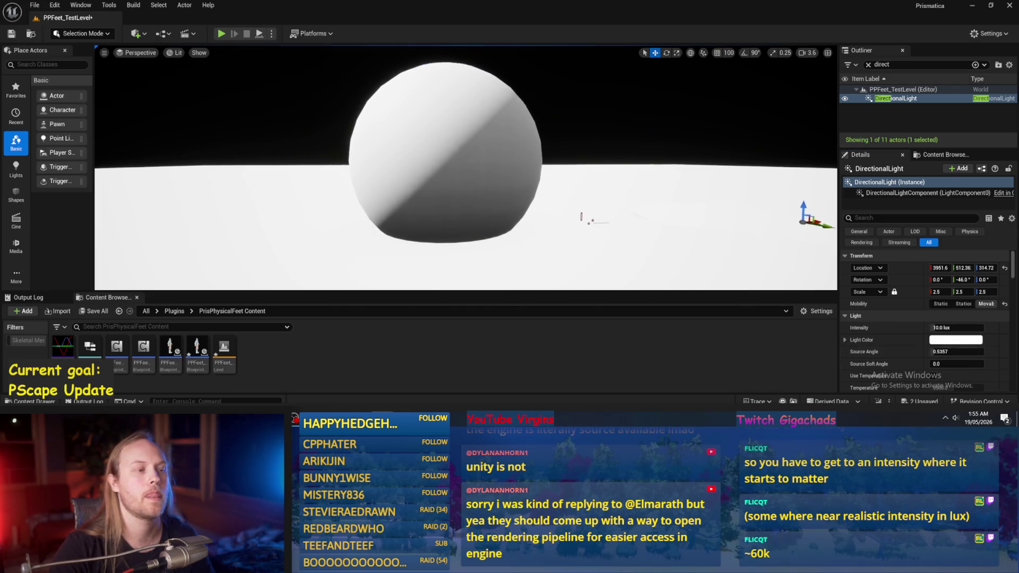
scroll(466, 167, "down", 3)
scroll(466, 167, "up", 5)
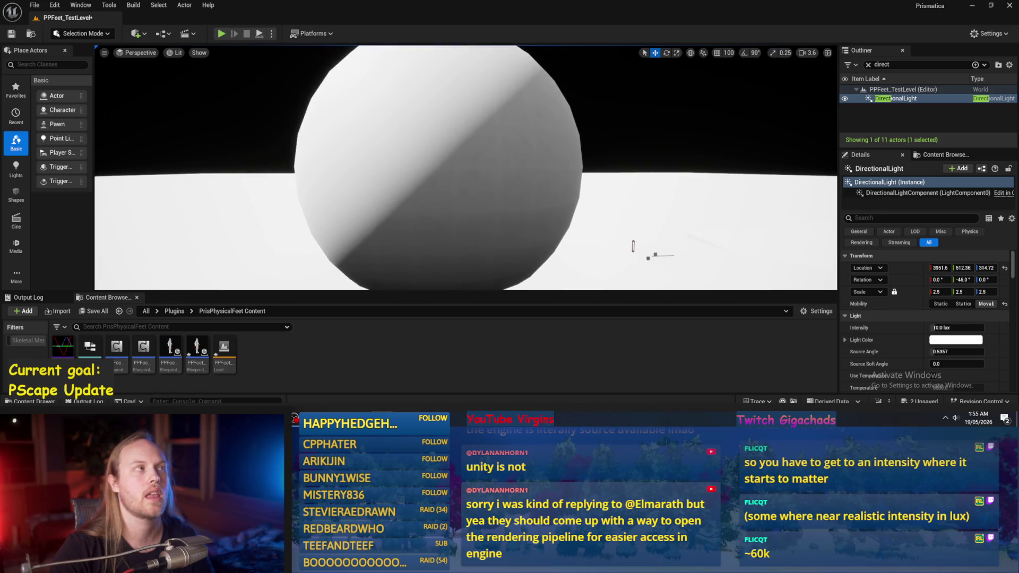
scroll(466, 167, "down", 2)
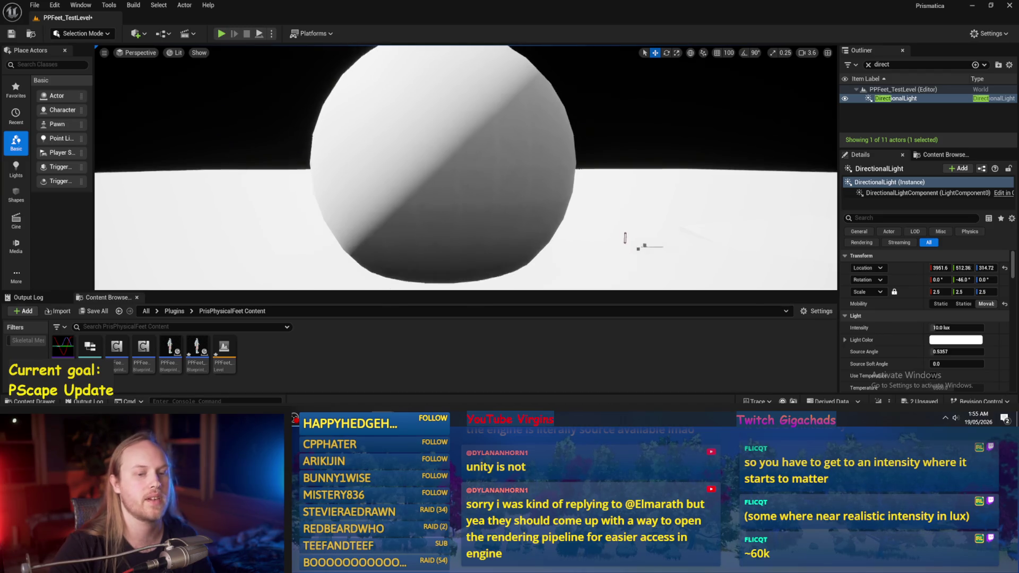
mouse_move(950, 328)
left_mouse_down()
mouse_move(972, 327)
mouse_move(931, 352)
mouse_move(1003, 356)
left_mouse_up()
Try a light intensity of 150 lux, then reset it to 10 lux
type("150")
key("Return")
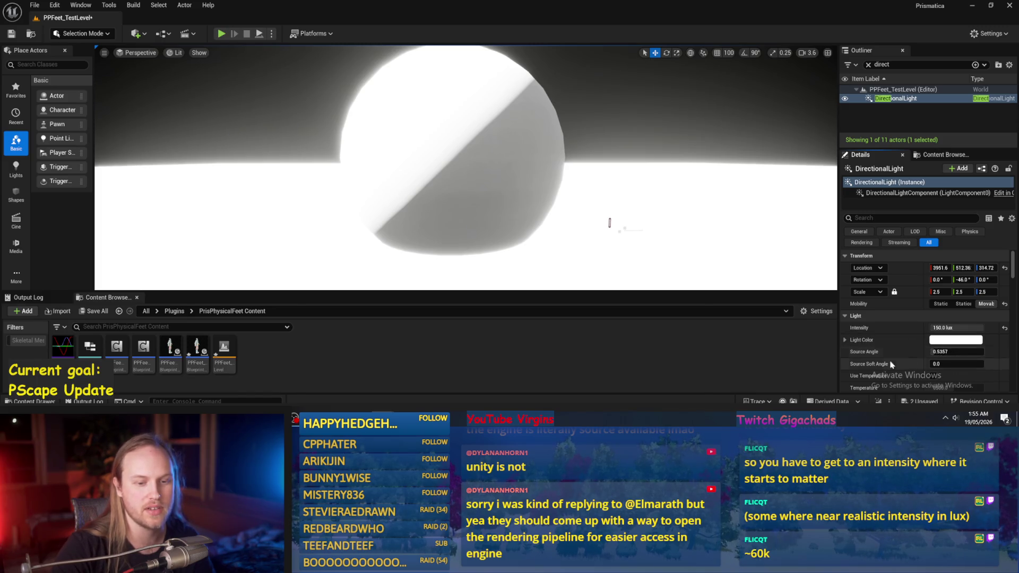
left_click(1006, 328)
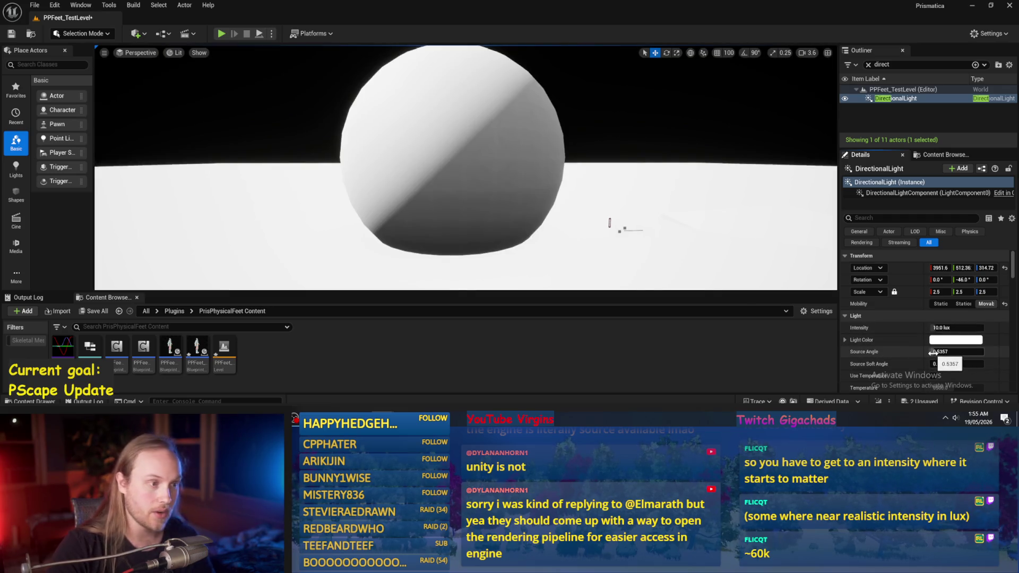
Move closer to the cubes and capsule and lower the light's intensity to 5.0 lux
left_click_drag(594, 238, 603, 235)
scroll(603, 235, "down", 1)
scroll(712, 251, "down", 1)
left_click_drag(712, 252, 712, 251)
left_click_drag(956, 328, 947, 328)
left_click(948, 327)
type("0.")
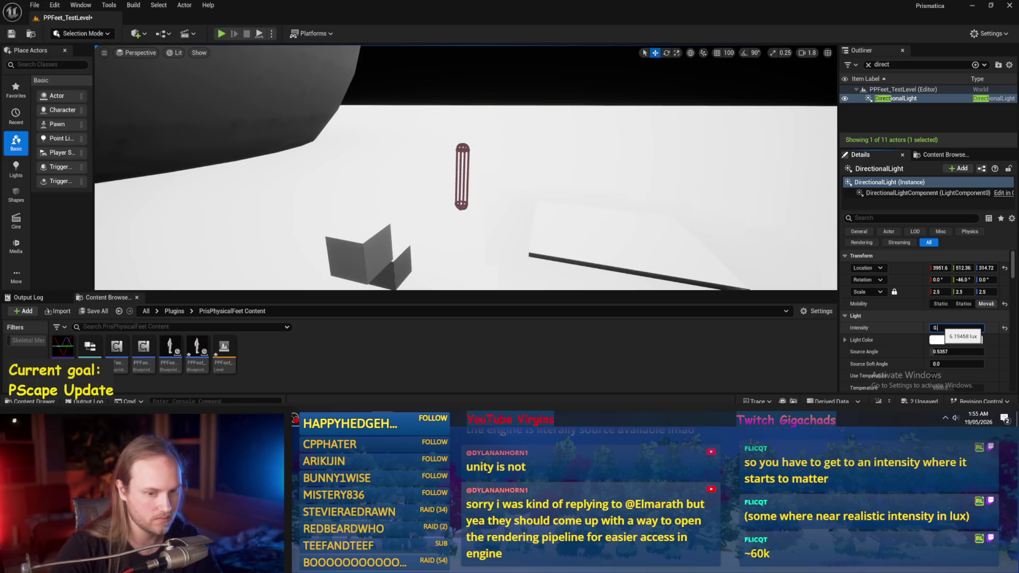
type("5")
key("Return")
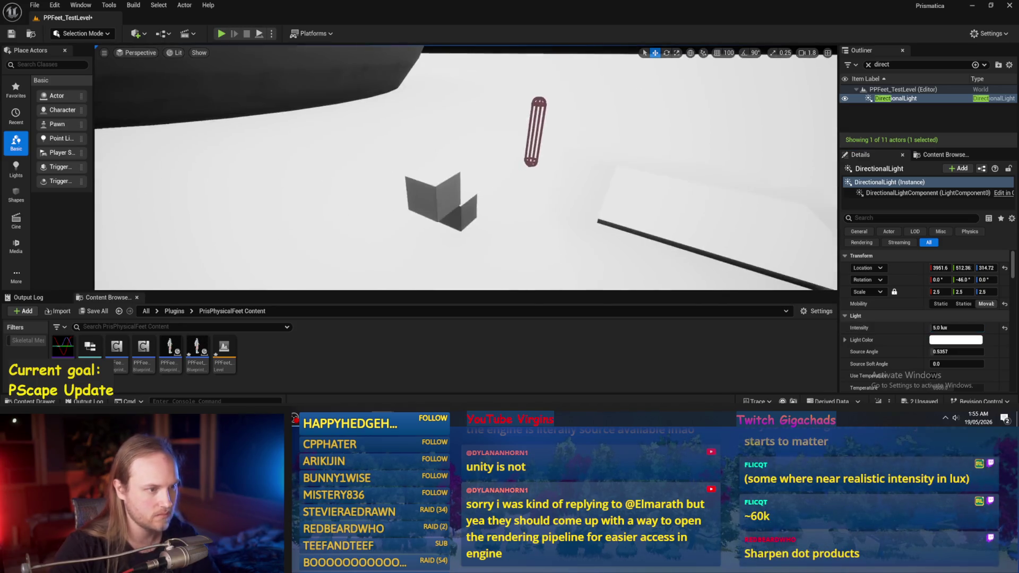
left_click(34, 4)
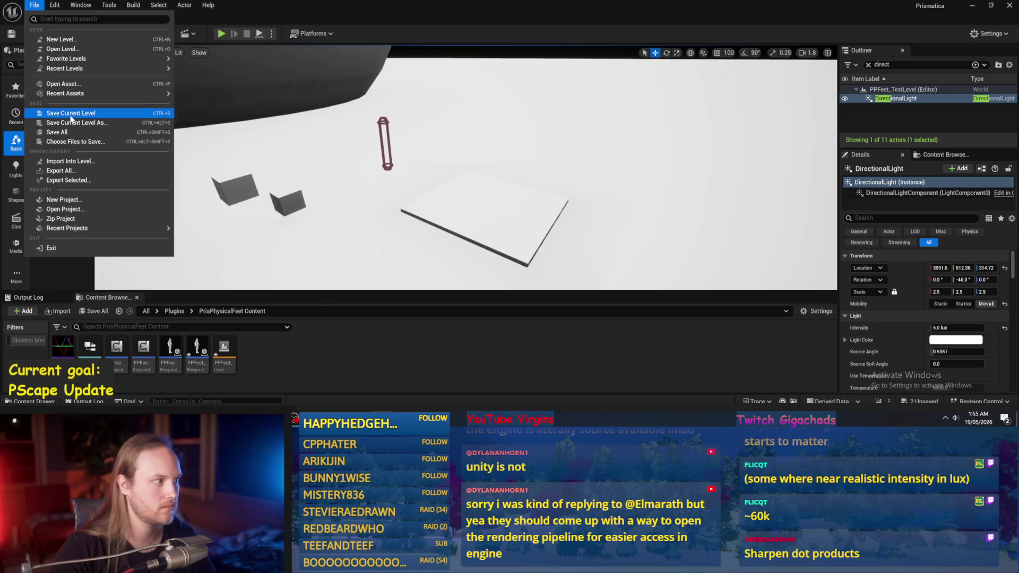
Save all changes with File > Save All and toggle the light's temperature setting
left_click(62, 134)
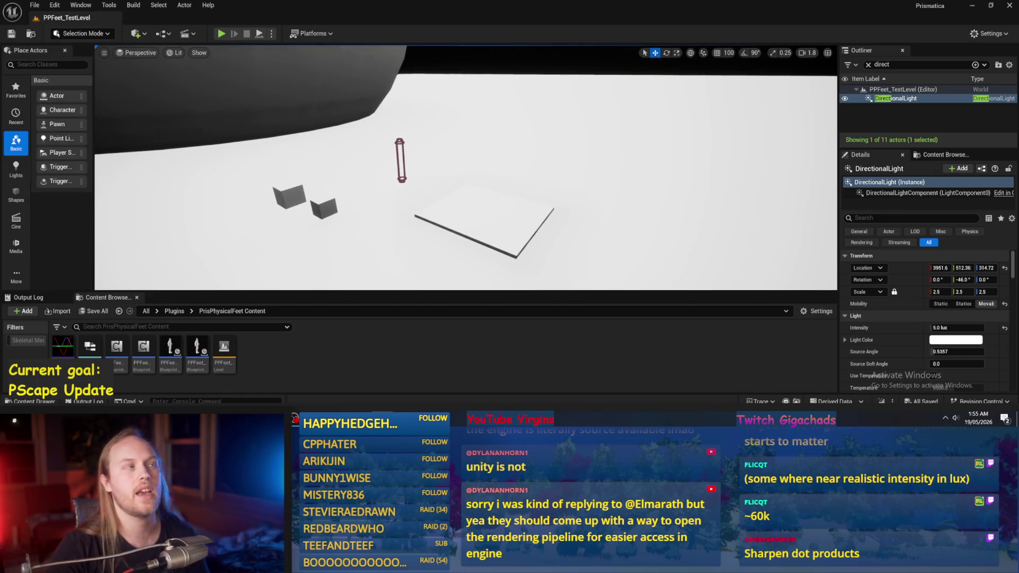
scroll(890, 269, "down", 2)
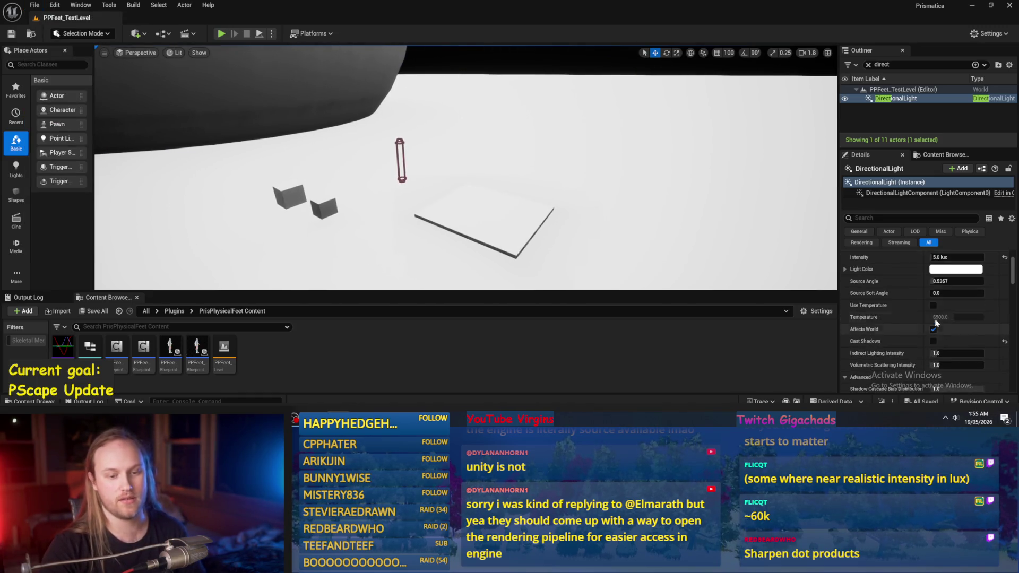
scroll(891, 276, "up", 3)
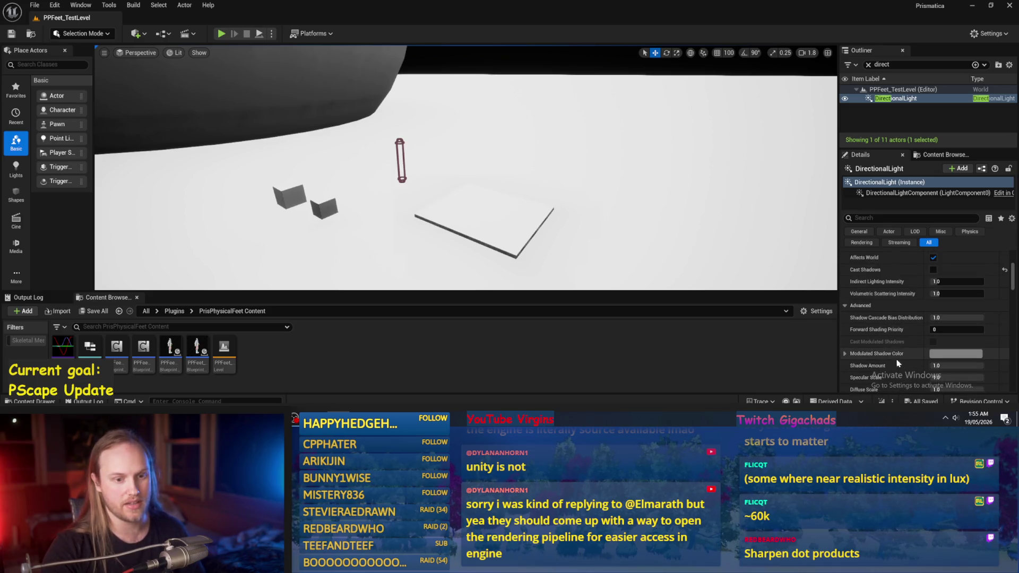
scroll(902, 340, "down", 2)
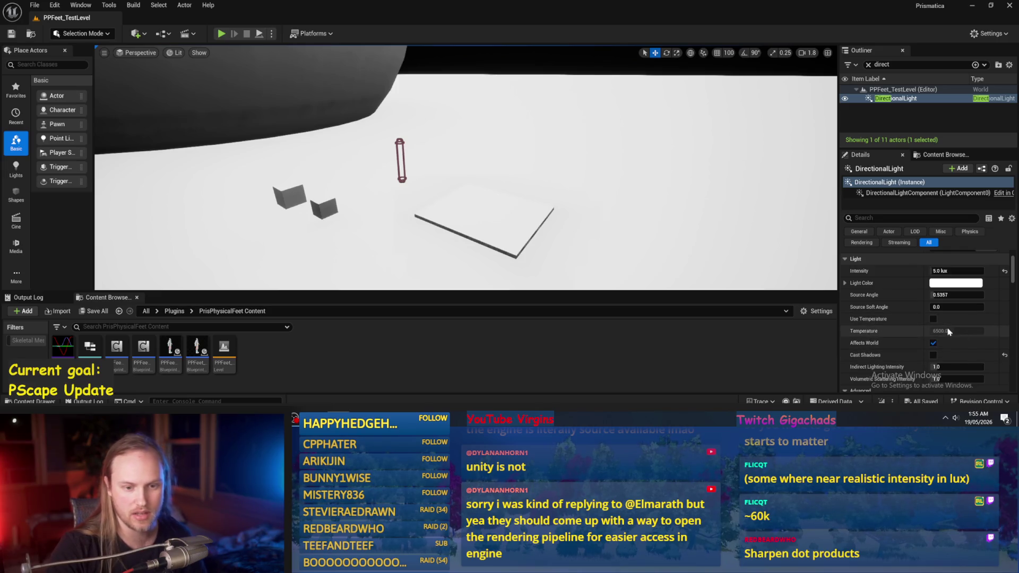
left_click(934, 320)
scroll(944, 325, "up", 2)
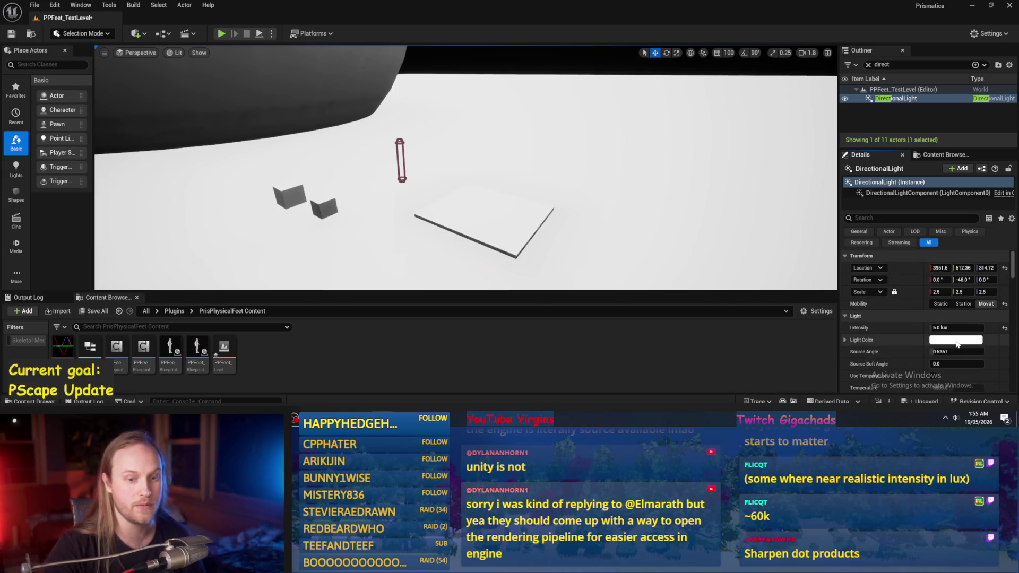
Play-test the level with Alt+P, stop it, and return to the PPFeet_Base Blueprint
mouse_move(689, 254)
left_mouse_down()
mouse_move(672, 284)
mouse_move(516, 206)
left_mouse_up()
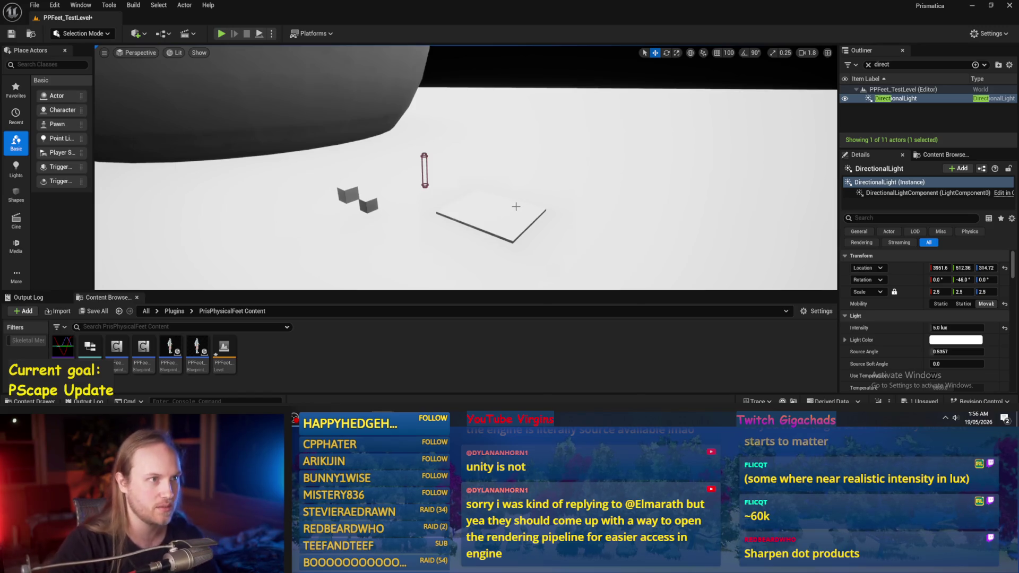
scroll(535, 208, "up", 5)
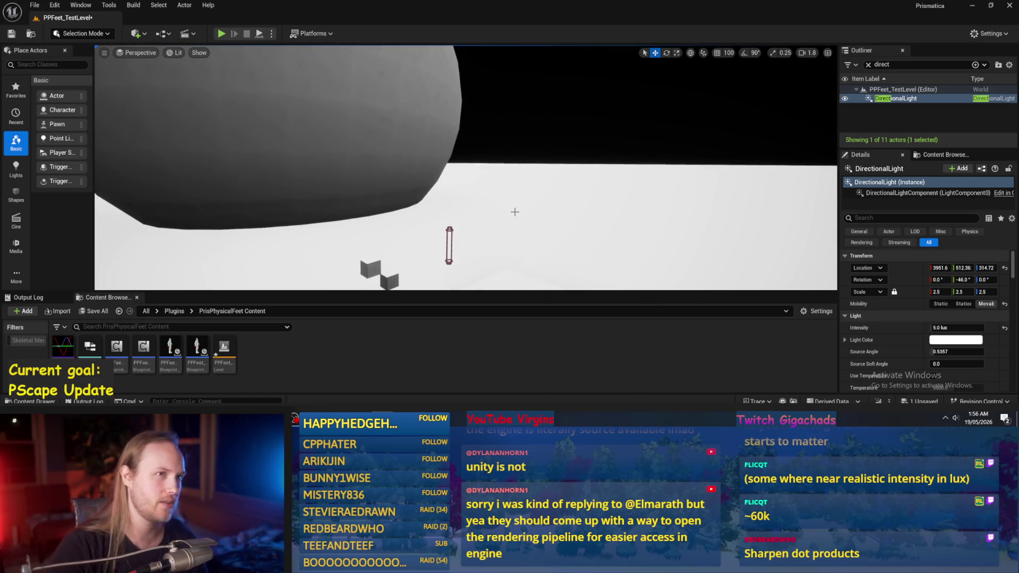
left_click_drag(498, 214, 490, 217)
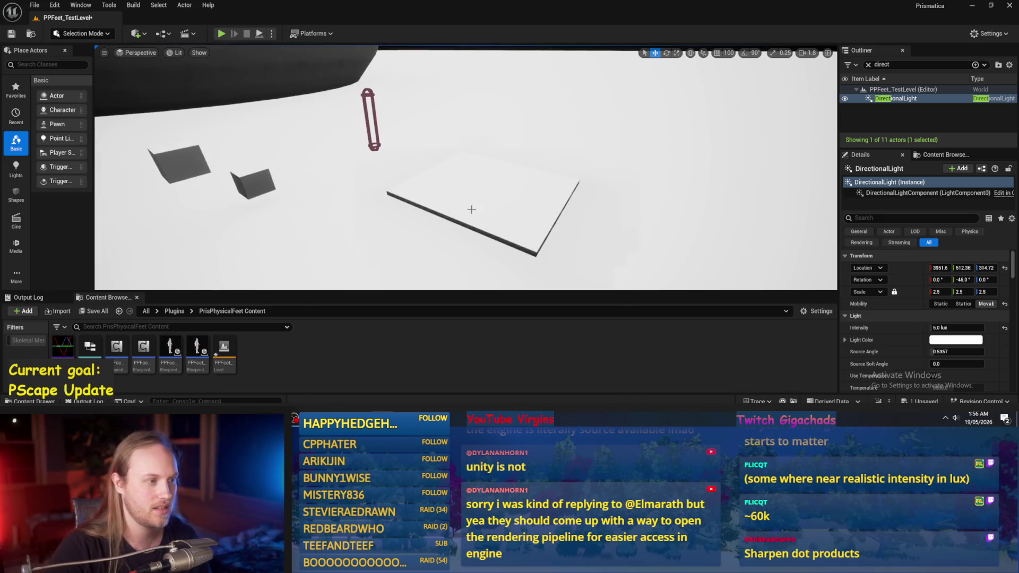
key("alt+p")
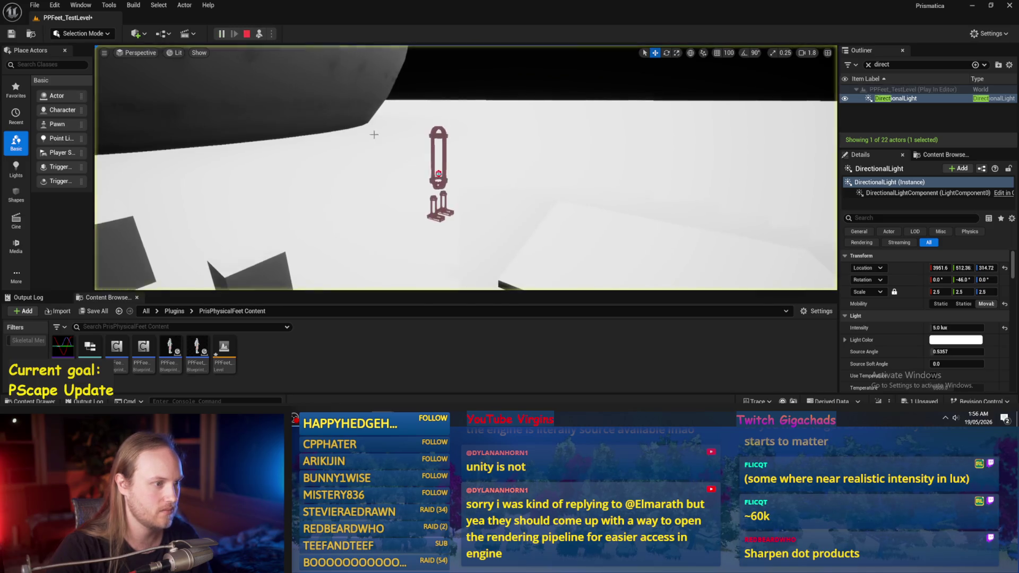
key("Escape")
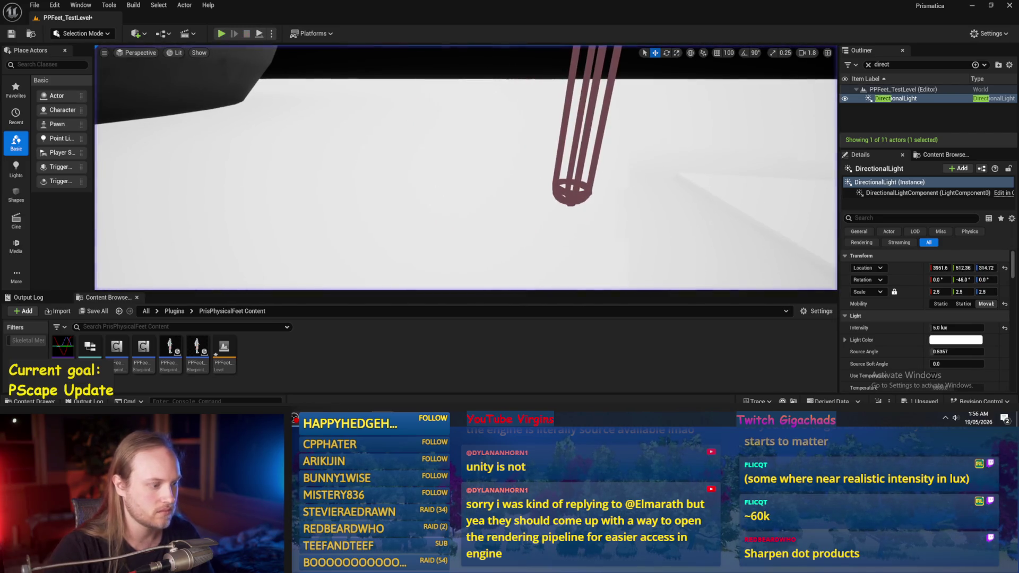
left_click(425, 370)
Compile PPFeet_Base and inspect the CalcAppendageLeanOffsets nodes around SET Current Balance Vector
left_click(80, 36)
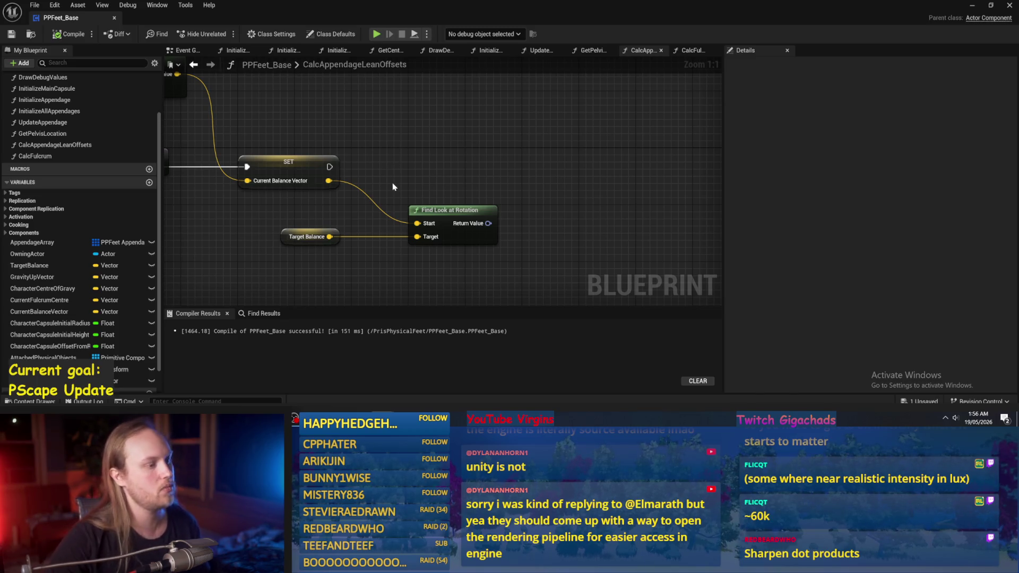
mouse_move(418, 171)
left_mouse_down()
mouse_move(413, 130)
mouse_move(401, 151)
mouse_move(594, 132)
mouse_move(522, 160)
left_mouse_up()
scroll(594, 132, "down", 1)
scroll(523, 159, "down", 1)
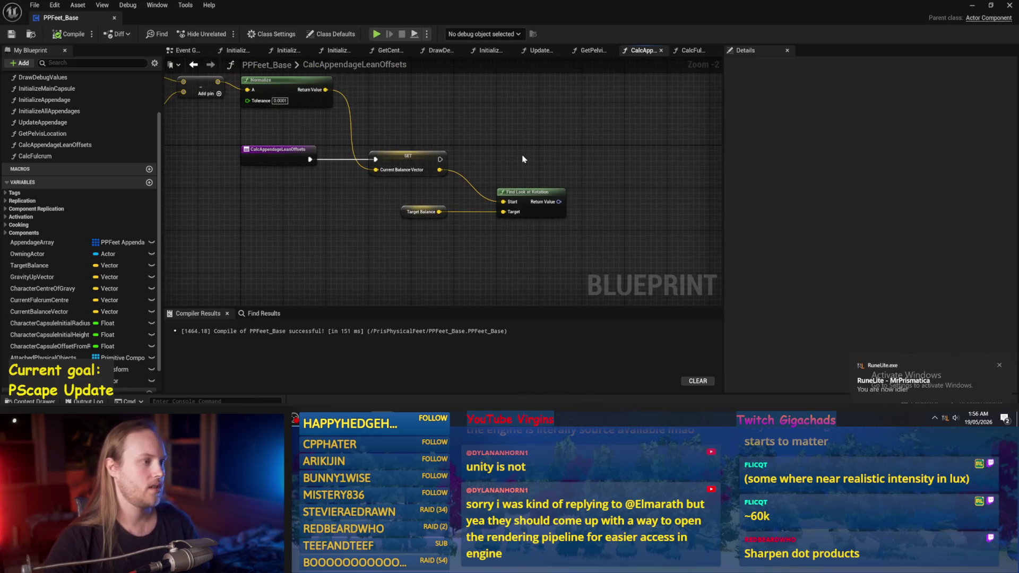
scroll(530, 144, "down", 2)
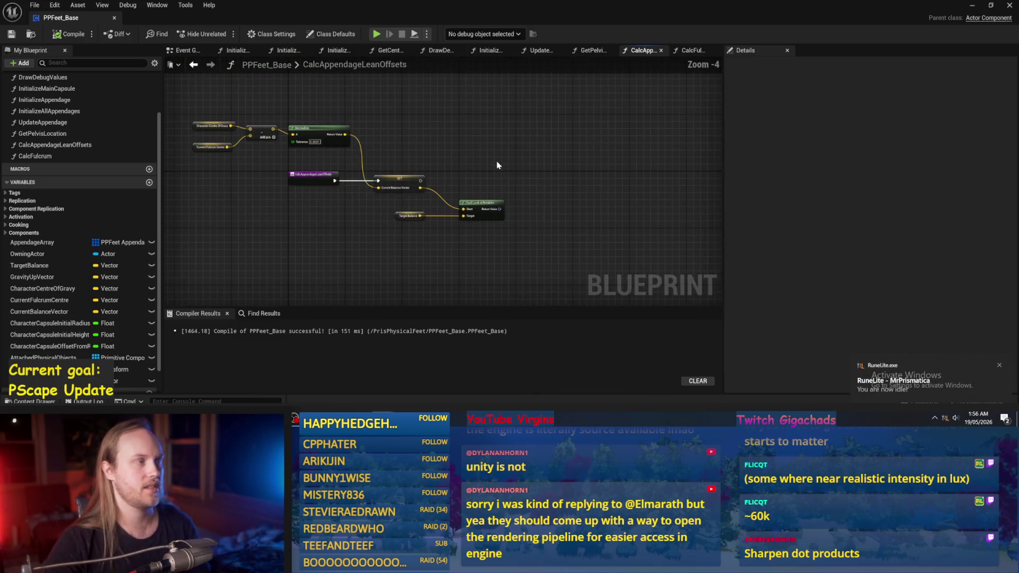
scroll(498, 171, "up", 1)
mouse_move(498, 170)
left_mouse_down()
mouse_move(445, 158)
mouse_move(564, 182)
left_mouse_up()
left_click(83, 35)
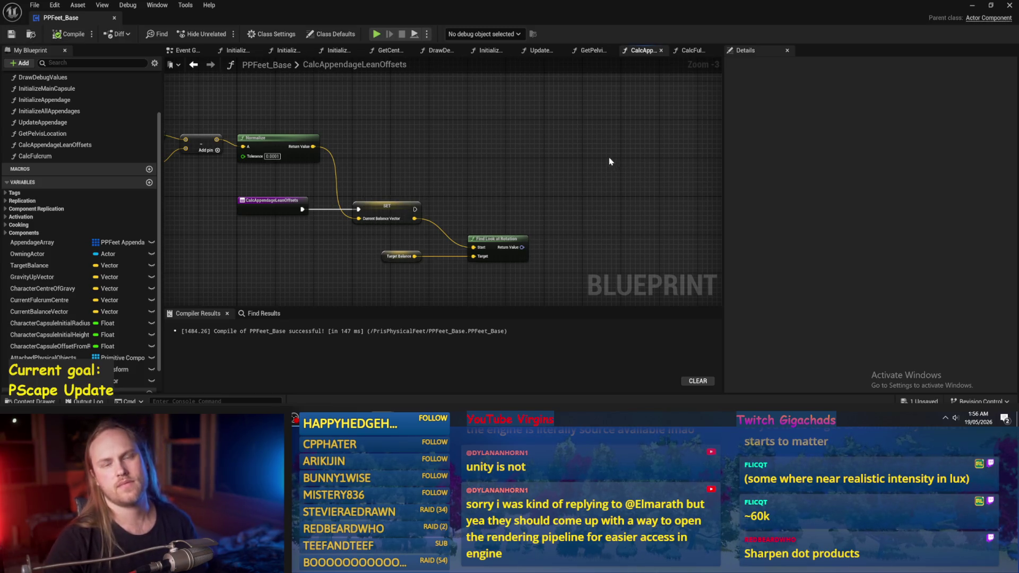
left_click_drag(608, 163, 566, 155)
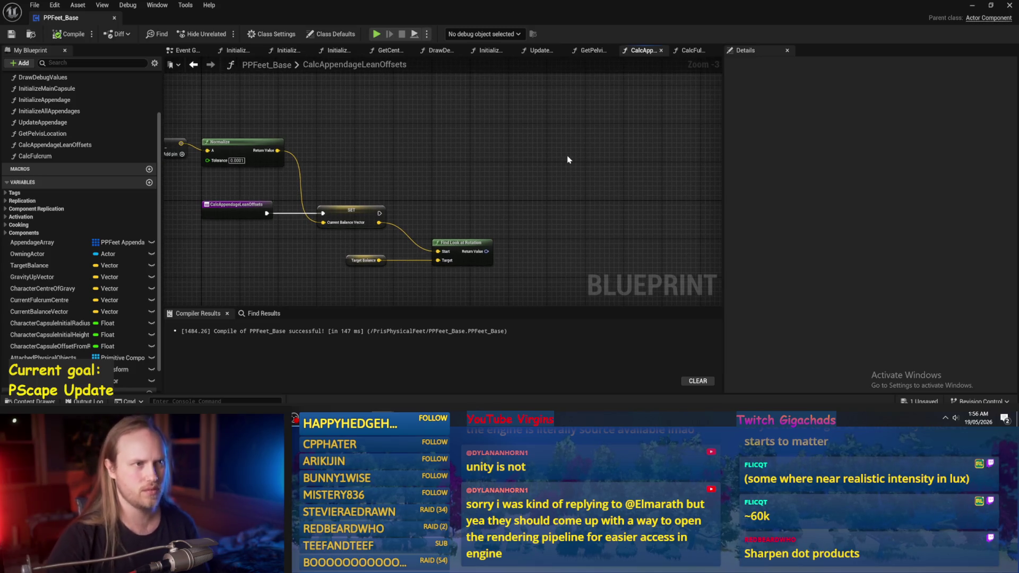
left_click_drag(518, 106, 381, 155)
left_click(401, 186)
left_click(540, 158)
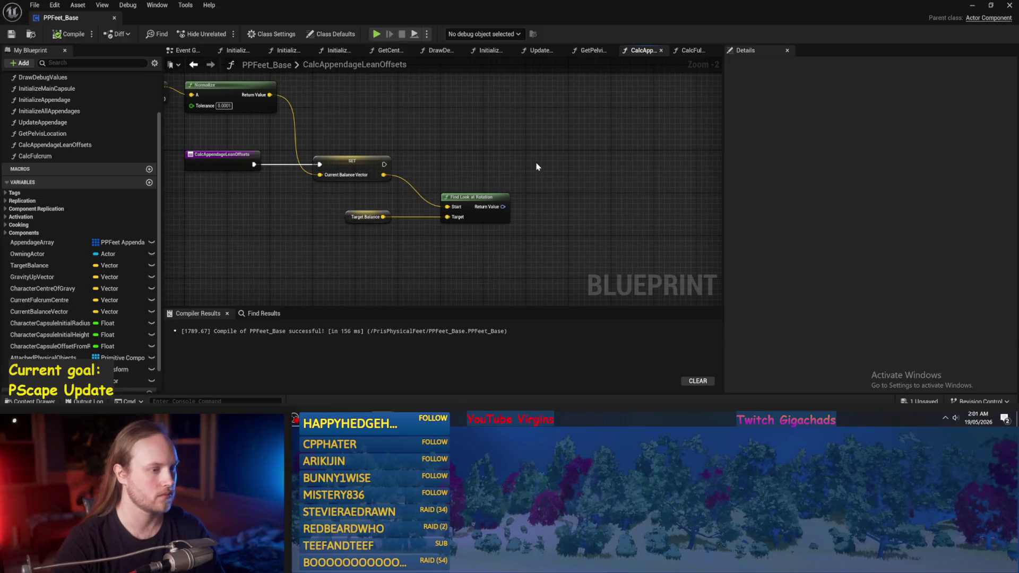
Add a function named NewFunction, open the UpdateAppendage graph and save
scroll(510, 171, "up", 1)
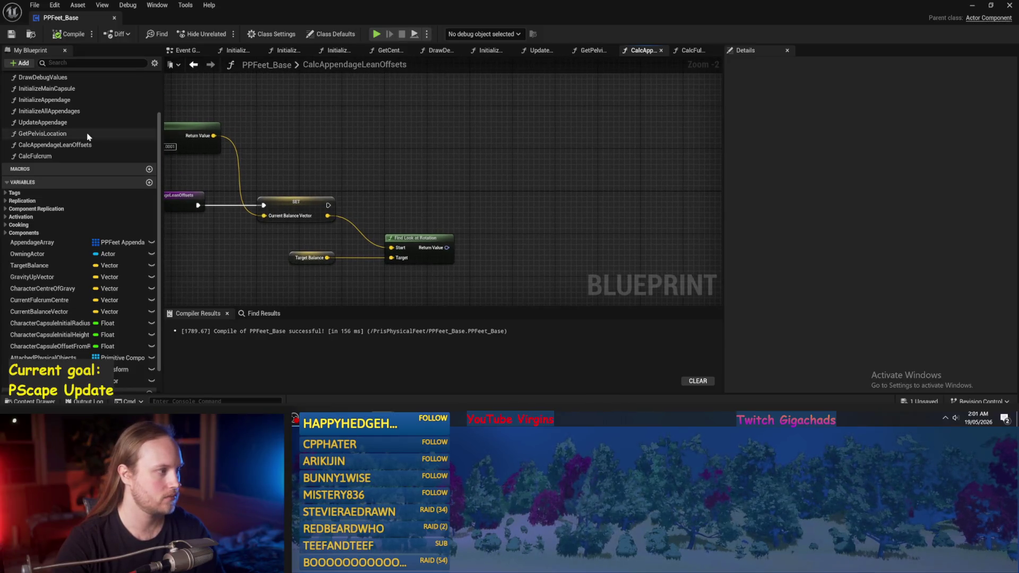
scroll(133, 92, "up", 2)
left_click(150, 86)
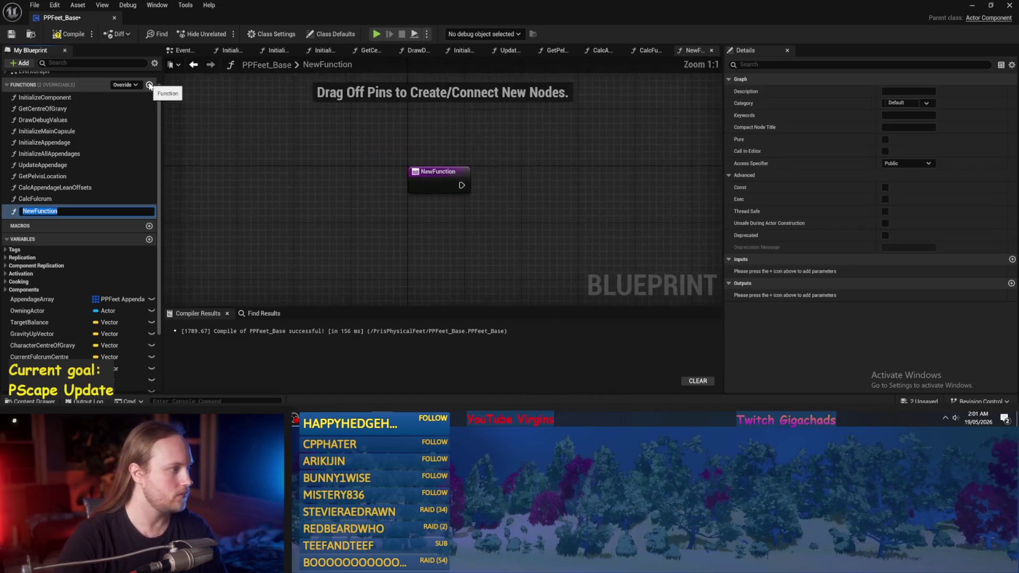
key("Return")
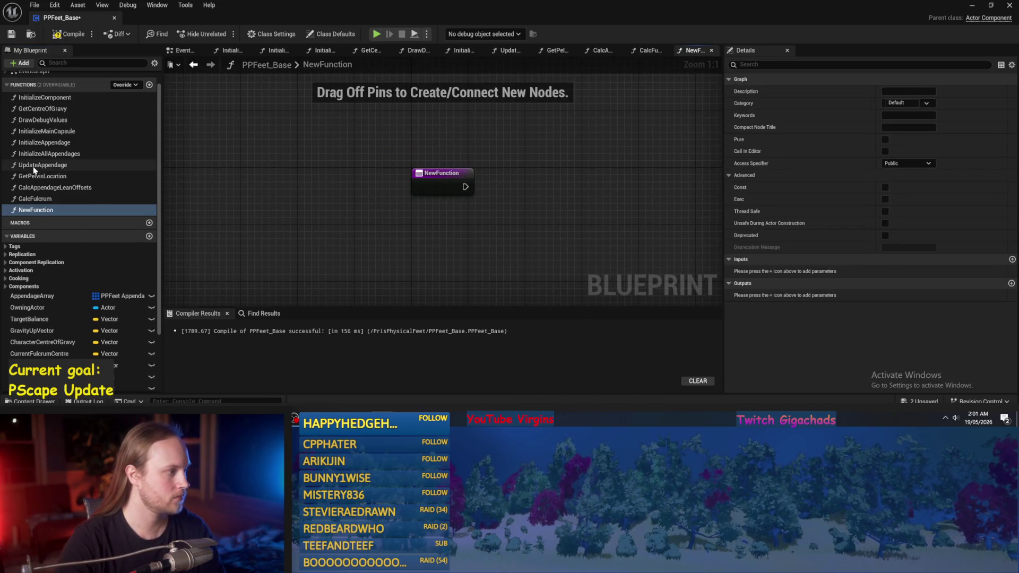
double_click(37, 166)
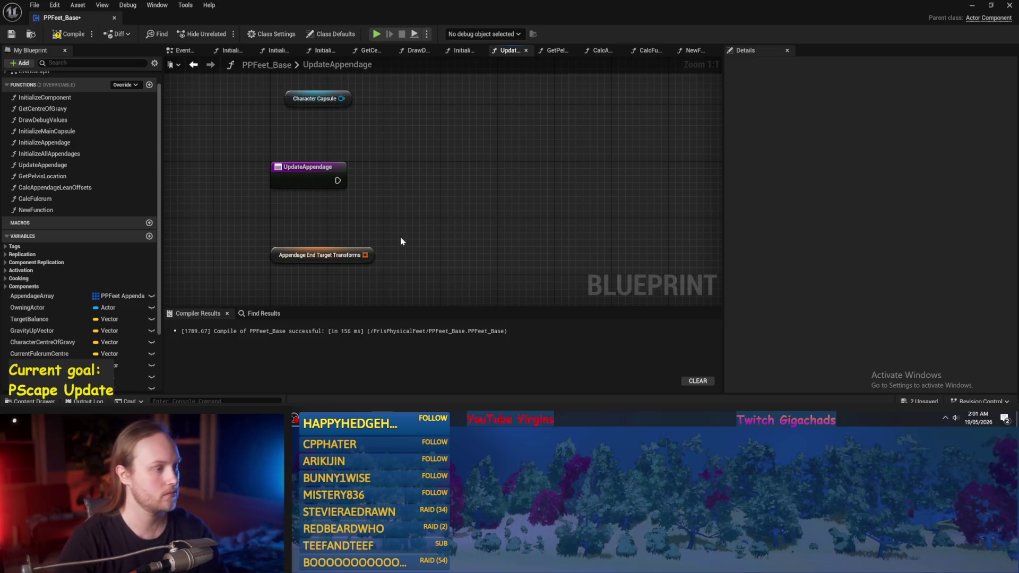
key("ctrl+s")
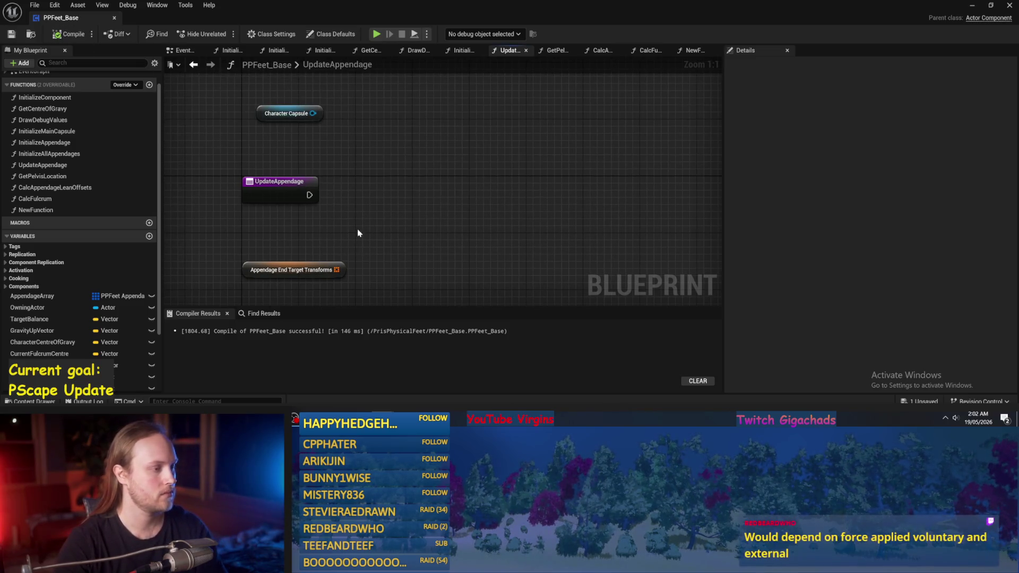
Place and undo an AppendageArray getter, leaving only the entry node, then compile and save
left_click_drag(369, 202, 368, 202)
left_click(355, 194)
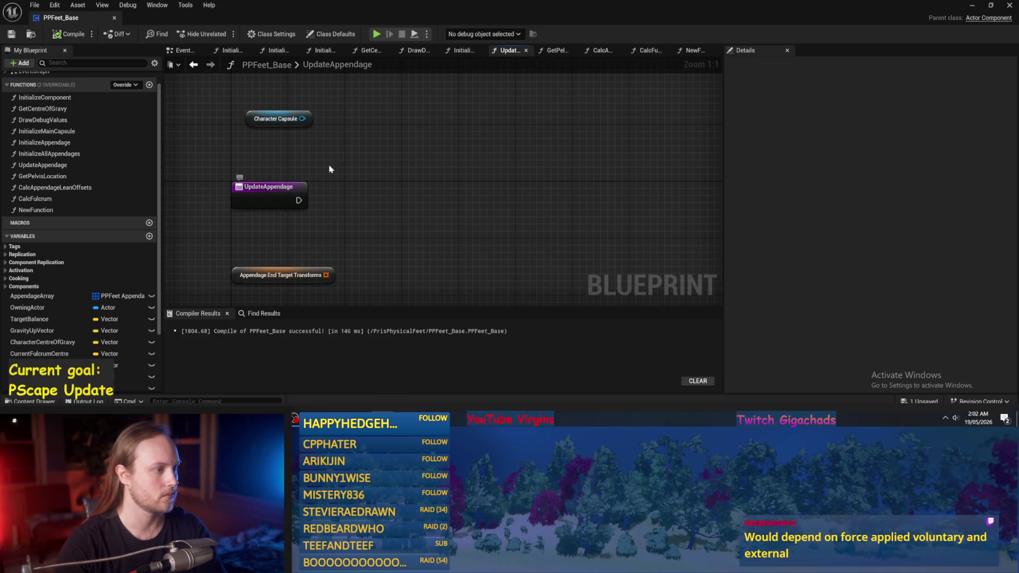
left_click_drag(32, 296, 424, 170)
left_click(446, 183)
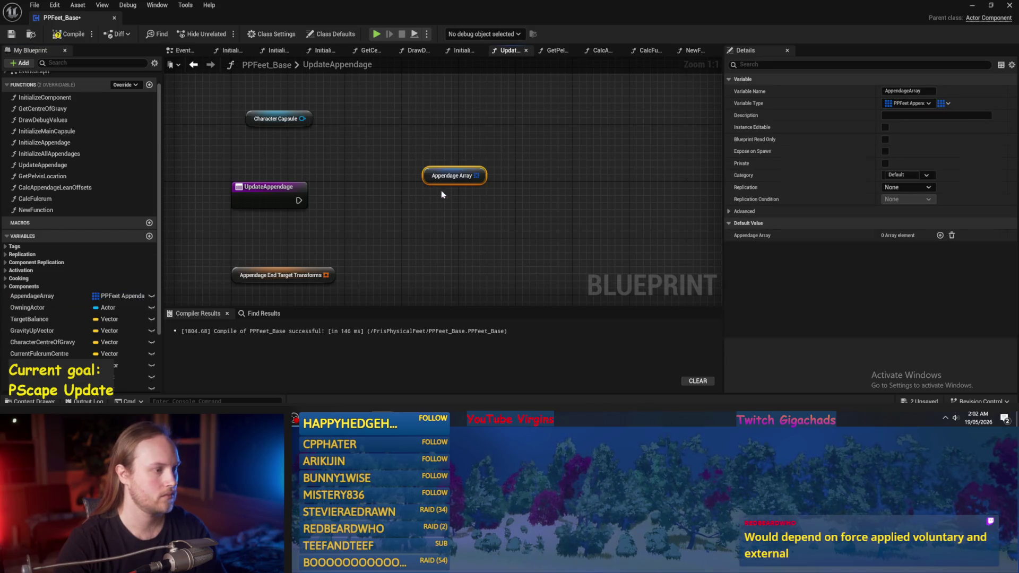
key("ctrl+z")
key("ctrl+z")
key("ctrl+z")
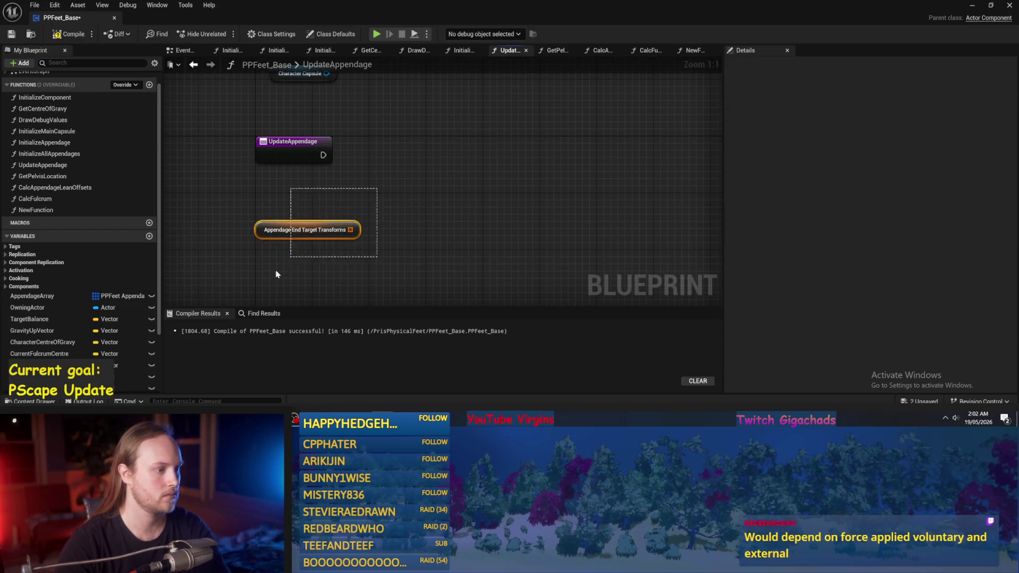
left_click(69, 34)
left_click(12, 34)
left_click_drag(310, 241, 273, 244)
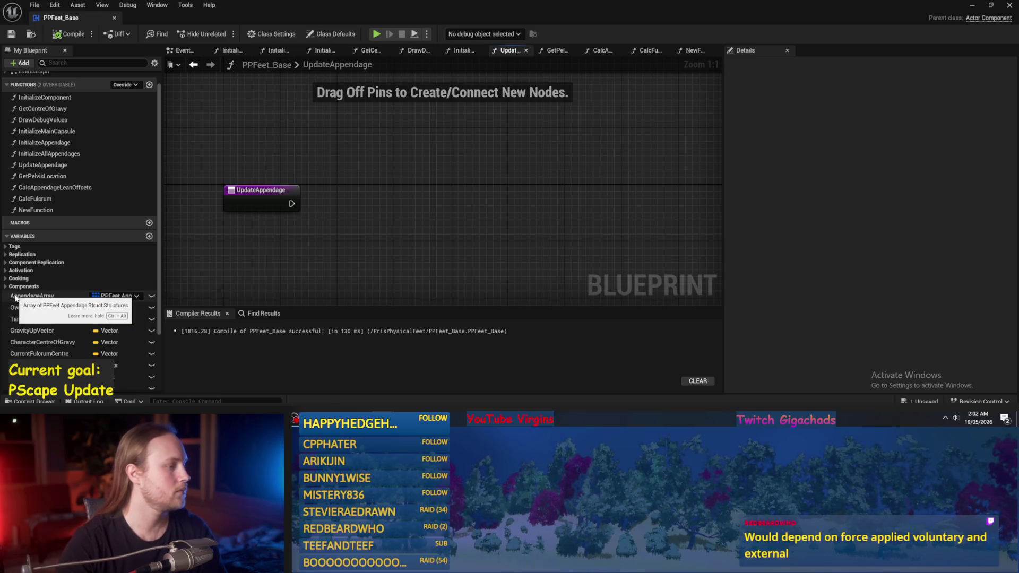
Add an AppendageArray getter feeding a For Each Loop wired from the entry node
left_click_drag(15, 298, 254, 143)
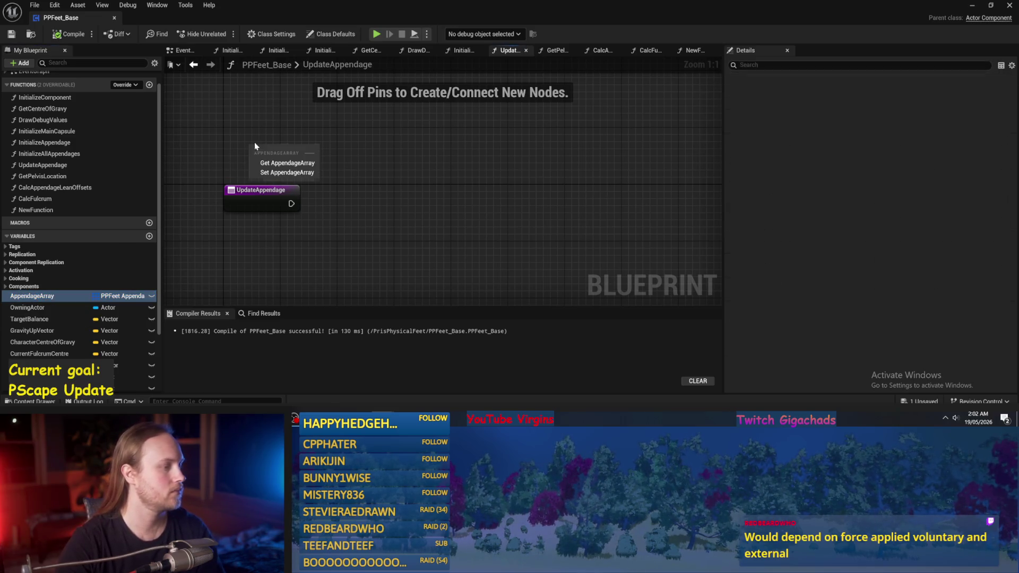
left_click(266, 164)
mouse_move(314, 174)
left_mouse_down()
mouse_move(337, 184)
mouse_move(365, 178)
left_mouse_up()
type("for")
key("Return")
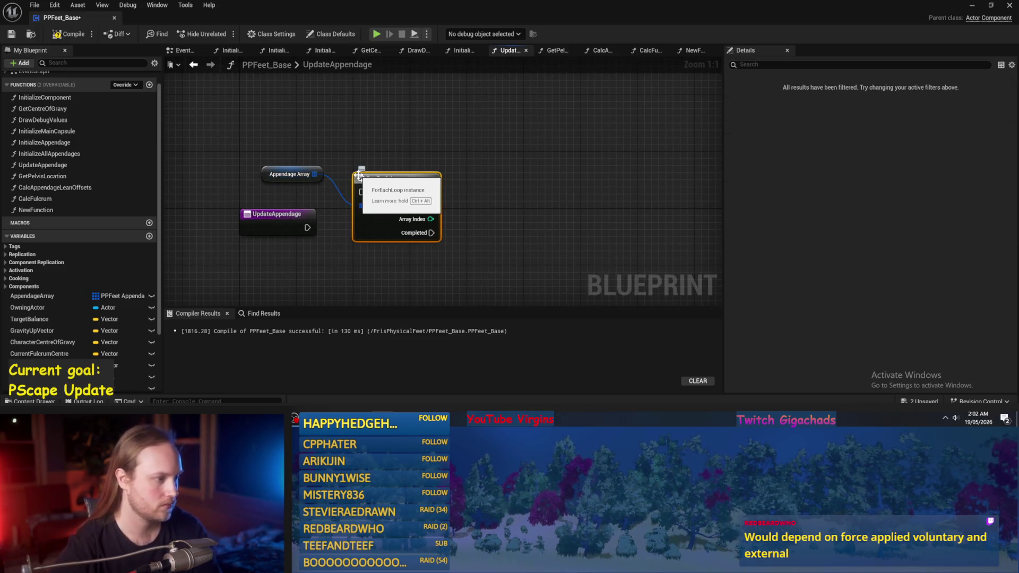
mouse_move(276, 179)
left_mouse_down()
mouse_move(369, 169)
mouse_move(378, 217)
mouse_move(371, 158)
left_mouse_up()
left_click(380, 212, "shift")
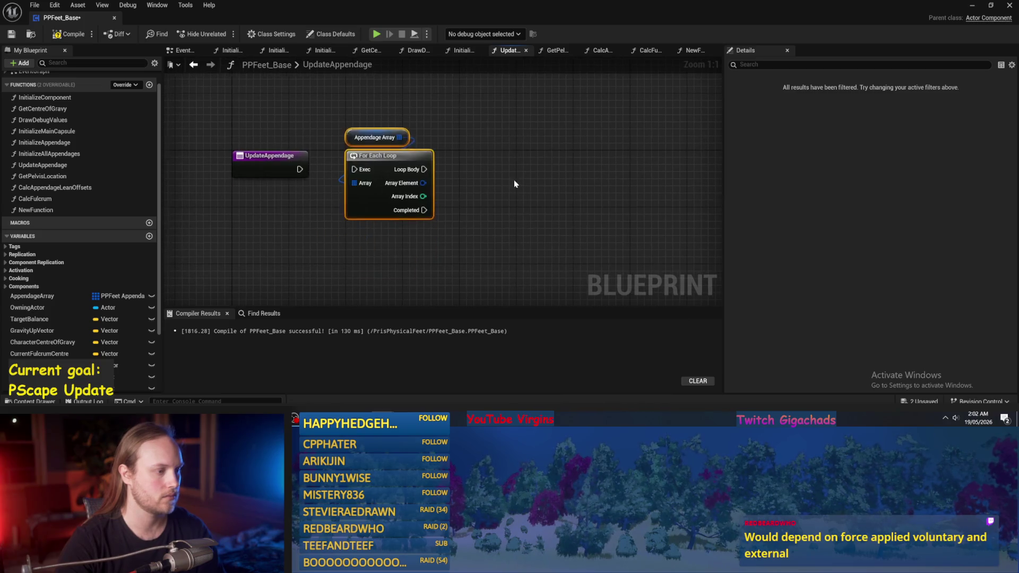
left_click(514, 180)
left_click_drag(300, 168, 354, 169)
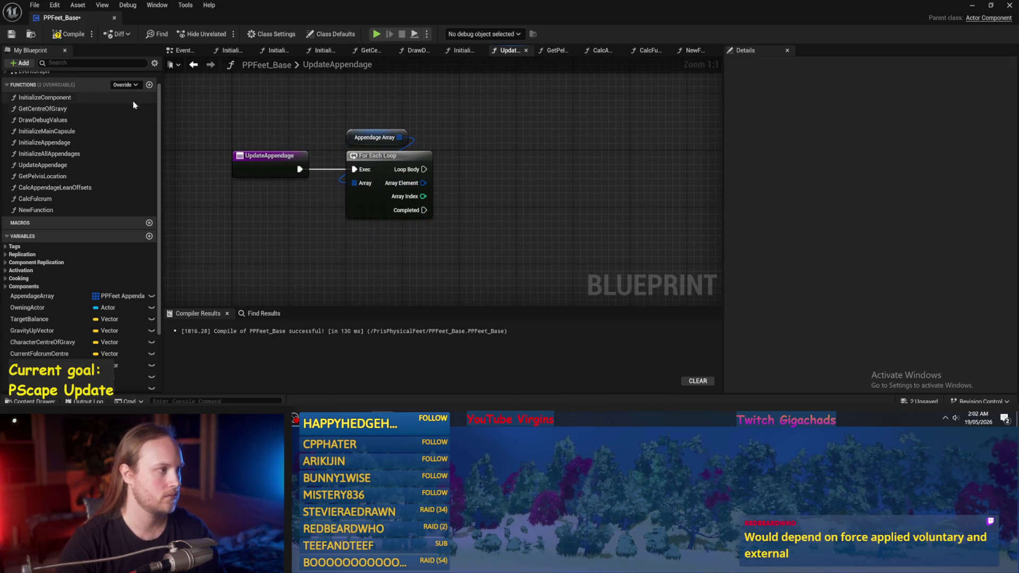
Rename the function to UpdateAppendages, compiling and saving the blueprint
left_click(69, 34)
left_click(11, 34)
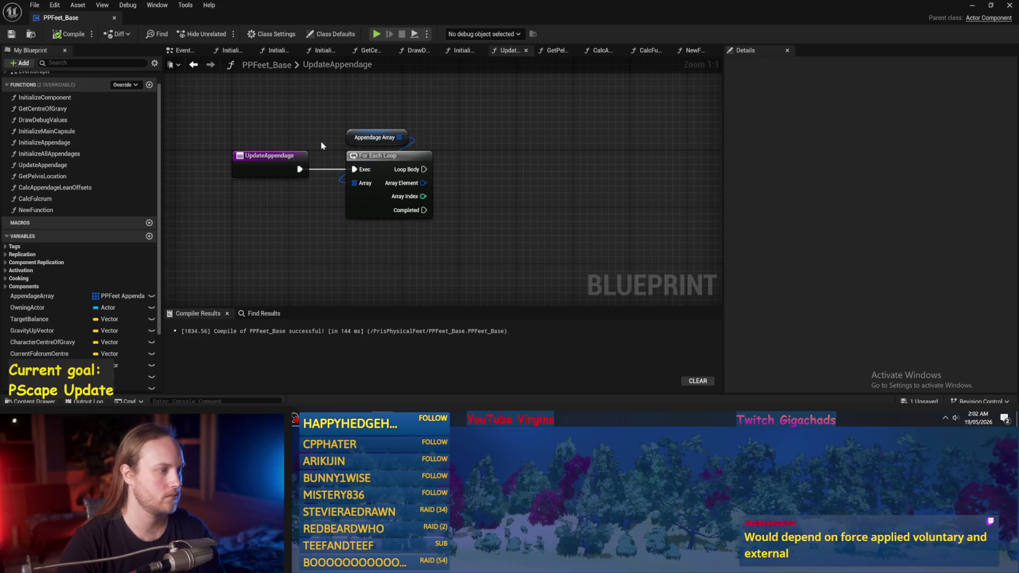
left_click(287, 156)
type("s")
key("Return")
key("F7")
key("ctrl+s")
Place an Appendage End Target Transforms getter beside the loop, then compile and save
scroll(80, 212, "down", 3)
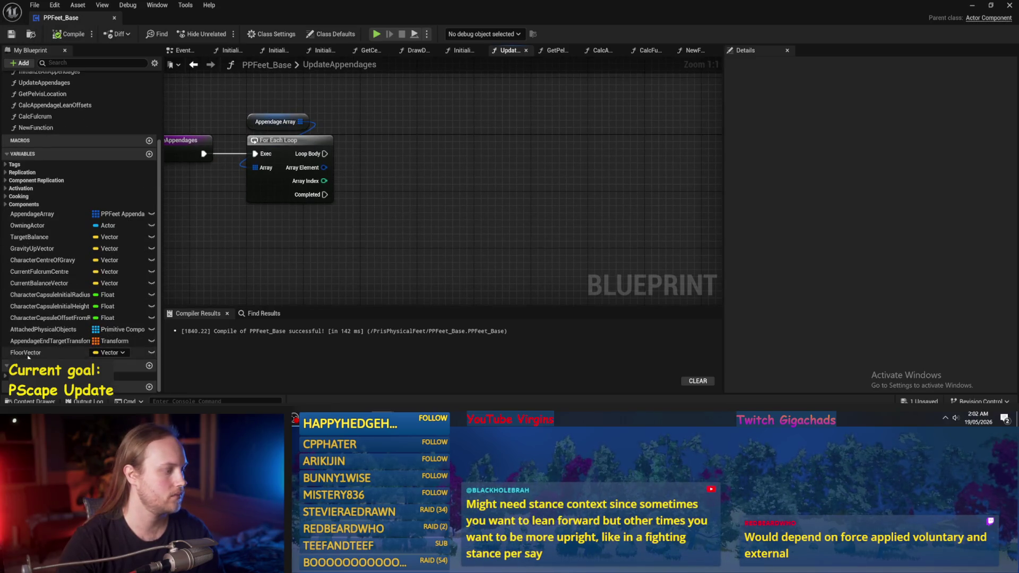
mouse_move(51, 341)
left_mouse_down()
mouse_move(251, 254)
mouse_move(266, 212)
mouse_move(257, 237)
mouse_move(308, 240)
left_mouse_up()
left_click(255, 260)
left_click(308, 240)
left_click(475, 228)
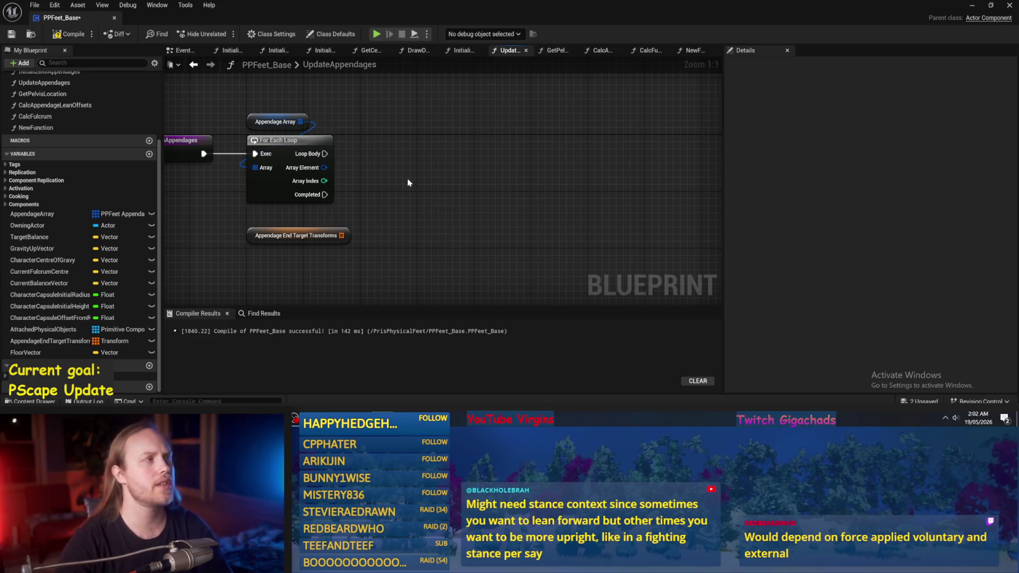
key("Home")
left_click(69, 34)
left_click(13, 34)
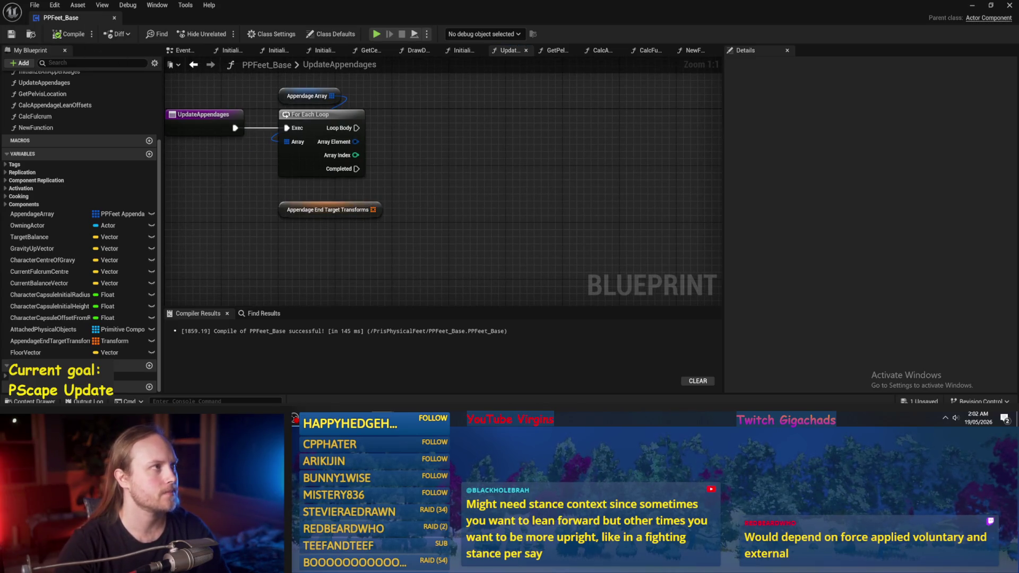
Minimize the Blueprint editor, select the floor cube and view the capsule, then return to PPFeet_Base
left_click(972, 7)
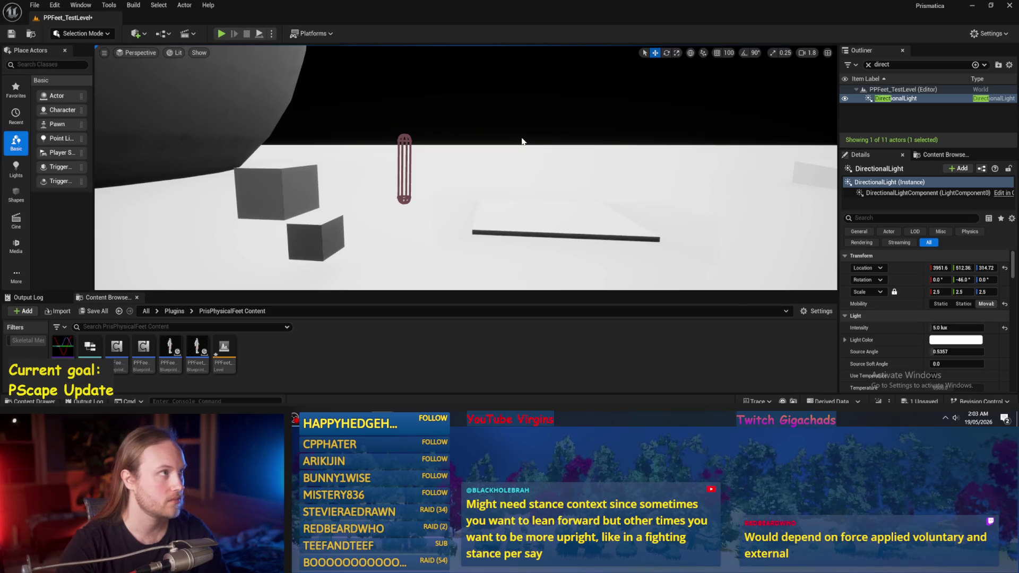
right_click(505, 103)
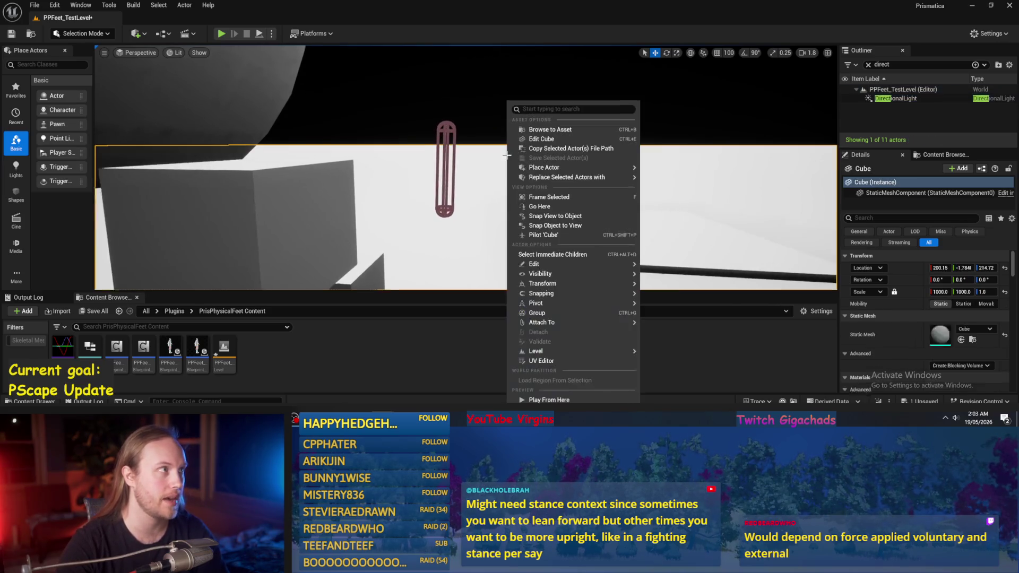
left_click(454, 168)
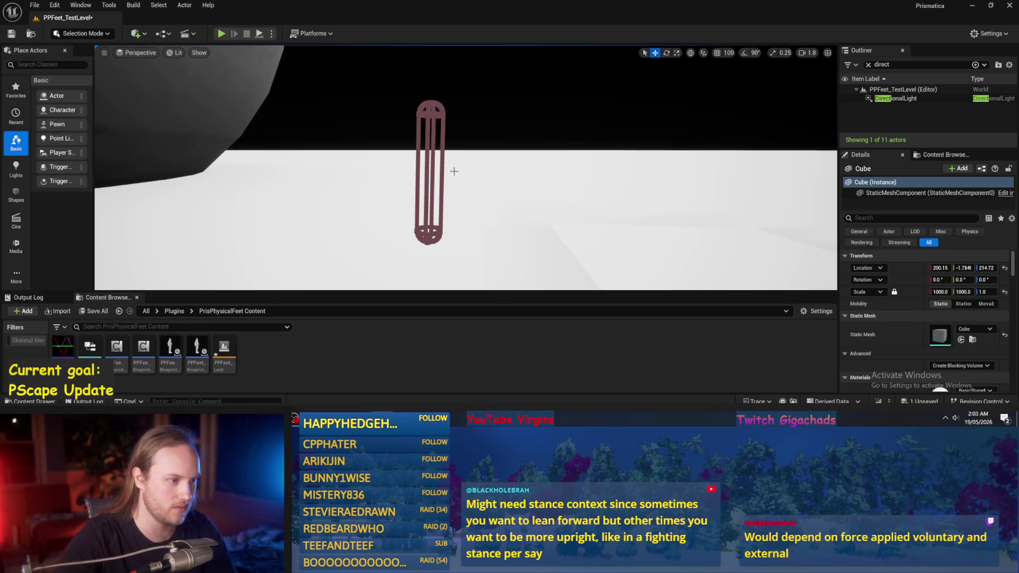
left_click_drag(453, 171, 453, 171)
left_click(383, 375)
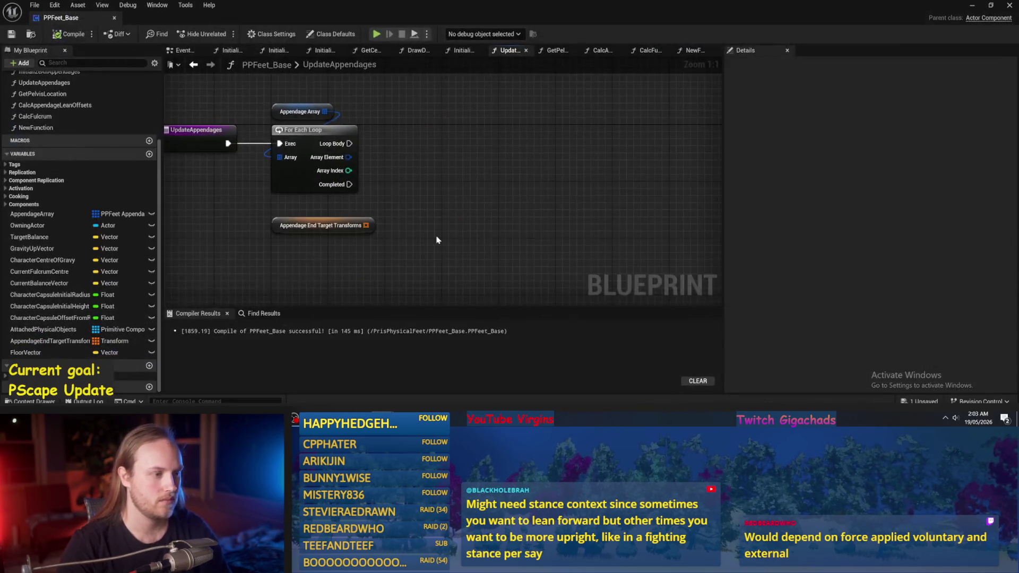
Compile PPFeet_Base twice while panning around the UpdateAppendages loop
left_click(69, 34)
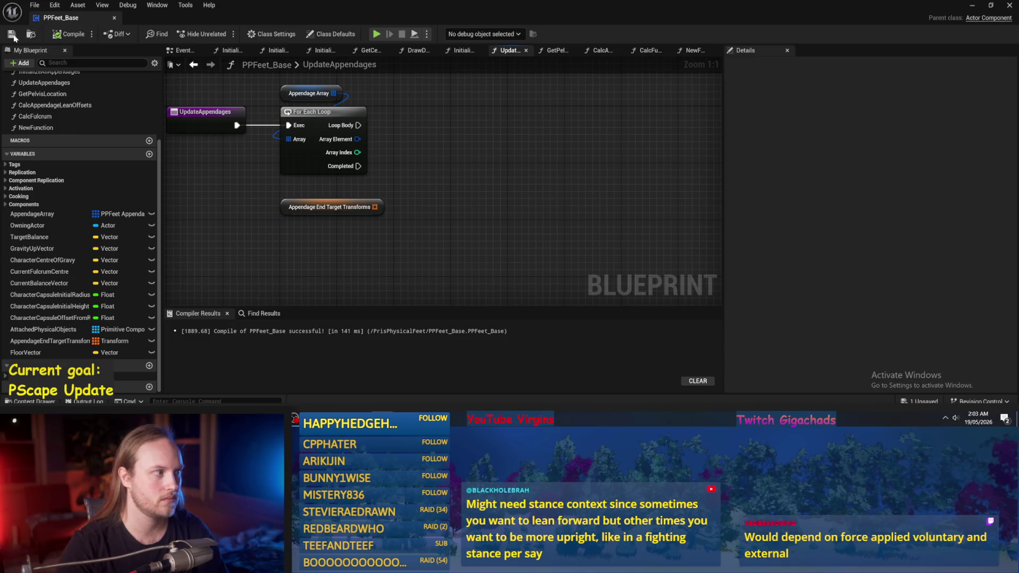
left_click_drag(376, 191, 437, 228)
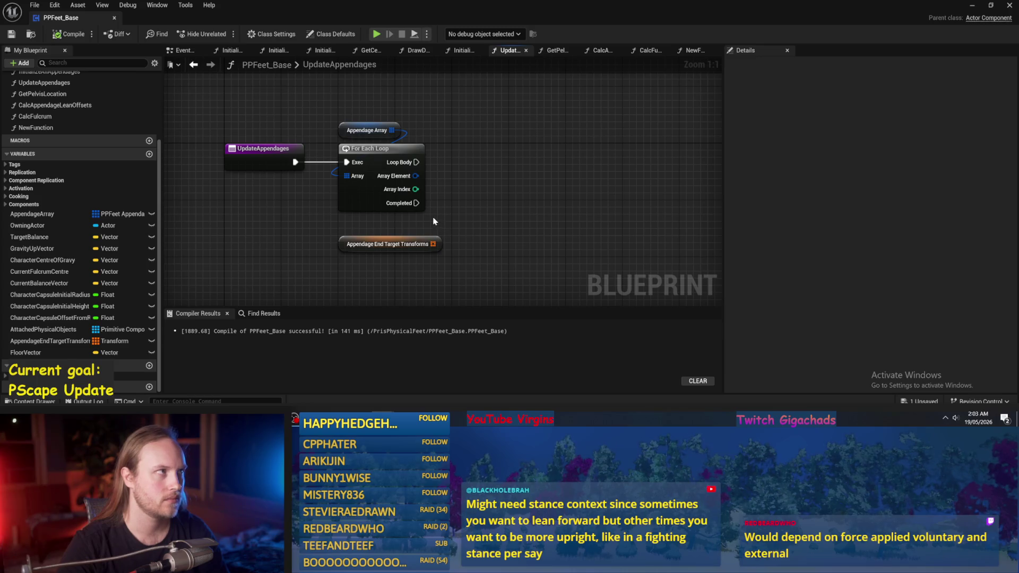
left_click_drag(424, 214, 410, 224)
mouse_move(468, 246)
left_mouse_down()
mouse_move(451, 207)
mouse_move(421, 205)
left_mouse_up()
left_click(67, 36)
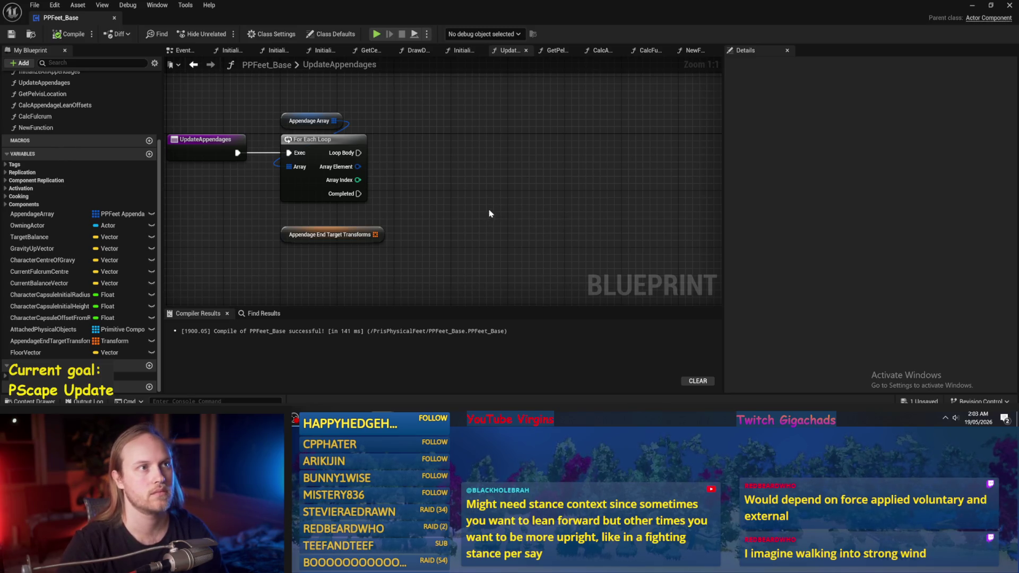
Select AppendageEndTargetTransforms to show its Transform array properties with 0 elements
mouse_move(492, 193)
left_mouse_down()
mouse_move(521, 186)
mouse_move(470, 179)
mouse_move(489, 206)
left_mouse_up()
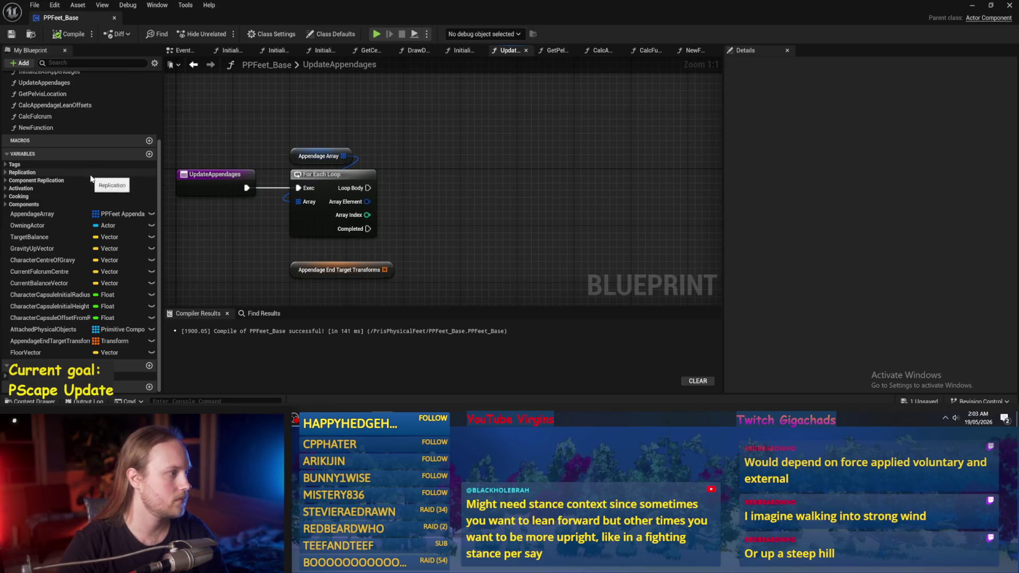
scroll(98, 170, "up", 1)
mouse_move(494, 162)
left_mouse_down()
mouse_move(540, 164)
mouse_move(248, 251)
left_mouse_up()
left_click(51, 355)
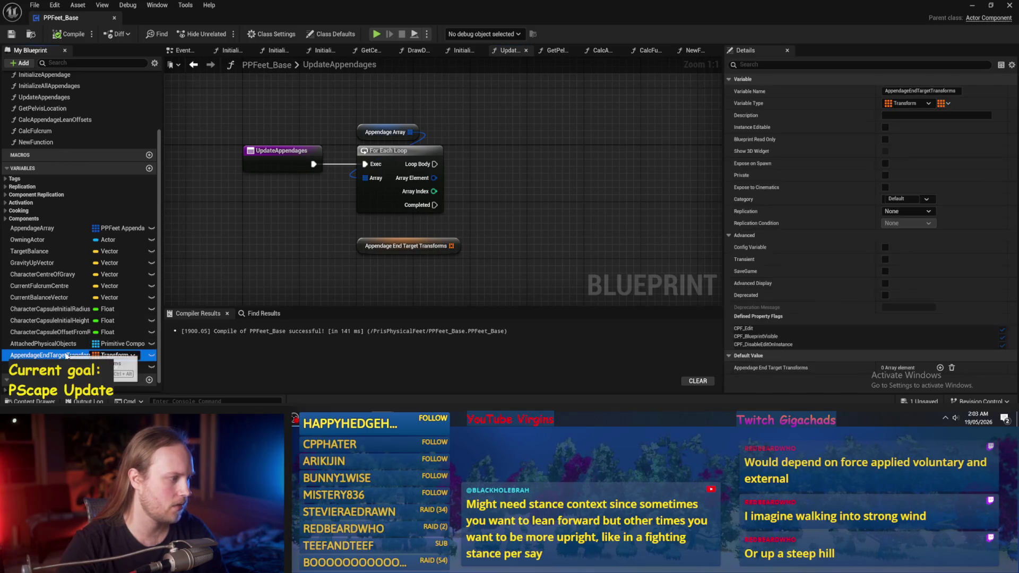
Recompile PPFeet_Base with the UpdateAppendages loop graph left unchanged
left_click_drag(530, 223, 490, 189)
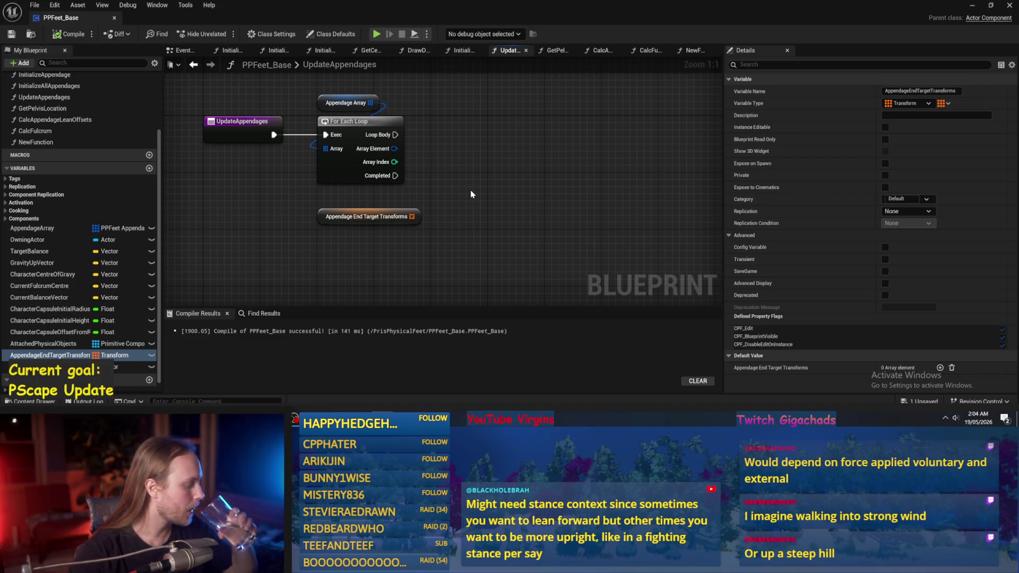
left_click(69, 34)
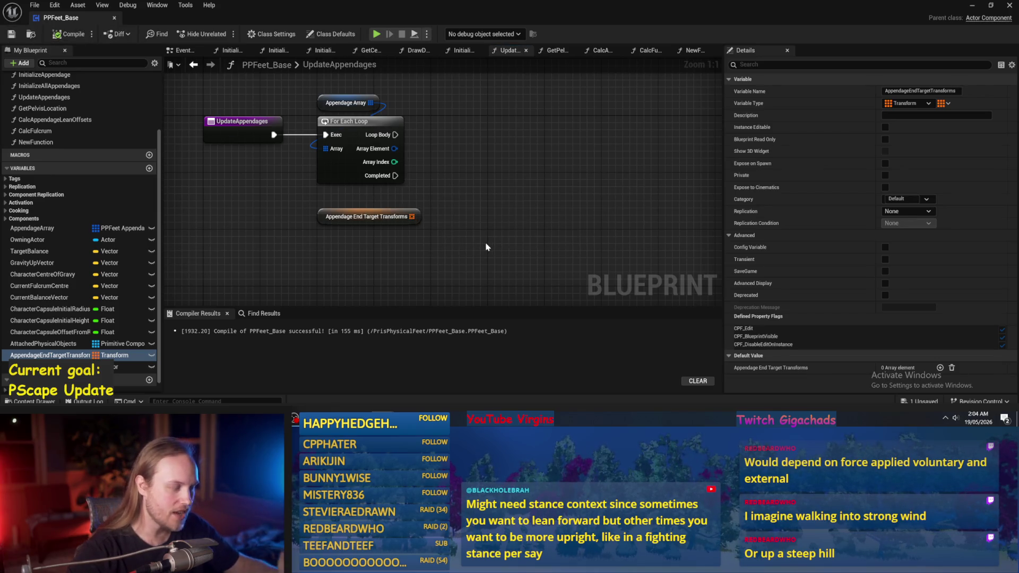
left_click(439, 233)
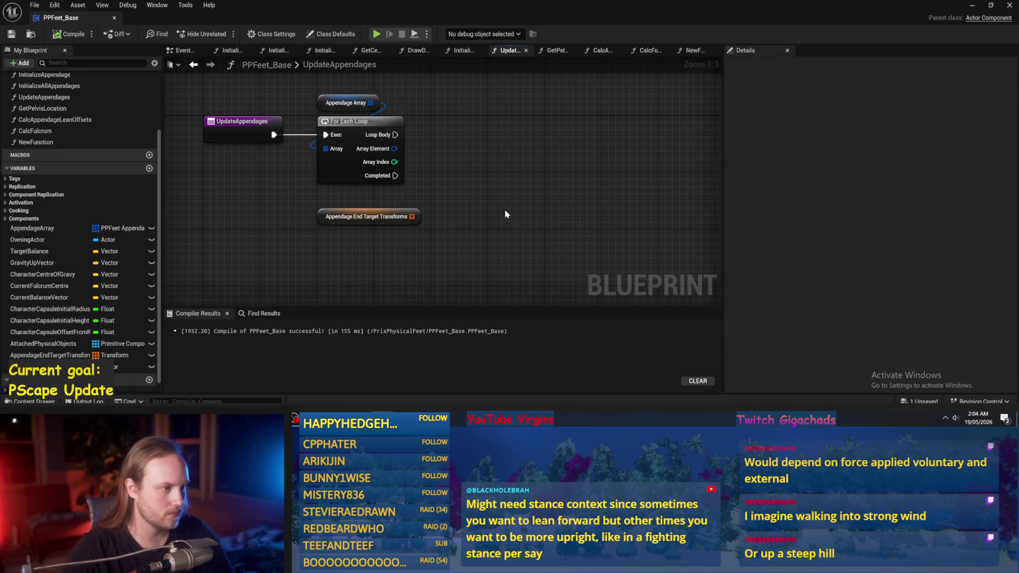
left_click_drag(441, 202, 433, 237)
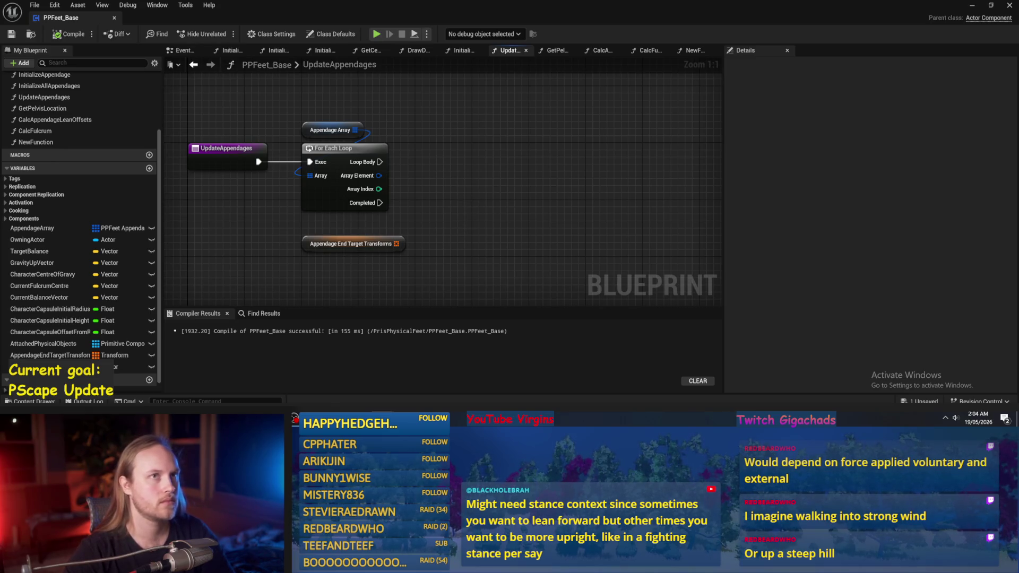
left_click_drag(465, 197, 492, 161)
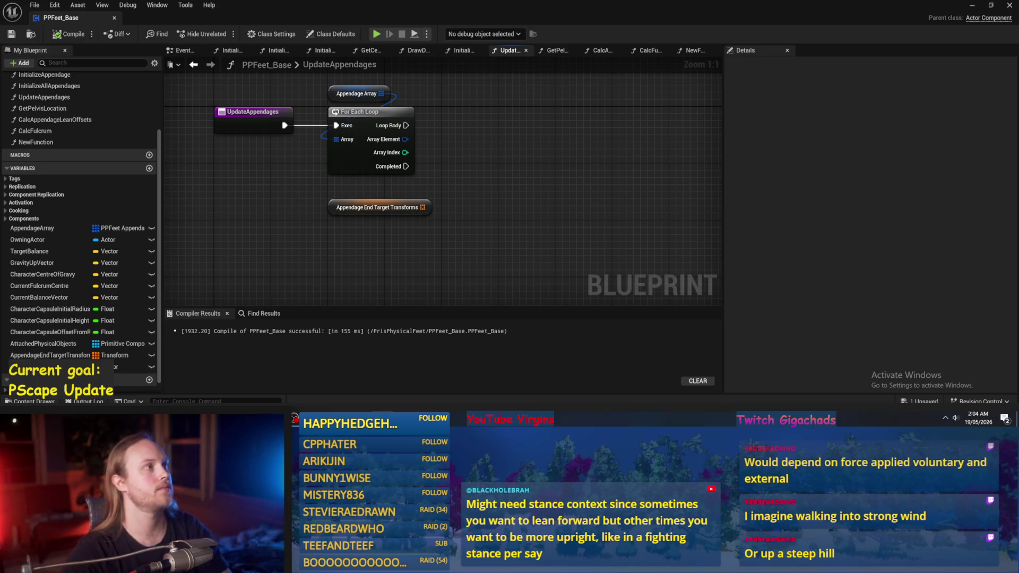
left_click_drag(584, 205, 531, 233)
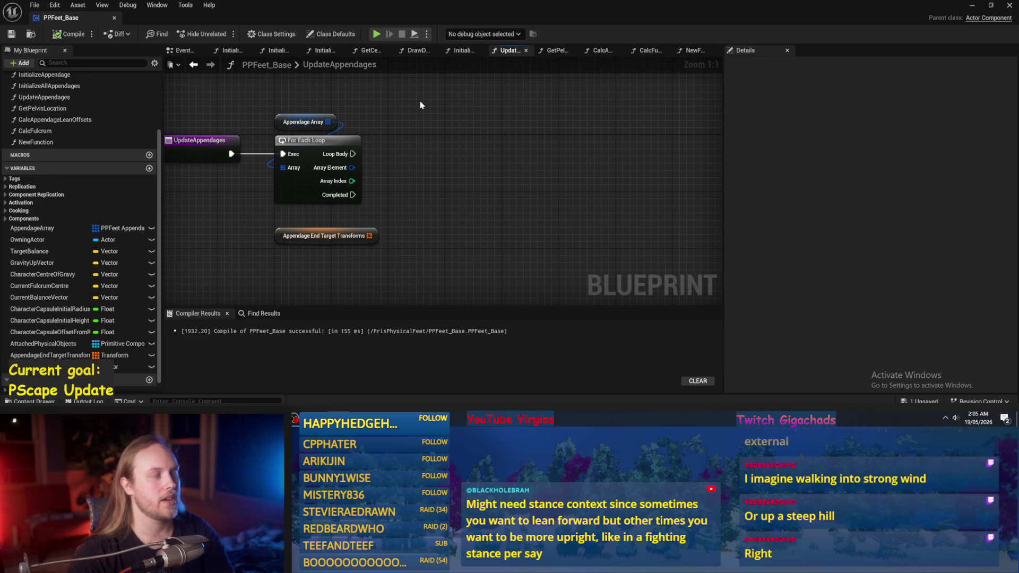
left_click_drag(460, 173, 430, 193)
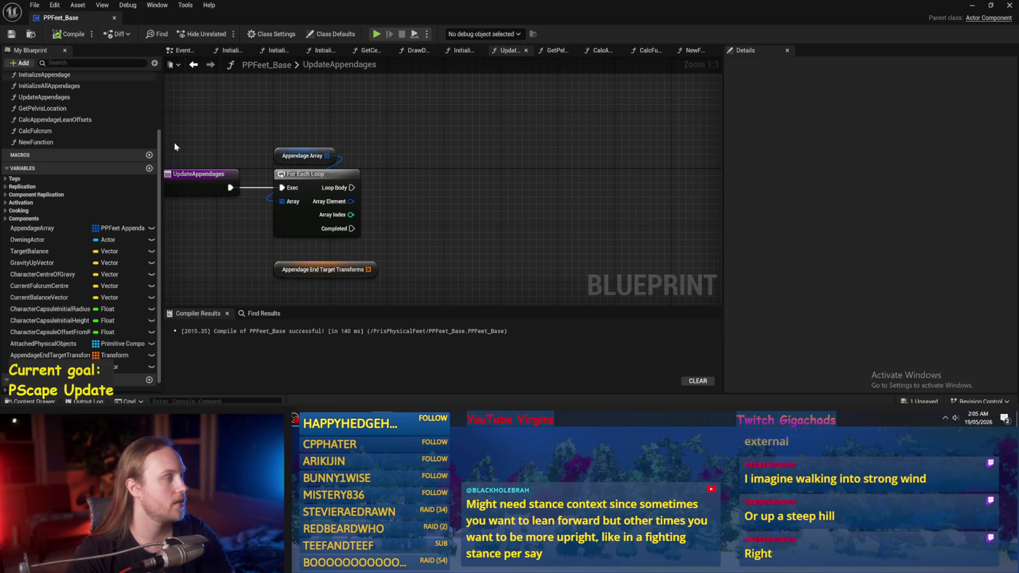
mouse_move(464, 237)
left_mouse_down()
mouse_move(433, 163)
mouse_move(478, 173)
left_mouse_up()
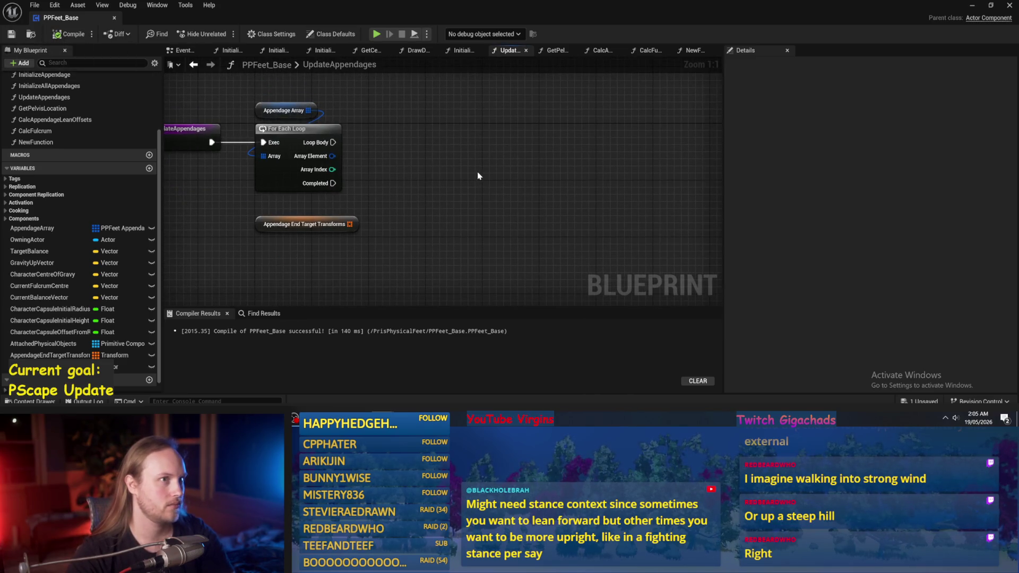
mouse_move(410, 182)
left_mouse_down()
mouse_move(436, 186)
mouse_move(439, 234)
mouse_move(423, 207)
mouse_move(438, 212)
left_mouse_up()
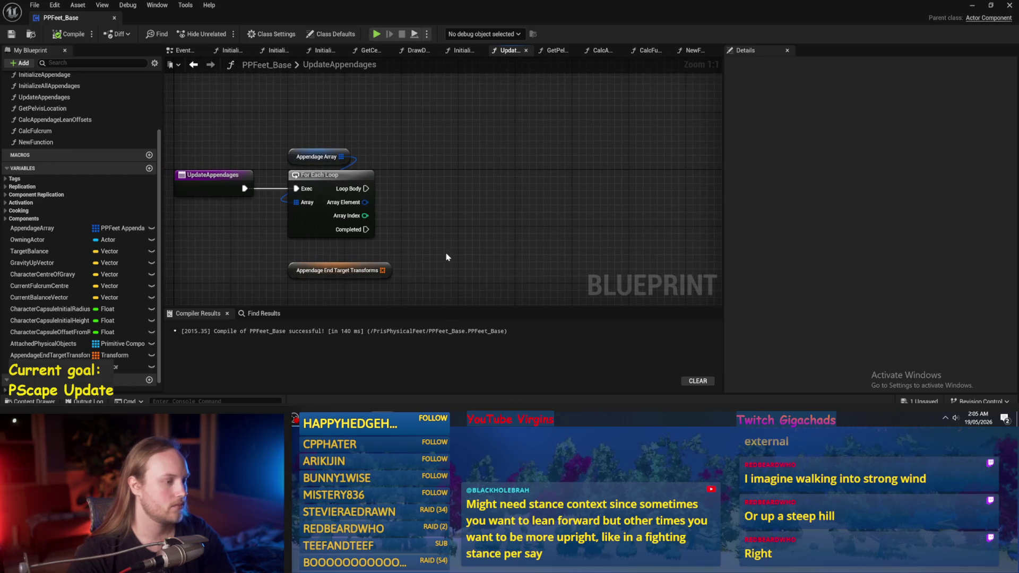
left_click_drag(446, 257, 439, 238)
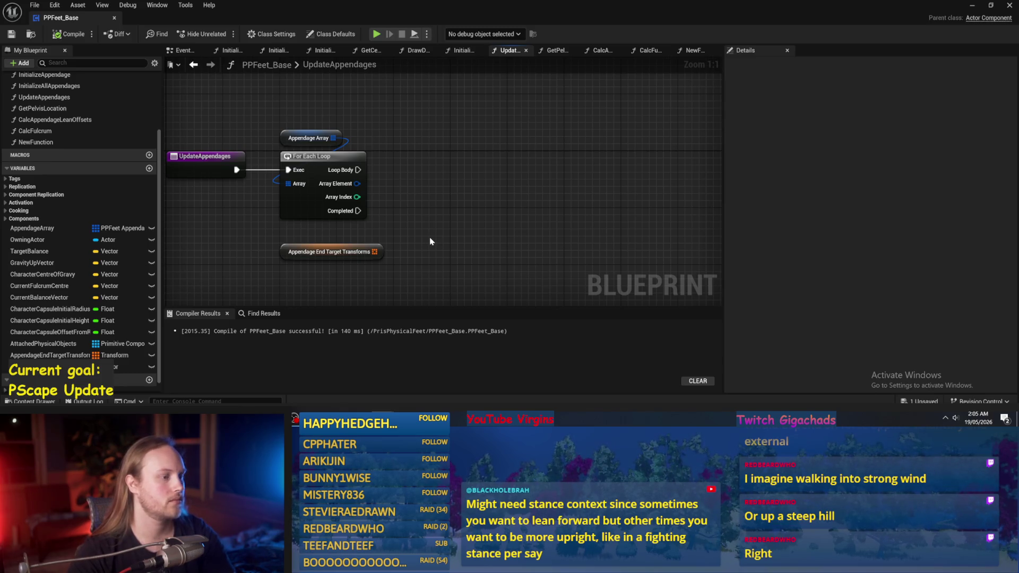
mouse_move(369, 247)
left_mouse_down()
mouse_move(370, 260)
mouse_move(422, 215)
left_mouse_up()
Add two default elements to Appendage End Target Transforms, trying and undoing rotation Y values
left_click(419, 241)
left_click(362, 242)
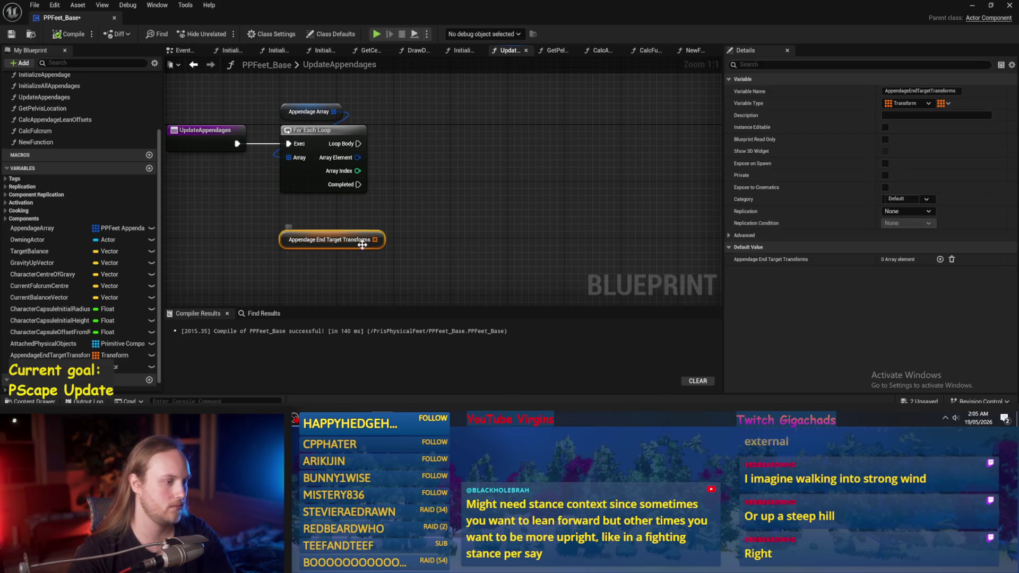
left_click(940, 259)
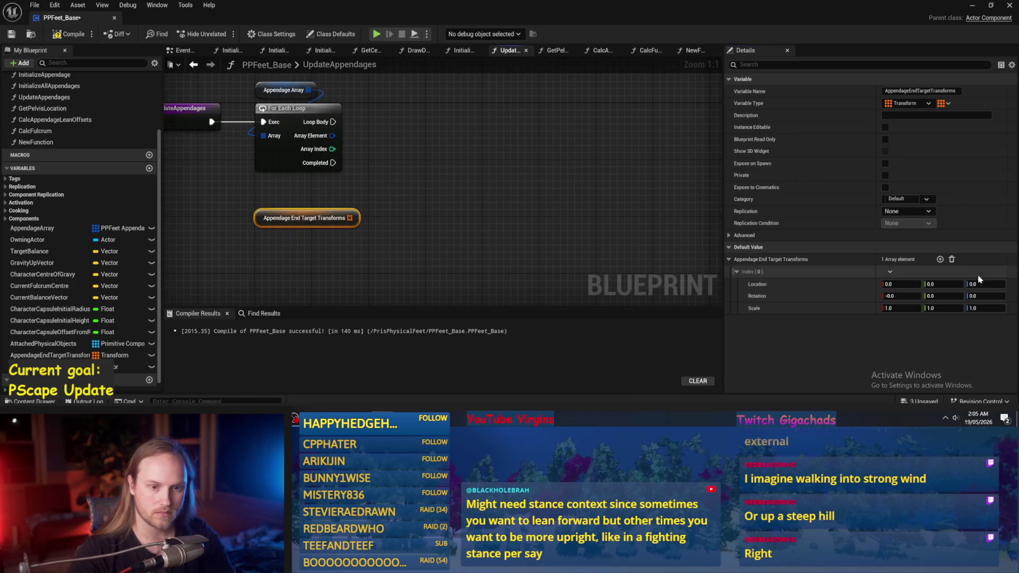
left_click(940, 260)
left_click(736, 321)
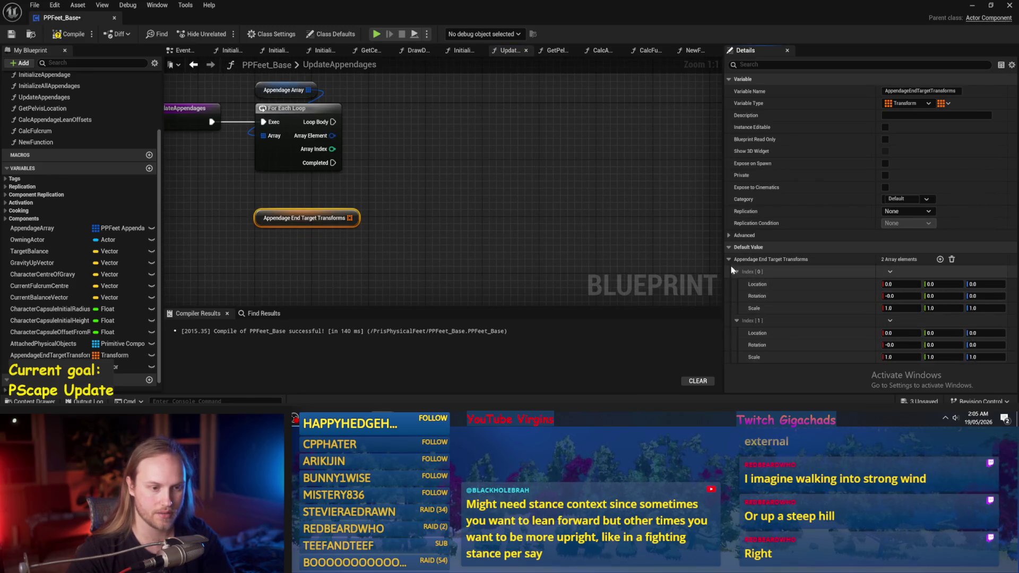
left_click(903, 297)
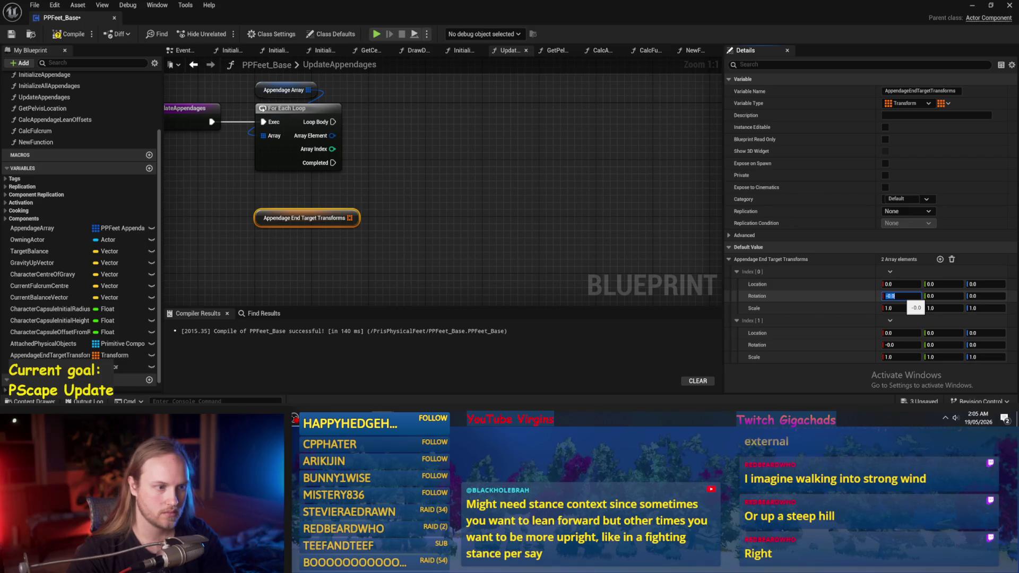
left_click(945, 296)
type("-")
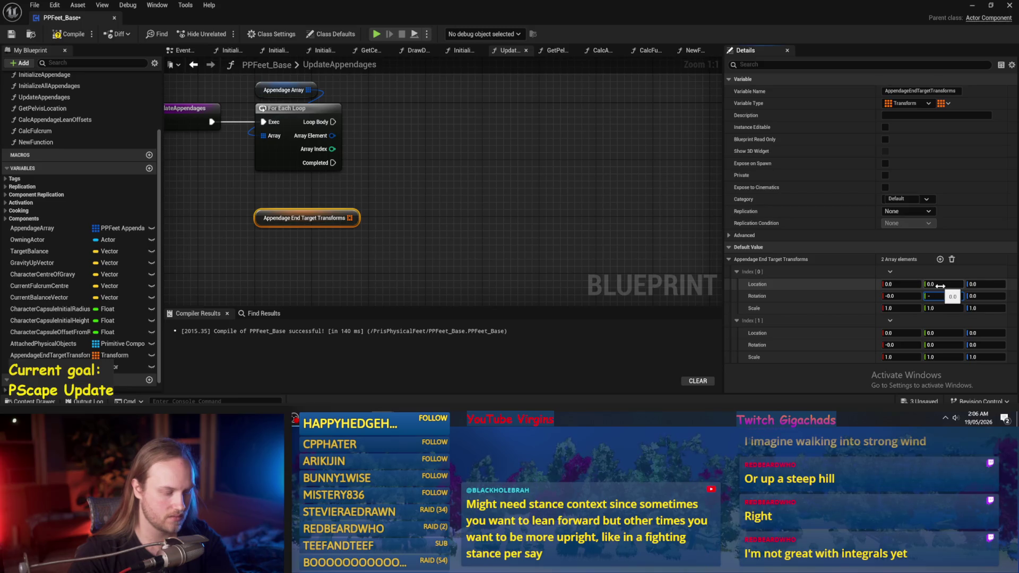
type("15")
left_click(945, 345)
type("15")
key("Return")
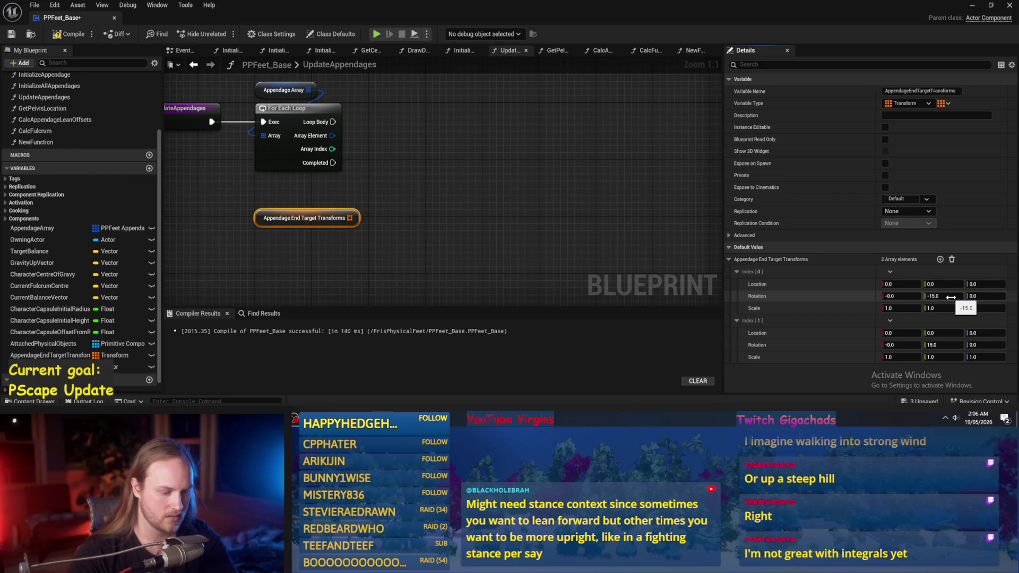
key("ctrl+z")
key("ctrl+z")
Set the two elements' Location Y to -15.0 and 15.0, then compile and save
left_click(894, 284)
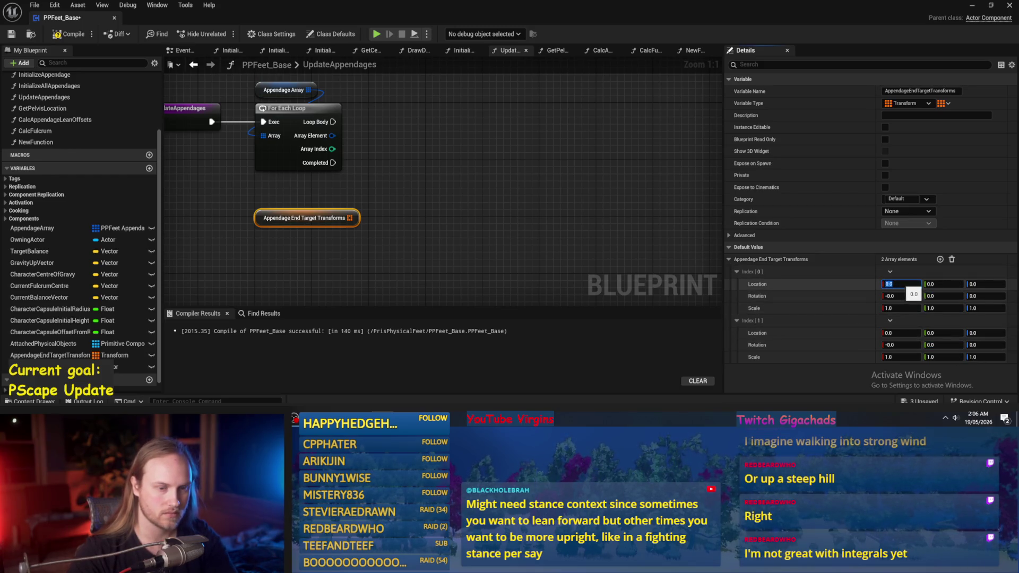
left_click(935, 286)
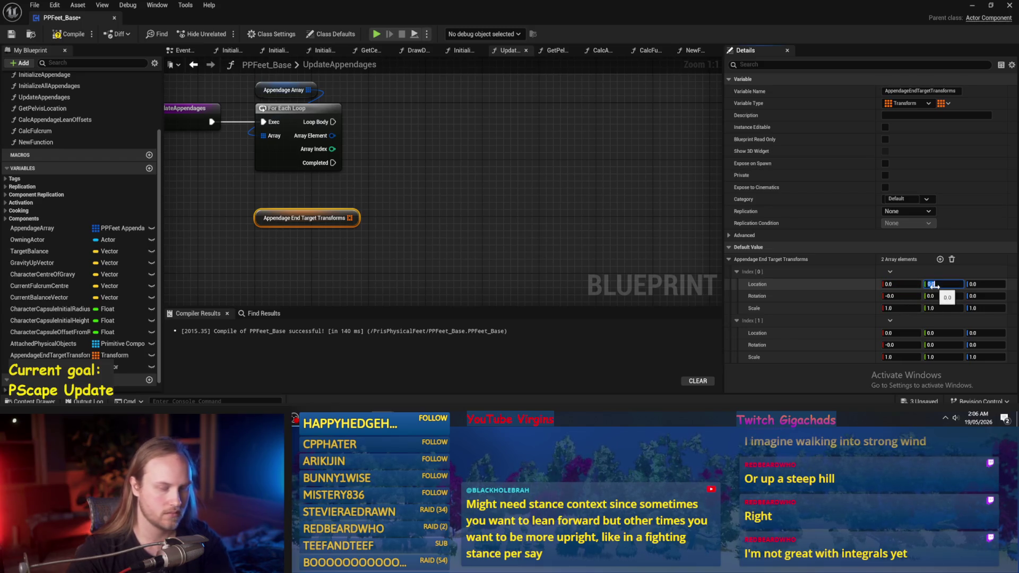
type("-15")
left_click(949, 333)
type("5")
left_click(985, 284)
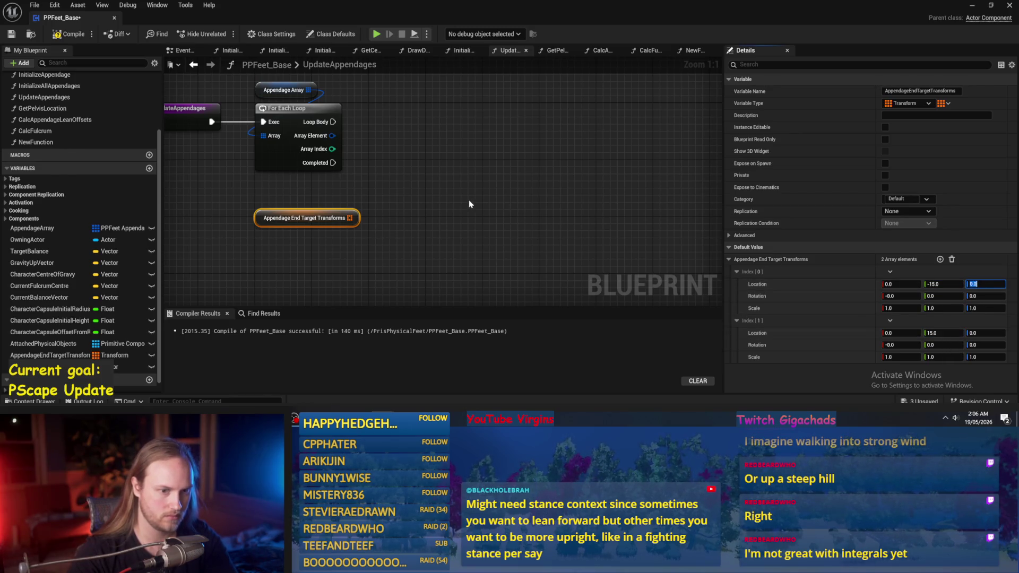
left_click_drag(429, 199, 505, 202)
left_click(566, 212)
left_click(80, 35)
left_click(11, 34)
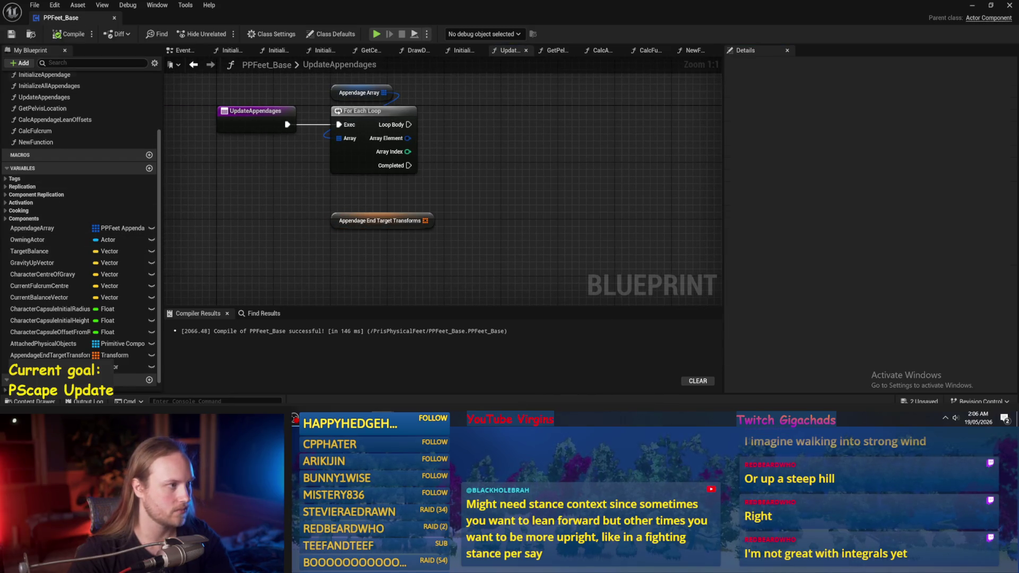
Open PPFeet_TestGuy1, note its capsule half height of 86, and return to PPFeet_Base
left_click(33, 240)
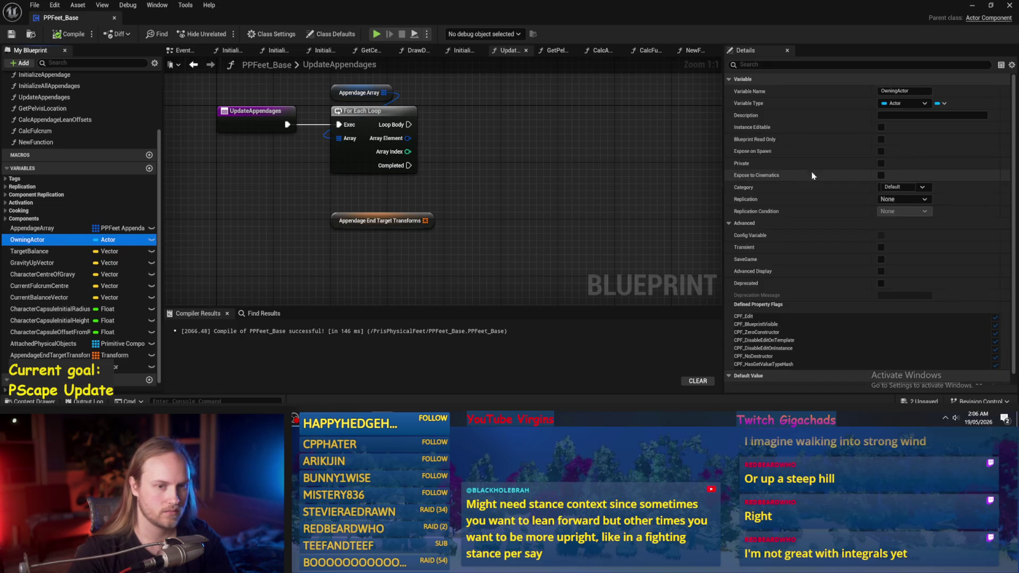
left_click(973, 6)
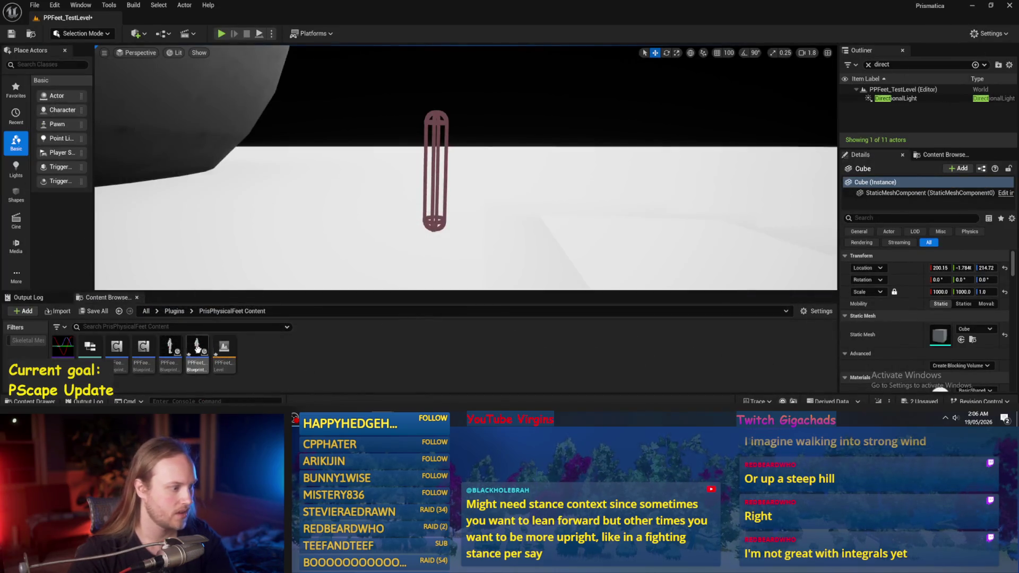
double_click(198, 348)
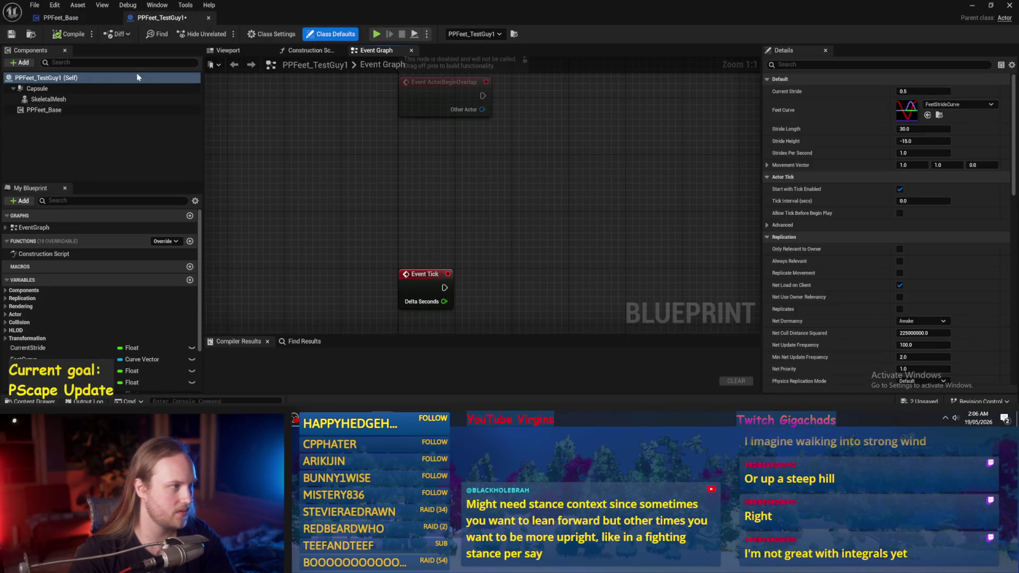
left_click(37, 88)
left_click(908, 211)
left_click(44, 19)
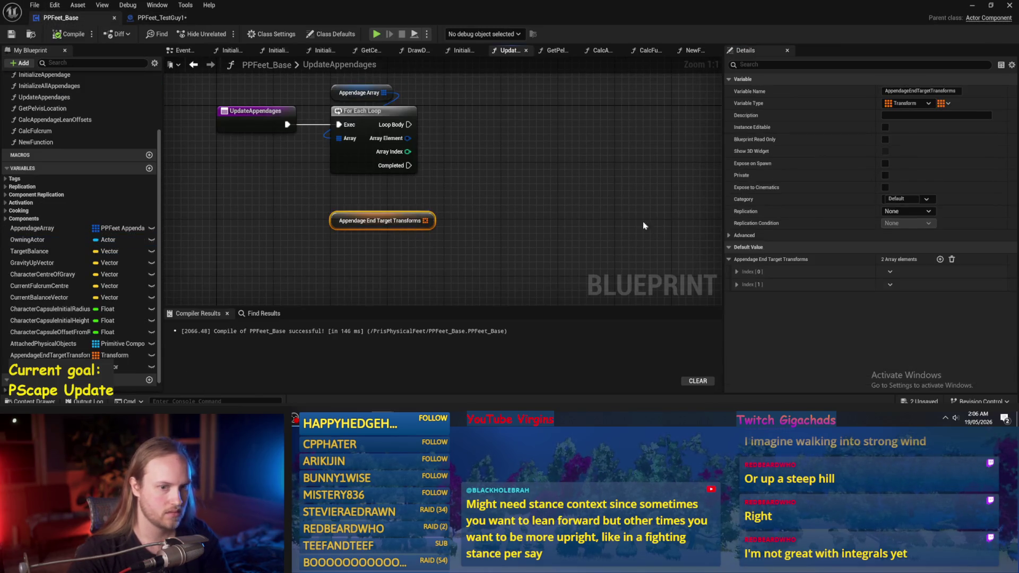
Set Location Z to -86.0 on both end-target transforms, then compile and save PPFeet_Base
left_click(393, 221)
left_click(736, 284)
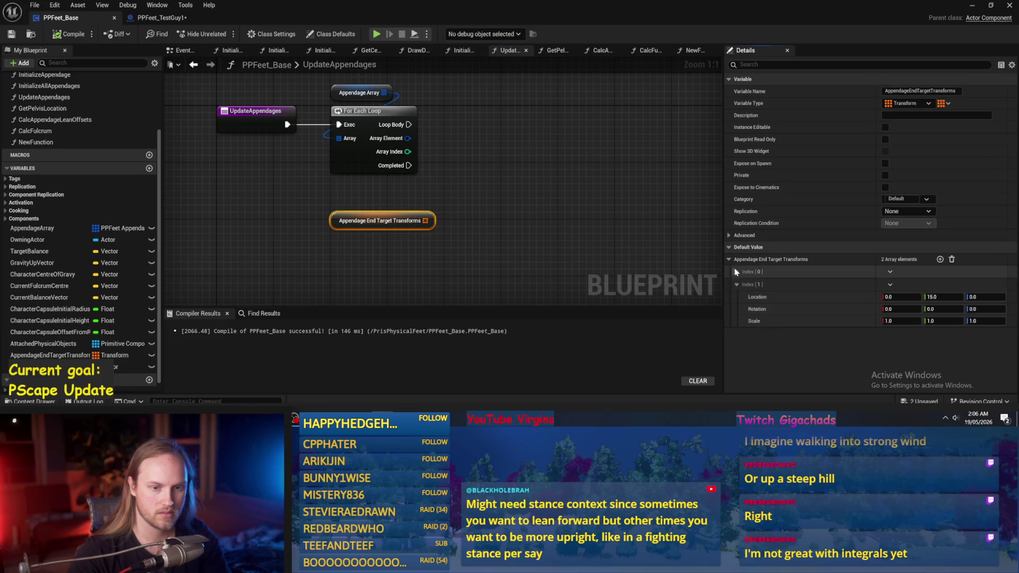
left_click(737, 272)
left_click(982, 284)
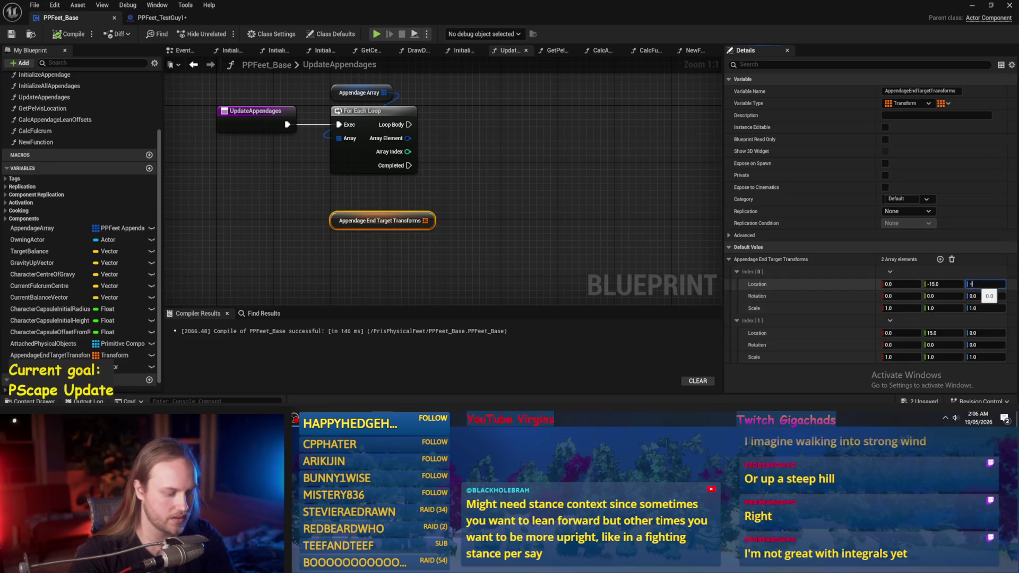
type("86")
left_click(977, 334)
type("-")
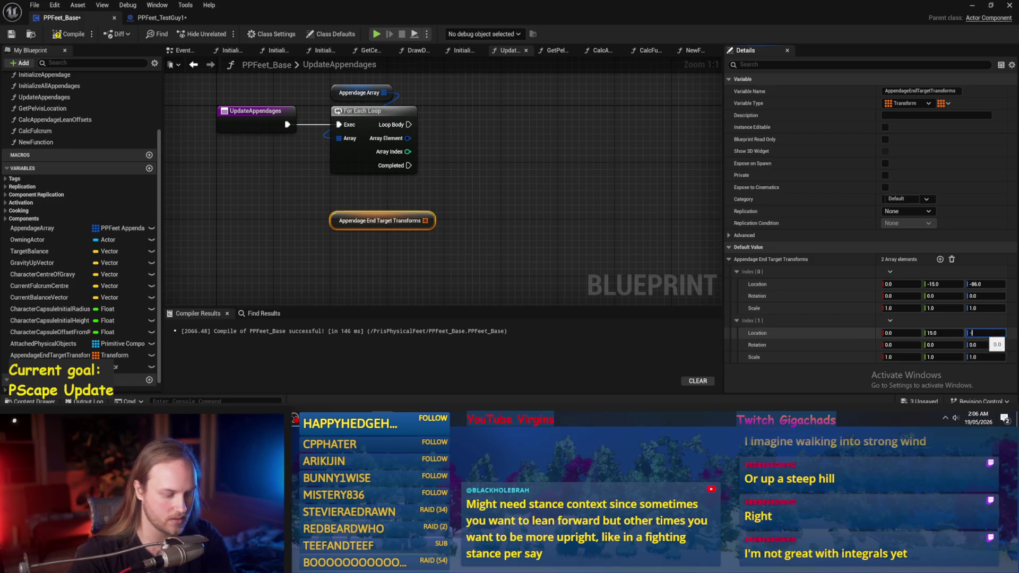
left_click(632, 212)
left_click(64, 34)
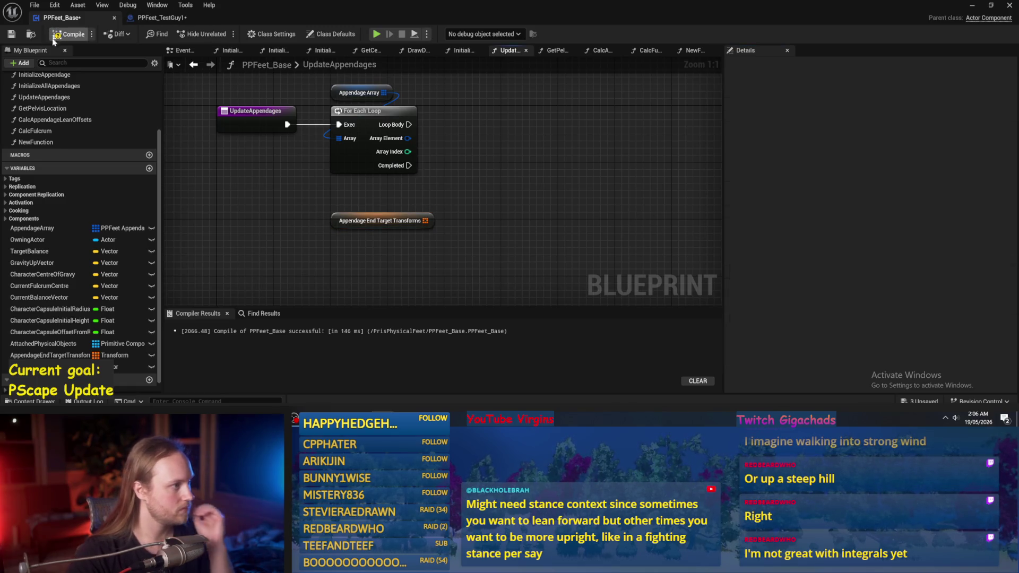
left_click(11, 35)
left_click_drag(461, 166, 409, 197)
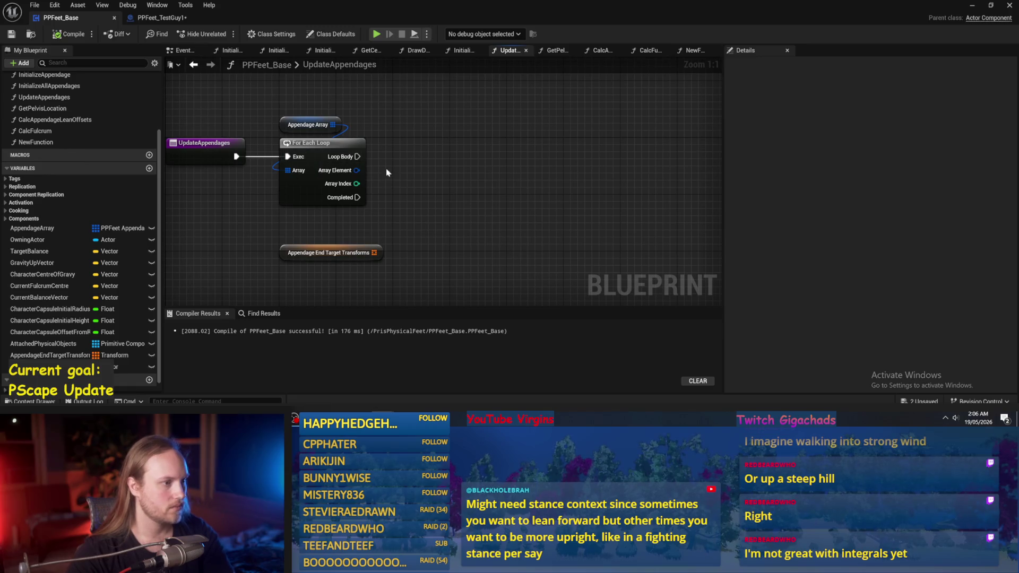
Add a GET node reading Appendage End Target Transforms at the loop's Array Index, removing a stray Get Player Pawn
left_click_drag(357, 184, 455, 184)
type("ge")
key("Return")
left_click_drag(374, 252, 446, 260)
type("get")
key("Return")
left_click(477, 185)
key("Delete")
mouse_move(356, 183)
left_mouse_down()
mouse_move(484, 311)
mouse_move(454, 226)
mouse_move(416, 190)
left_mouse_up()
left_click_drag(337, 210, 335, 178)
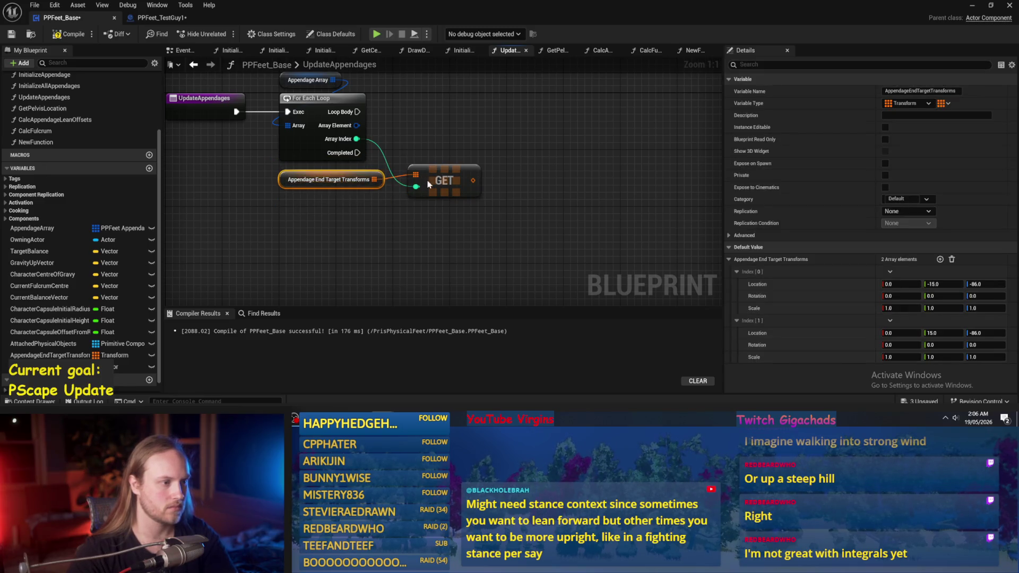
left_click(451, 213)
left_click(11, 34)
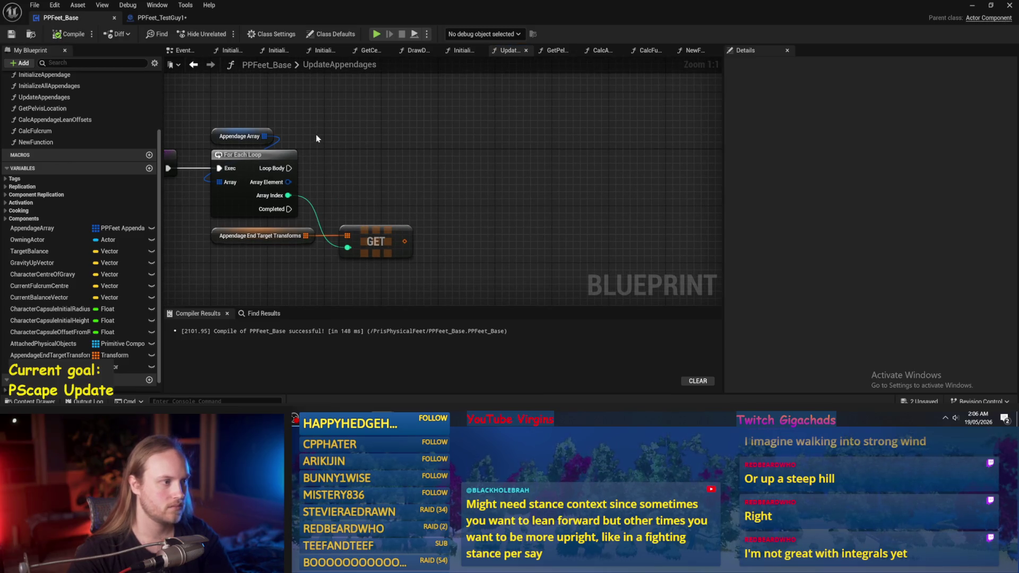
Break the loop's Array Element with a Break PPFeet Appendage Struct node
left_click_drag(345, 152, 366, 154)
left_click_drag(309, 184, 370, 187)
type("g")
key("BackSpace")
type("br")
key("Return")
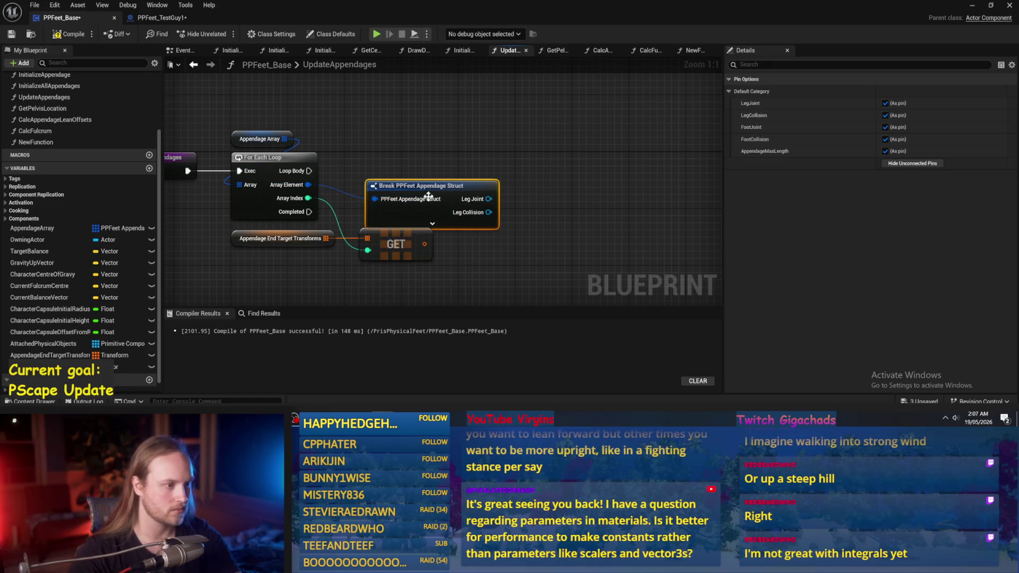
Expand the break node to show all outputs, arrange it above the GET node, and compile
left_click_drag(438, 184, 432, 171)
left_click(425, 209)
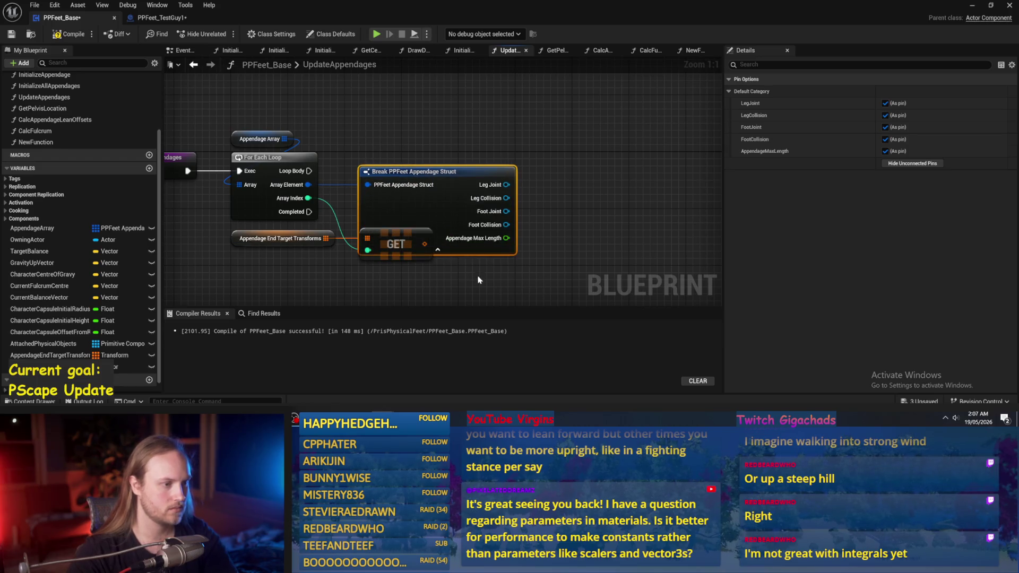
mouse_move(419, 212)
left_mouse_down()
mouse_move(446, 188)
mouse_move(413, 162)
left_mouse_up()
left_click_drag(395, 236, 417, 273)
mouse_move(398, 164)
left_mouse_down()
mouse_move(420, 244)
mouse_move(426, 206)
mouse_move(427, 222)
left_mouse_up()
left_click_drag(589, 226, 523, 207)
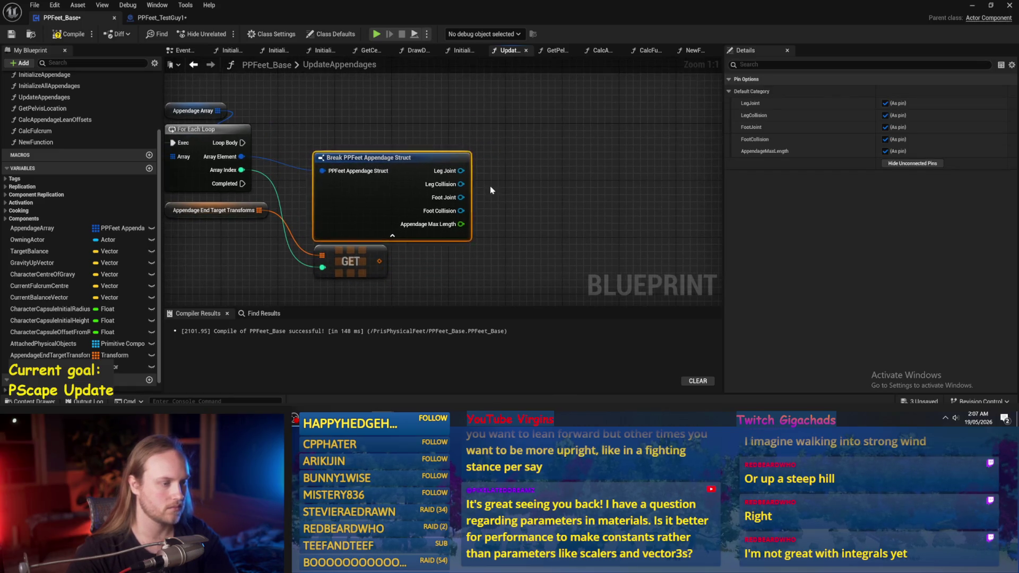
left_click(489, 186)
left_click(69, 34)
mouse_move(625, 213)
left_mouse_down()
mouse_move(582, 225)
mouse_move(535, 183)
mouse_move(515, 216)
left_mouse_up()
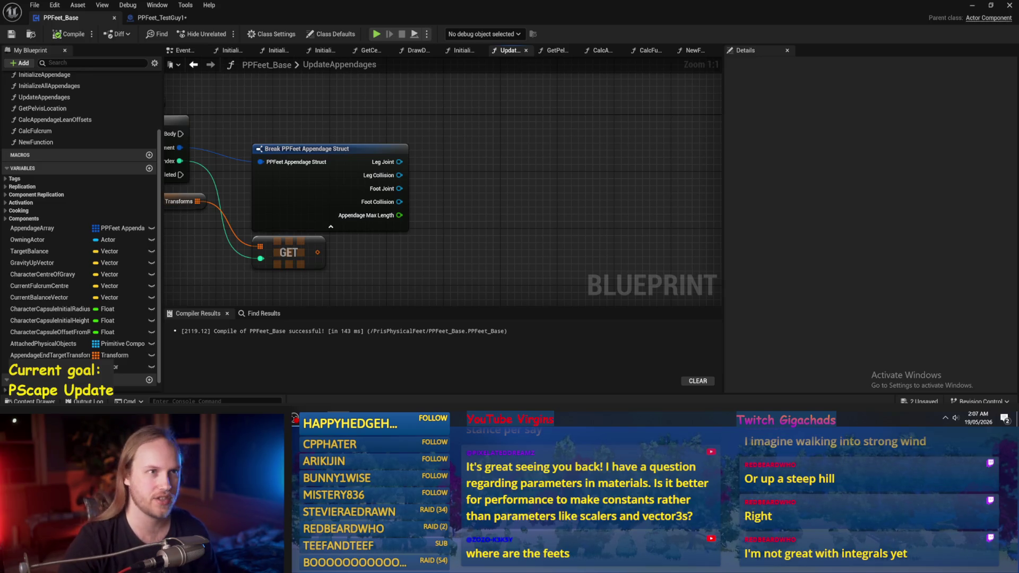
Compile the blueprint and shift the GET node further right in the graph
scroll(514, 310, "down", 1)
key("F7")
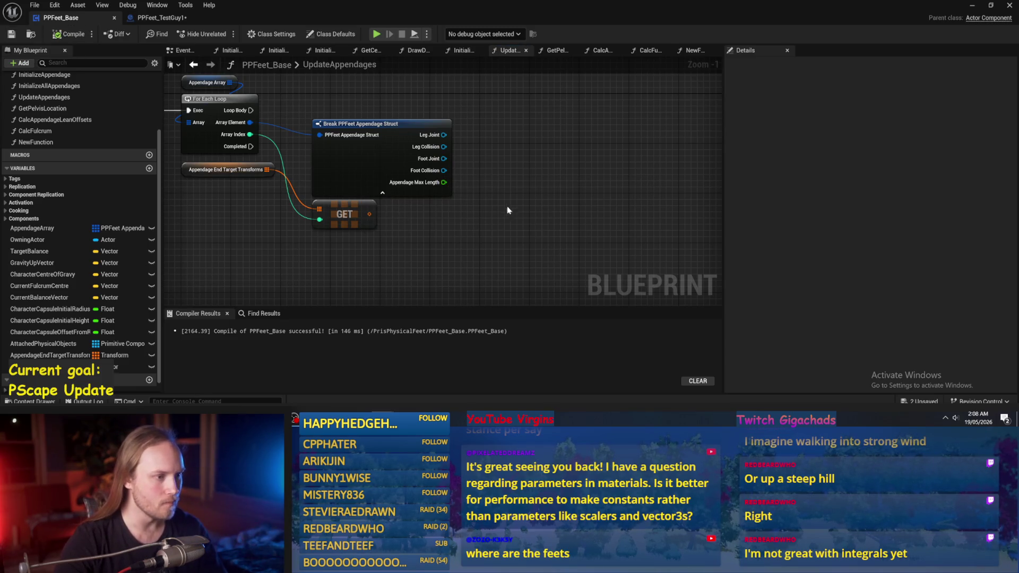
left_click_drag(508, 209, 515, 210)
left_click_drag(380, 228, 453, 228)
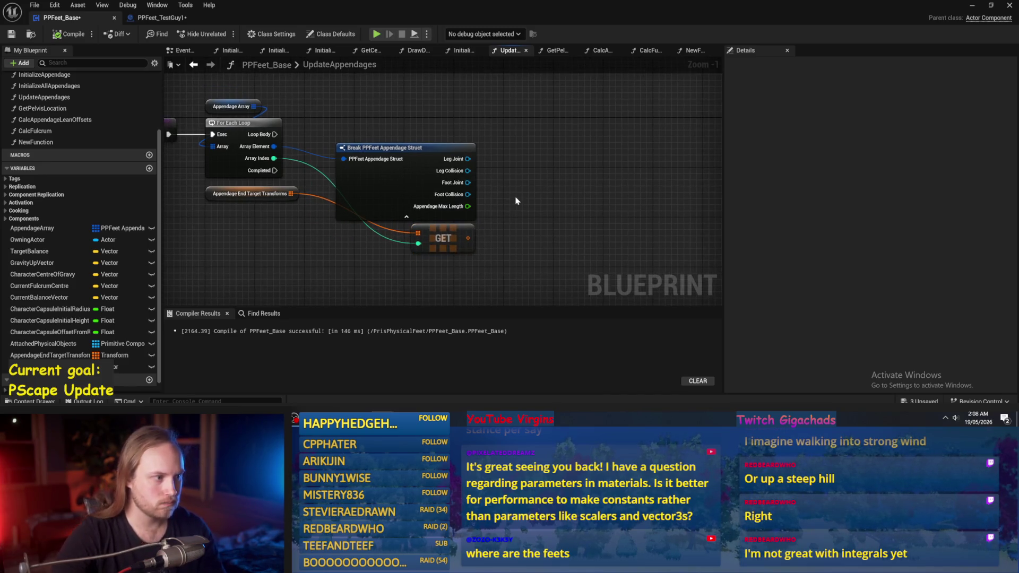
scroll(496, 168, "up", 1)
left_click_drag(581, 144, 536, 166)
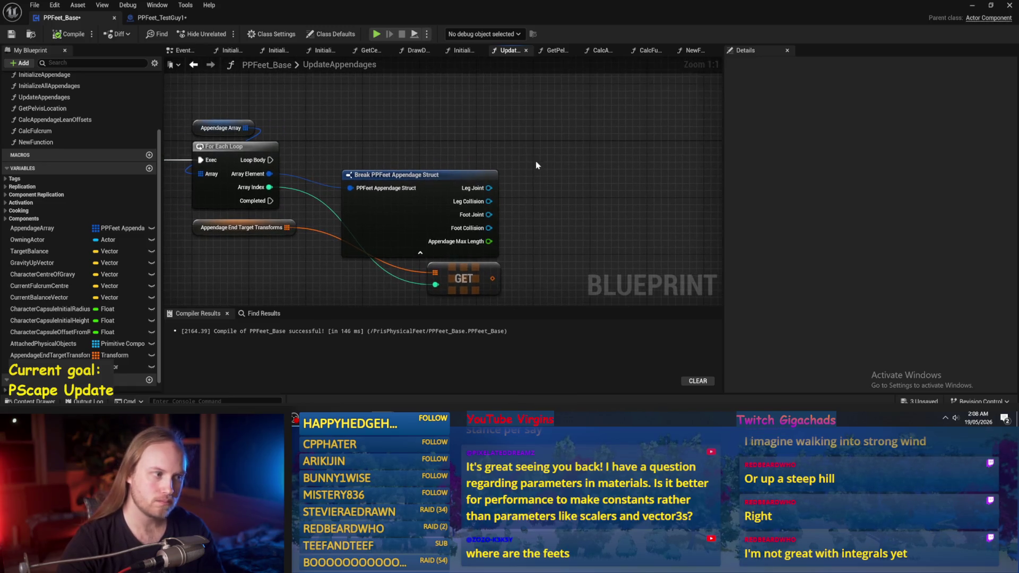
Search 'get transform' from the Foot Collision output, then cancel the pending connection
mouse_move(537, 227)
left_mouse_down()
mouse_move(458, 198)
mouse_move(499, 146)
left_mouse_up()
type("get transform")
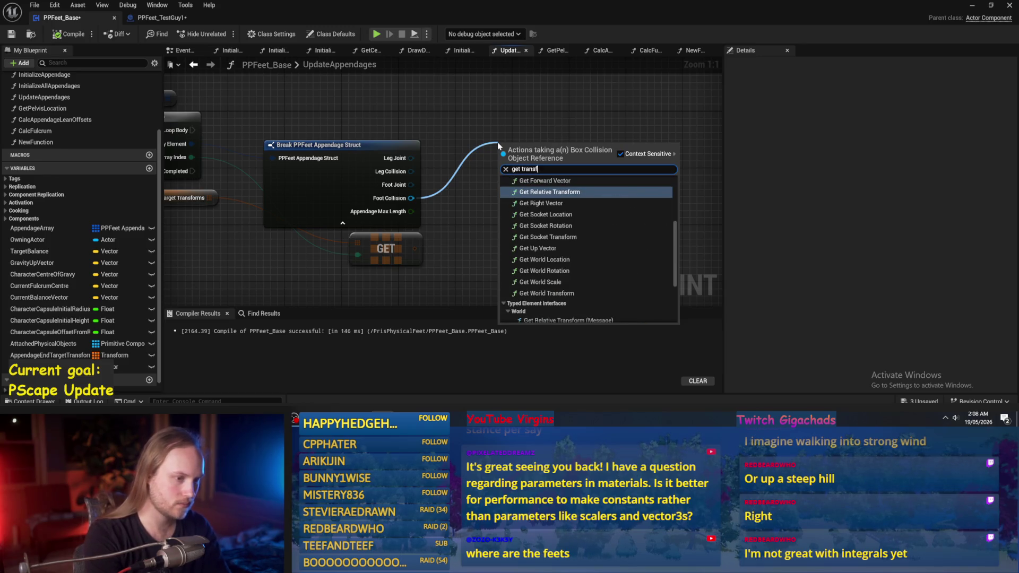
scroll(536, 244, "down", 3)
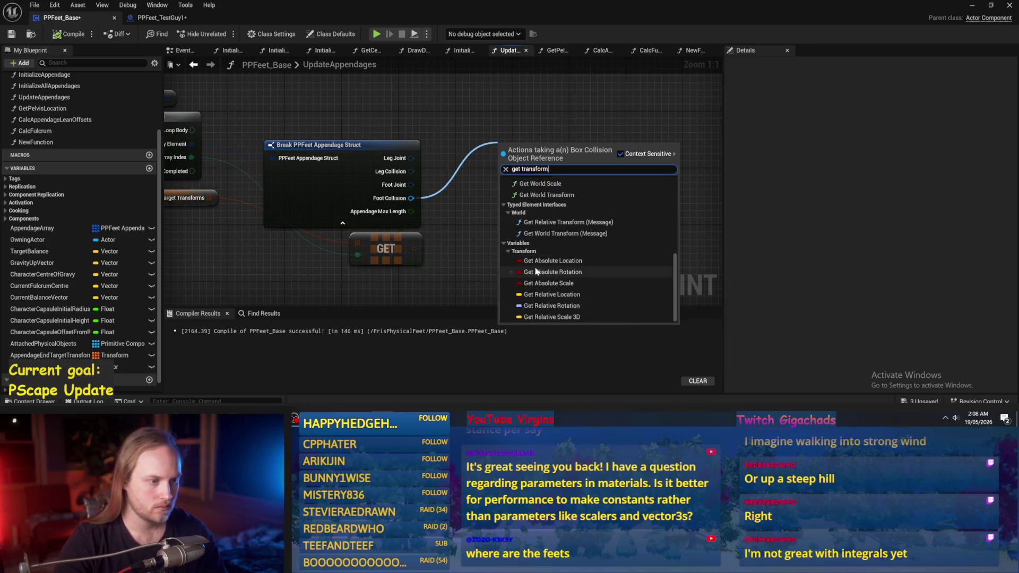
scroll(541, 265, "up", 3)
scroll(558, 223, "up", 2)
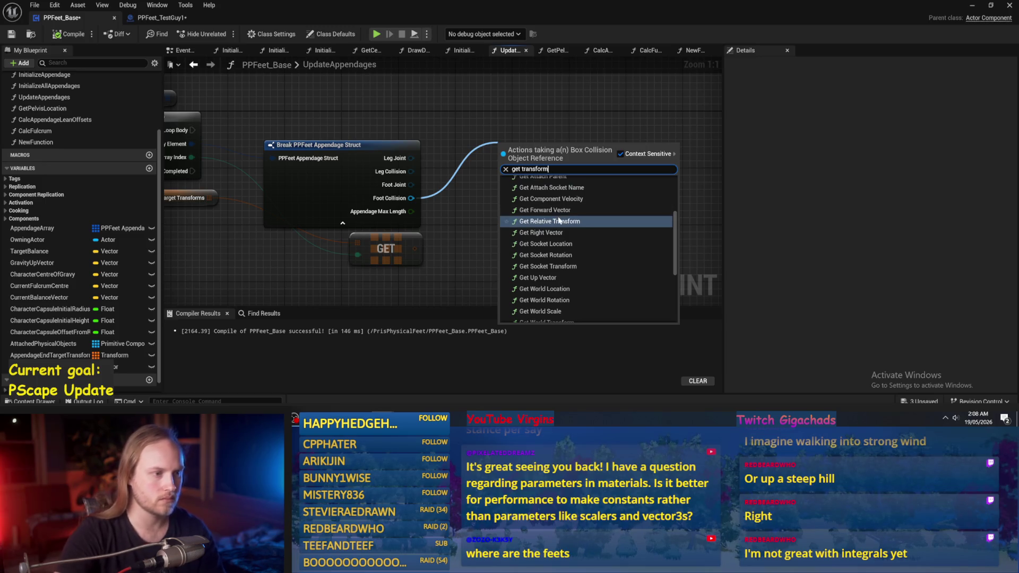
left_click(466, 139)
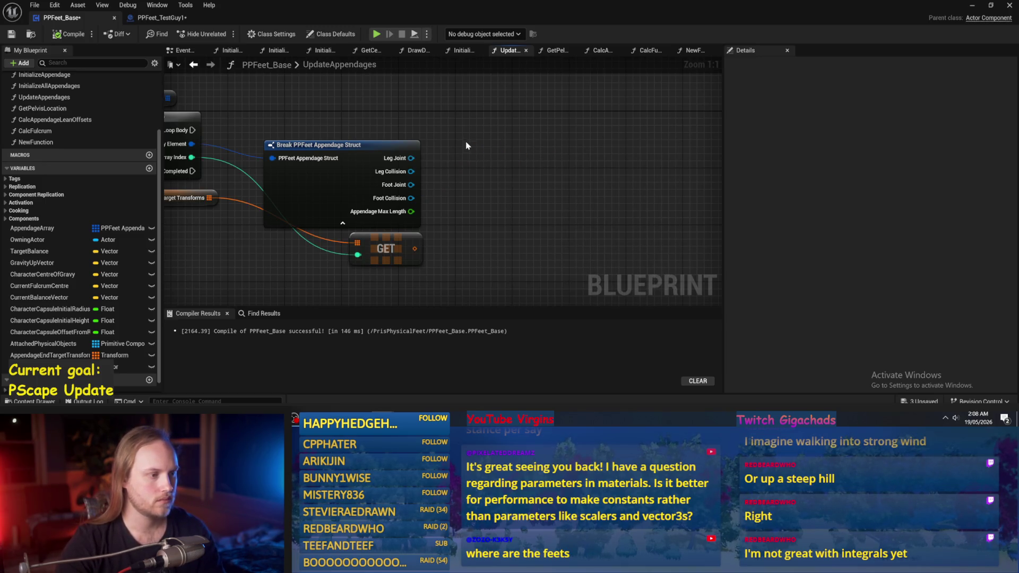
Add a Set Angular Orientation Target node wired from the Foot Joint output
left_click_drag(406, 192, 485, 190)
type("set angul")
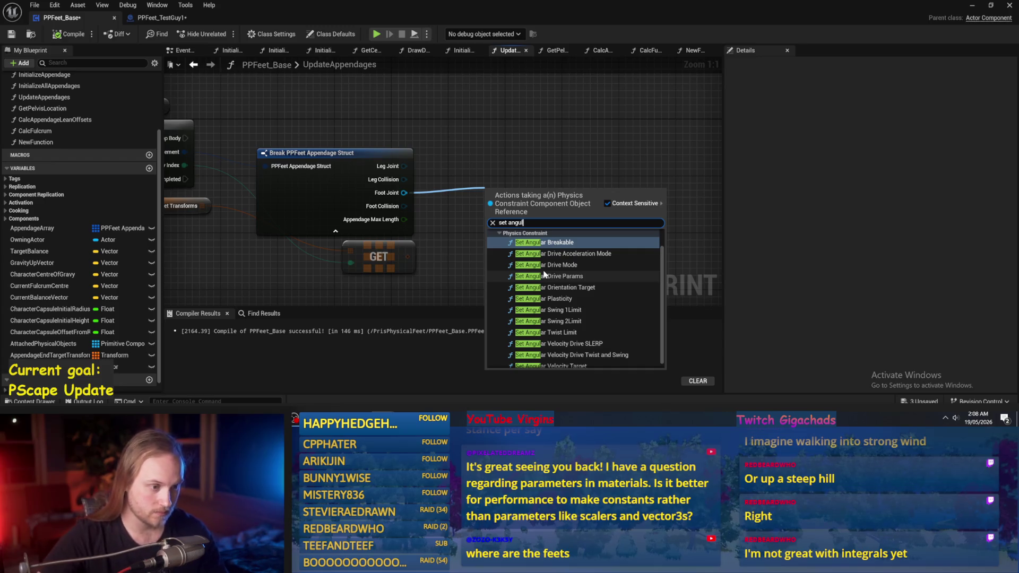
left_click(539, 287)
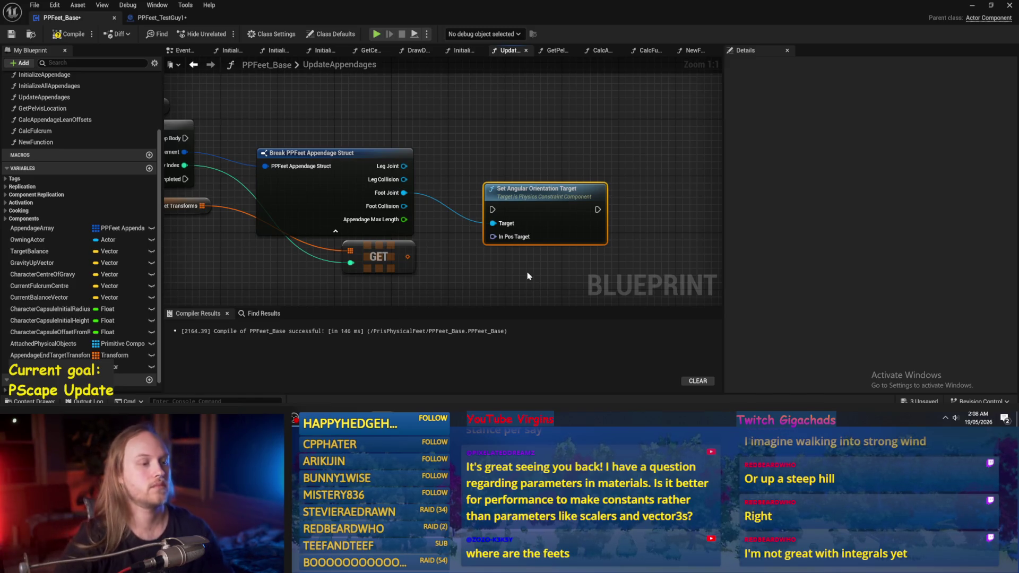
mouse_move(527, 211)
left_mouse_down()
mouse_move(555, 164)
mouse_move(542, 141)
left_mouse_up()
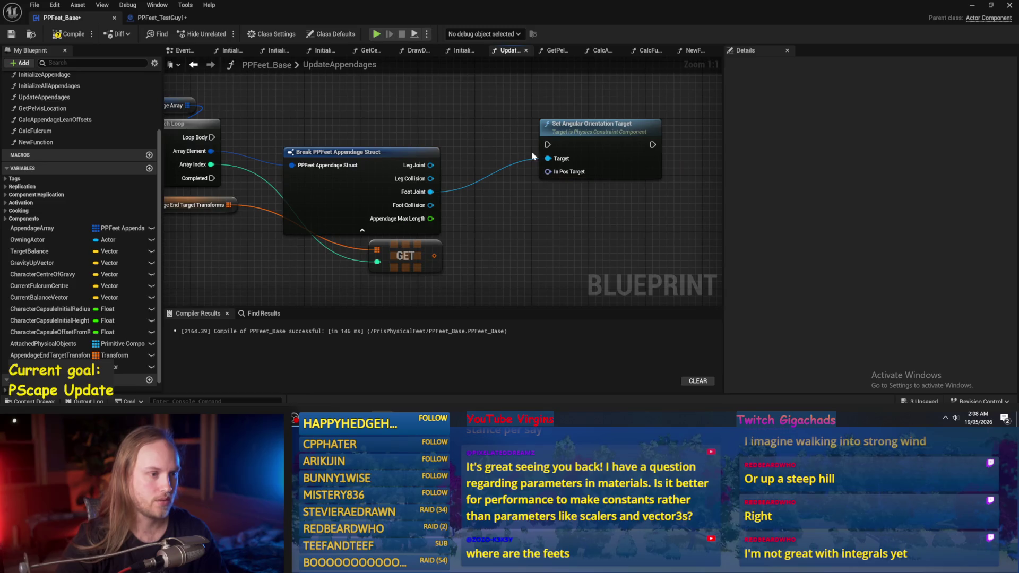
Wire Loop Body to the orientation node's exec, compile, and clear old compiler messages
mouse_move(212, 137)
left_mouse_down()
mouse_move(233, 146)
mouse_move(547, 144)
left_mouse_up()
left_click_drag(610, 123, 617, 117)
key("F7")
left_click_drag(514, 217, 502, 228)
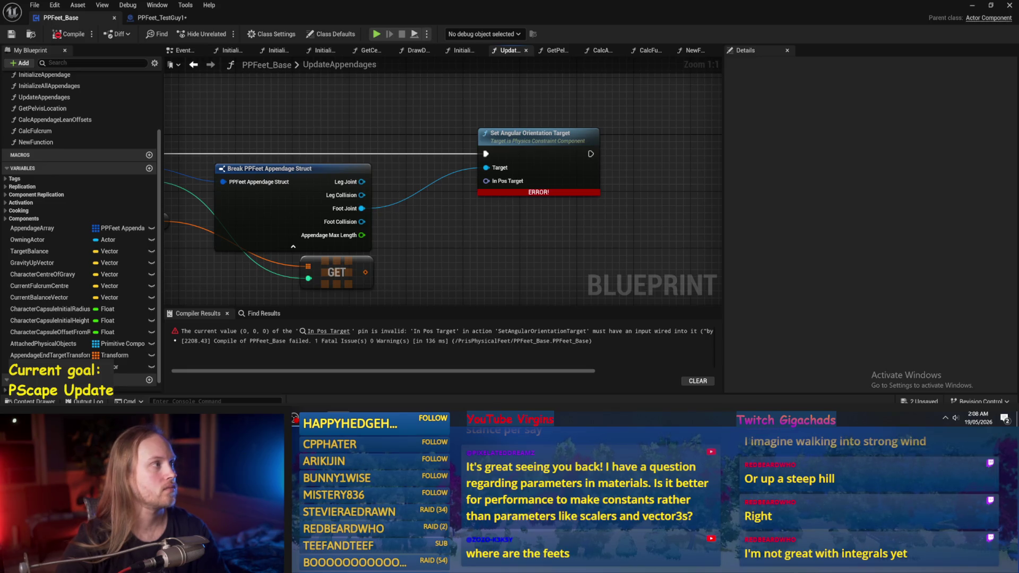
mouse_move(630, 285)
left_mouse_down()
mouse_move(494, 184)
mouse_move(452, 222)
mouse_move(471, 212)
left_mouse_up()
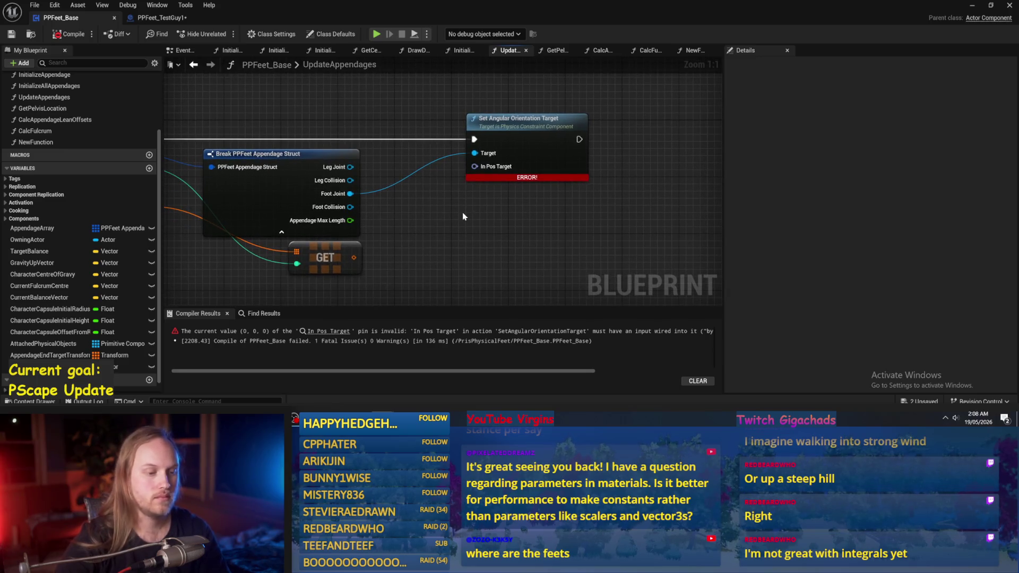
left_click(692, 382)
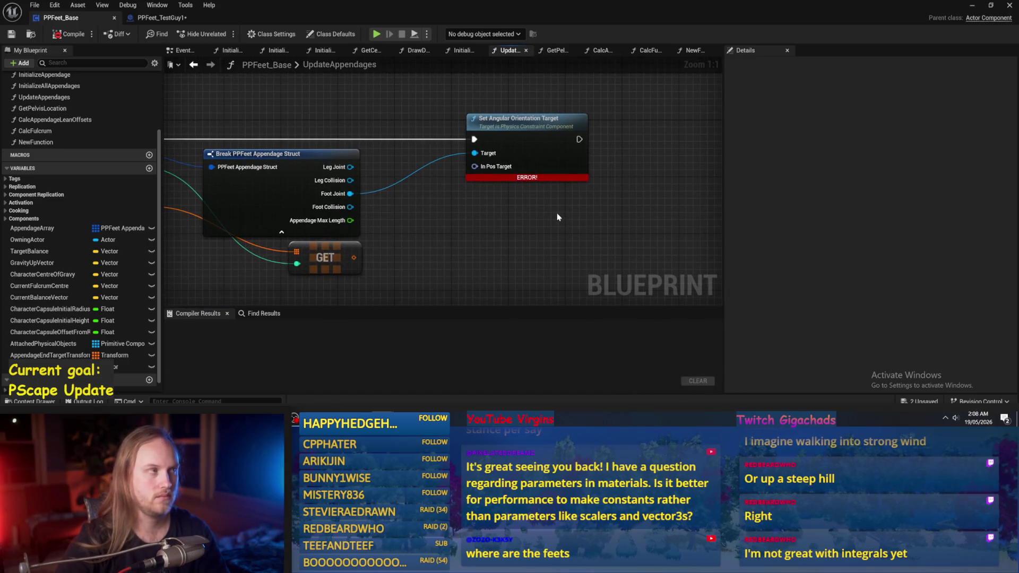
left_click_drag(479, 214, 481, 229)
mouse_move(523, 162)
left_mouse_down()
mouse_move(579, 163)
mouse_move(564, 161)
left_mouse_up()
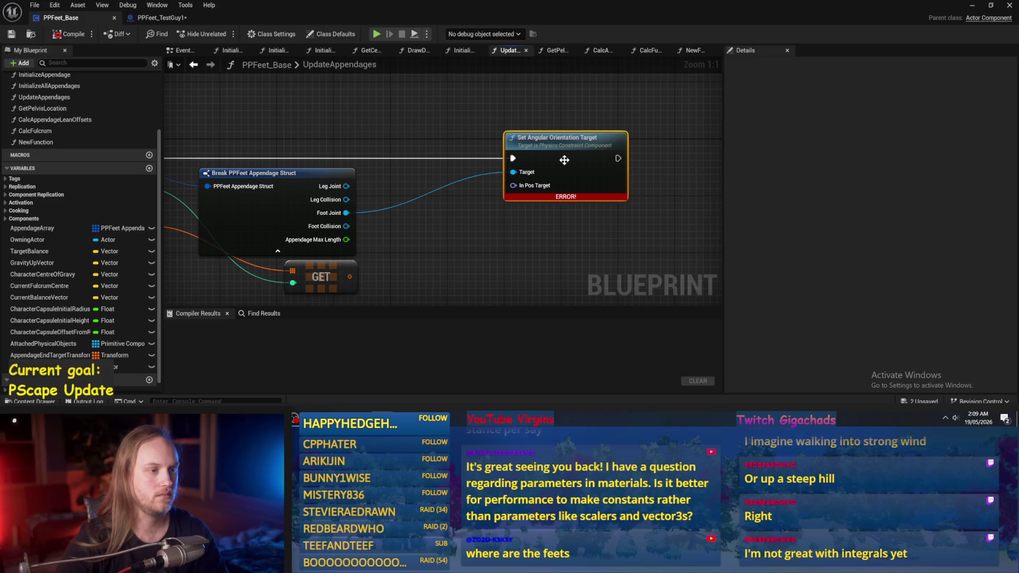
Split the In Pos Target pin and set its Pitch to 45.0
right_click(519, 192)
left_click(518, 243)
left_click(518, 245)
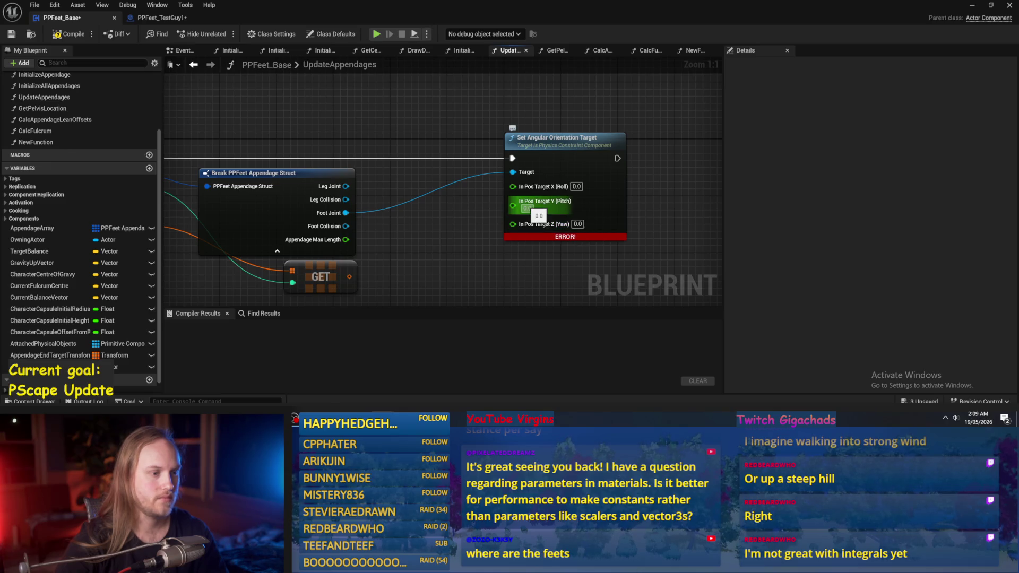
type("45")
key("Return")
scroll(491, 201, "down", 2)
Compile and save the blueprint, then minimize the editor to show the test level
left_click(70, 34)
left_click(11, 34)
left_click_drag(364, 127, 426, 135)
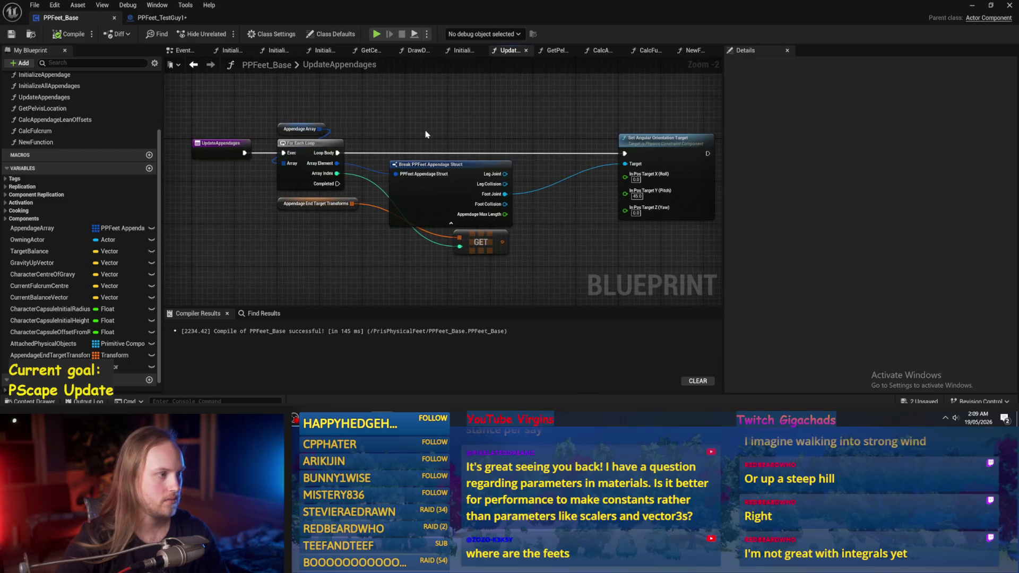
left_click(973, 5)
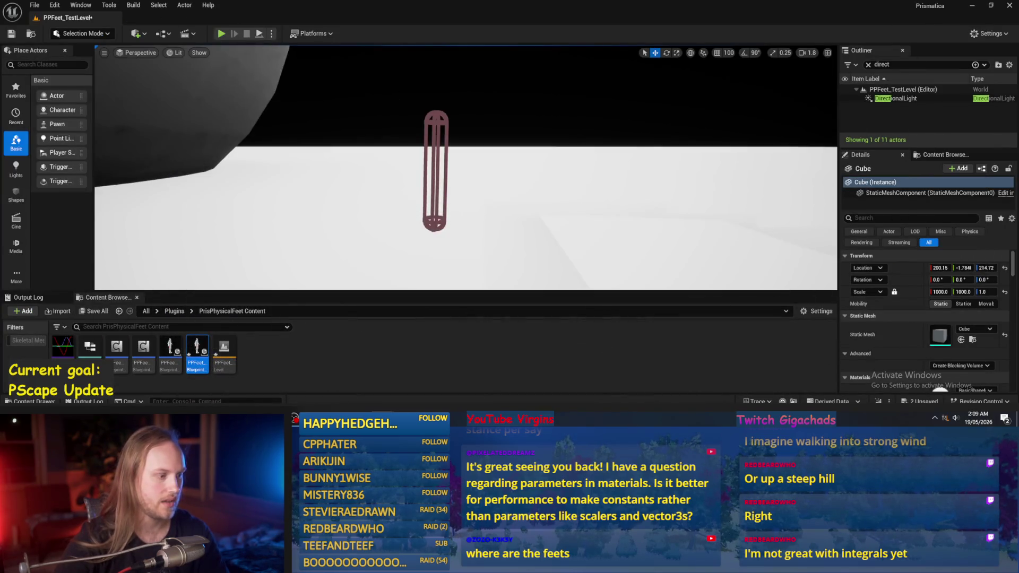
Reopen PPFeet_Base and chain an UpdateAppendages call after Draw Debug Values, then compile
double_click(197, 354)
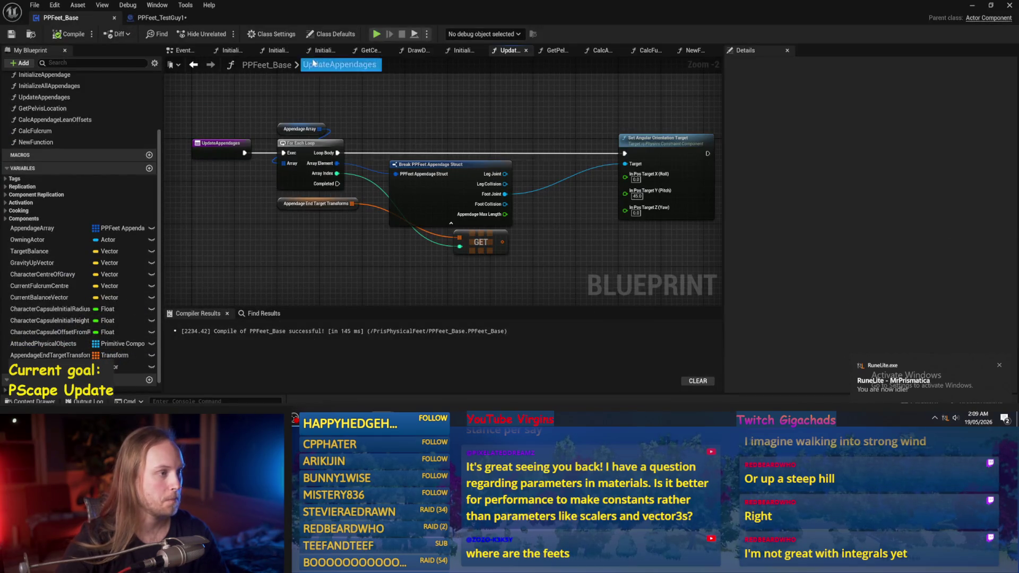
left_click(183, 50)
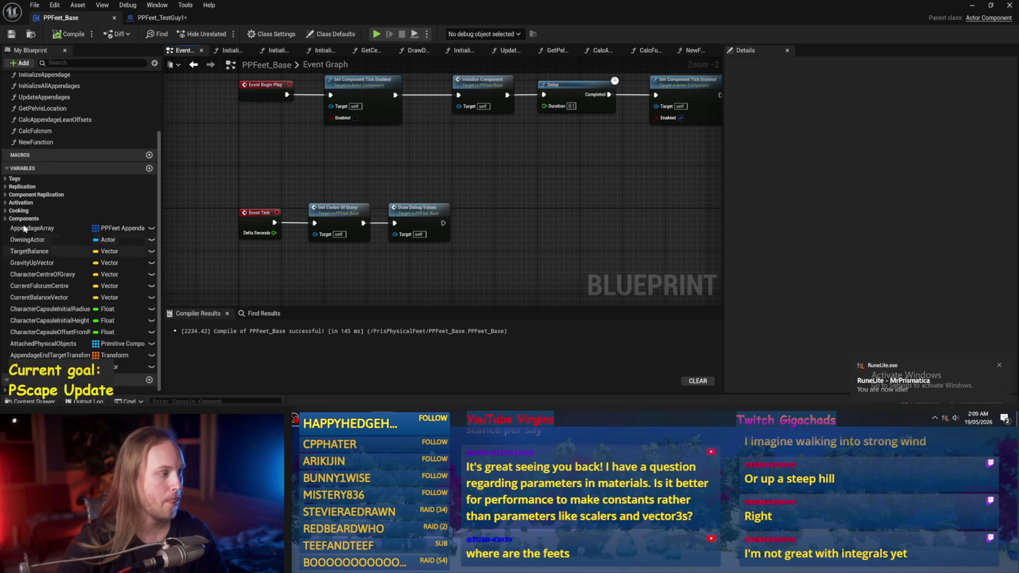
scroll(32, 186, "up", 2)
scroll(404, 178, "up", 2)
left_click_drag(32, 140, 523, 212)
left_click_drag(461, 240, 528, 234)
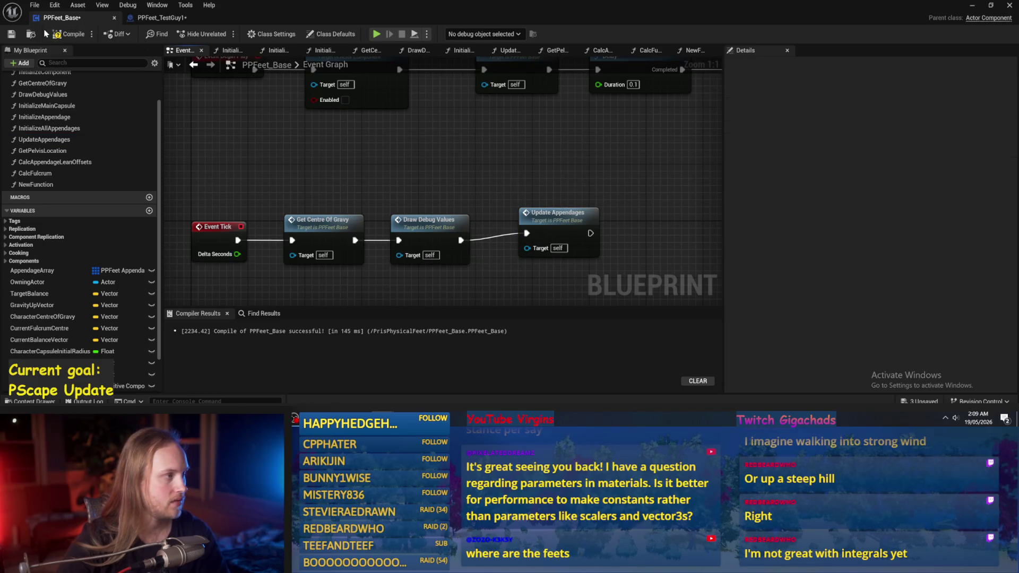
left_click(68, 35)
Hide the blueprint editor and run two quick play tests of the level
left_click(972, 6)
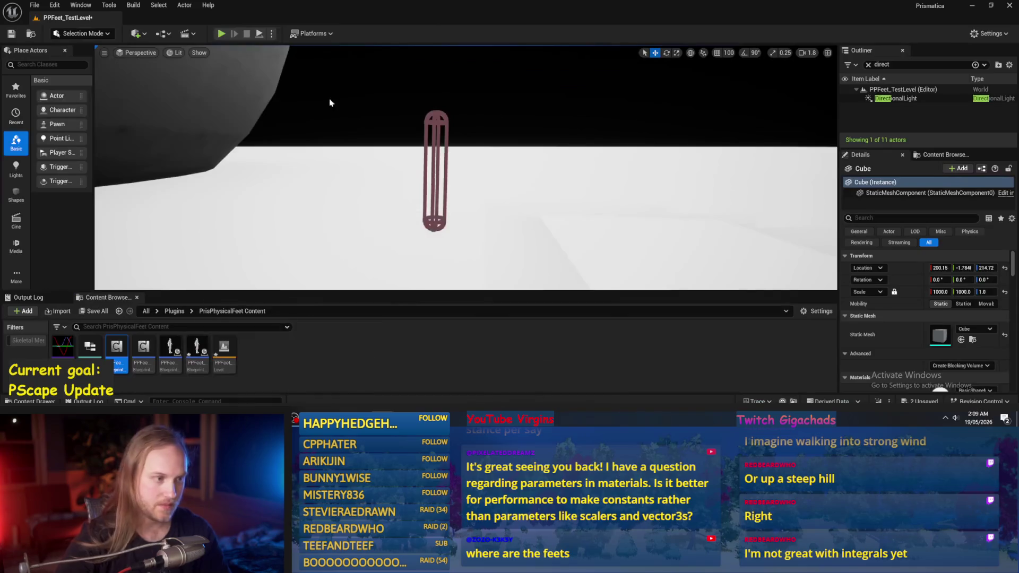
left_click(221, 33)
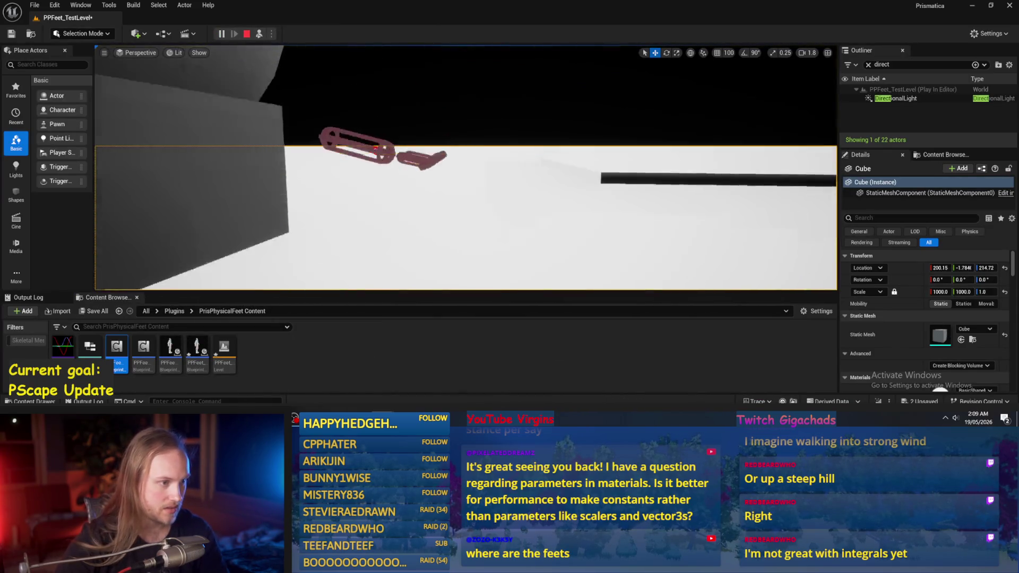
key("Escape")
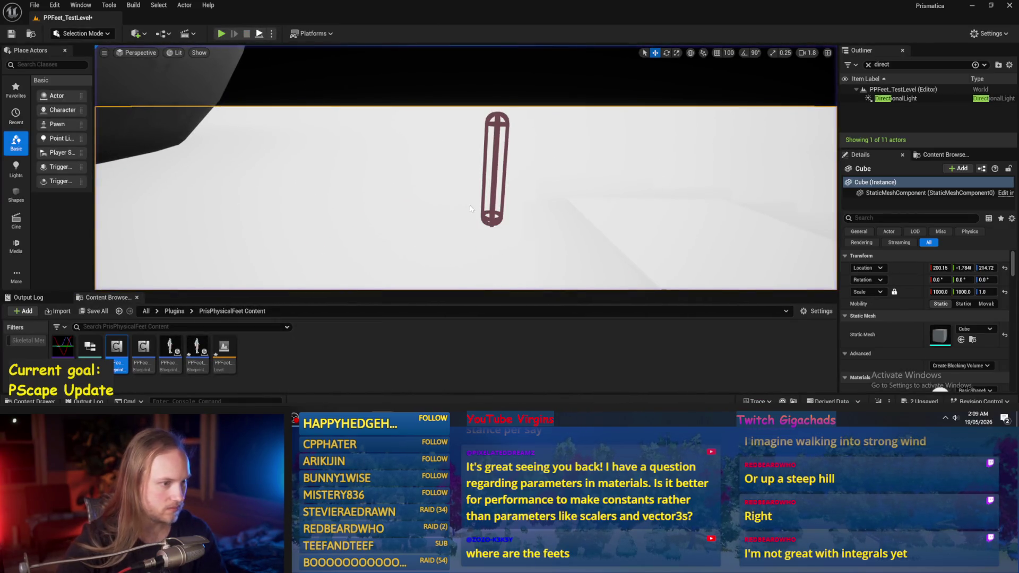
key("alt+p")
right_click(452, 267)
key("Escape")
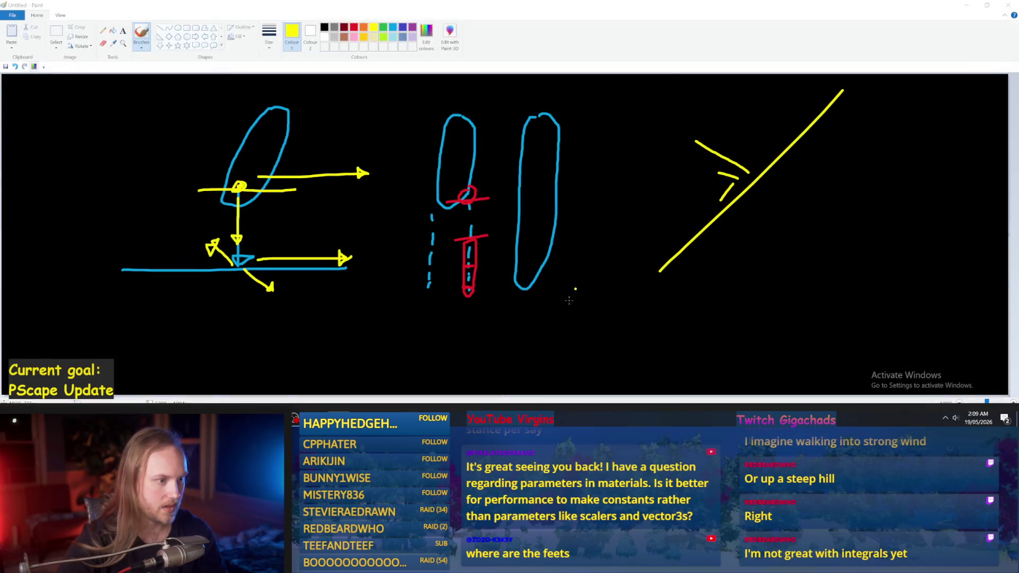
Send the crash report and restore the PrismaticaGameUE5 File Explorer window
left_click(581, 327)
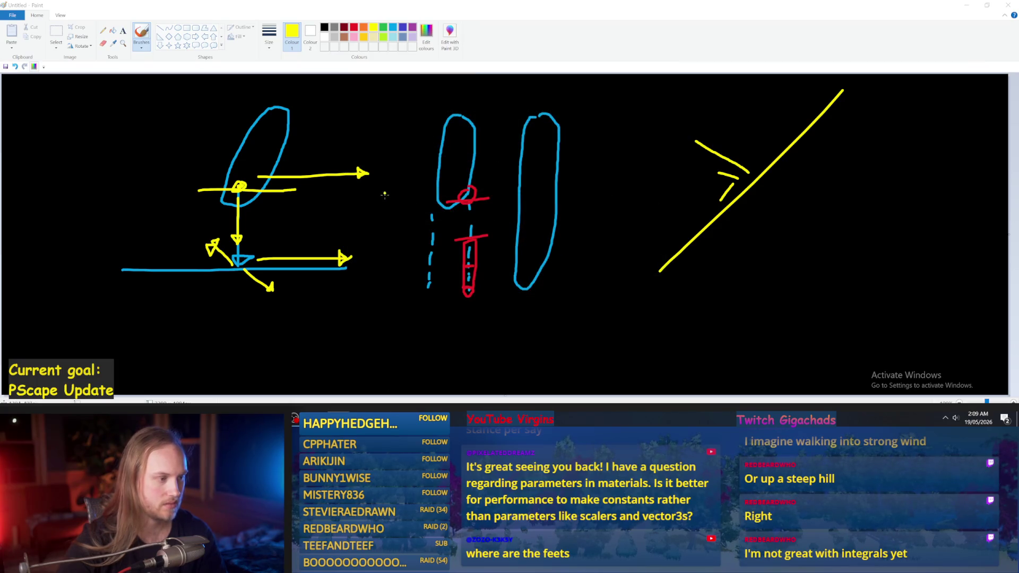
mouse_move(183, 414)
left_click(183, 366)
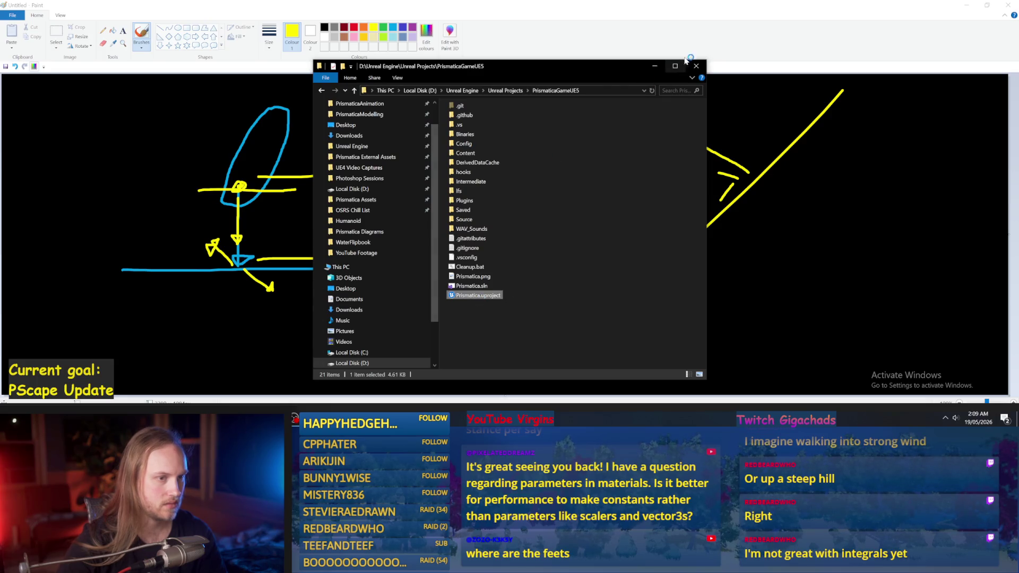
Close the project folder, accept the SmoothSyncPlugin warning, and skip restoring auto-saved packages
left_click(655, 66)
left_click(563, 232)
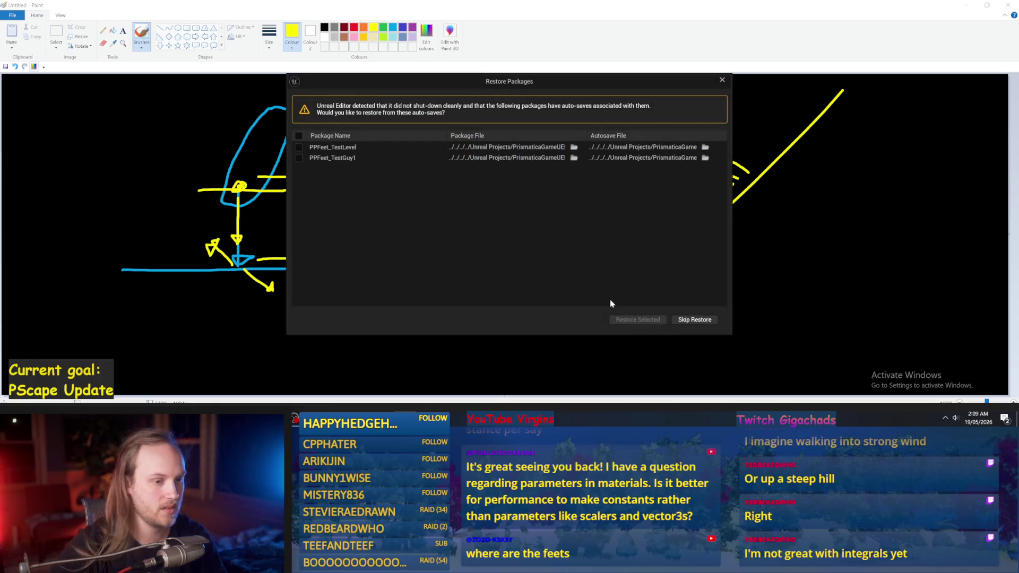
left_click(690, 322)
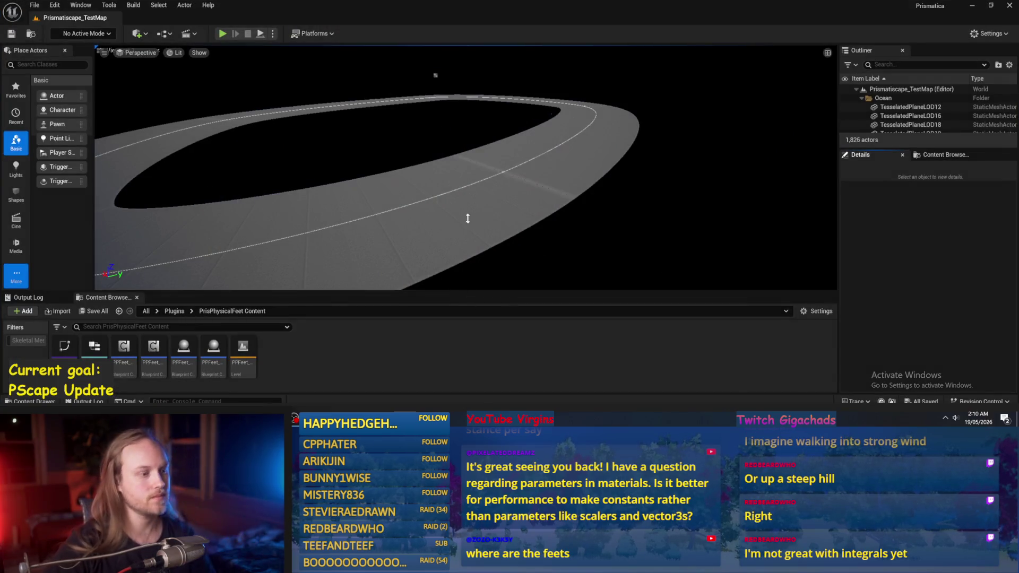
Open PPFeet_TestLevel and run a short play test
double_click(224, 351)
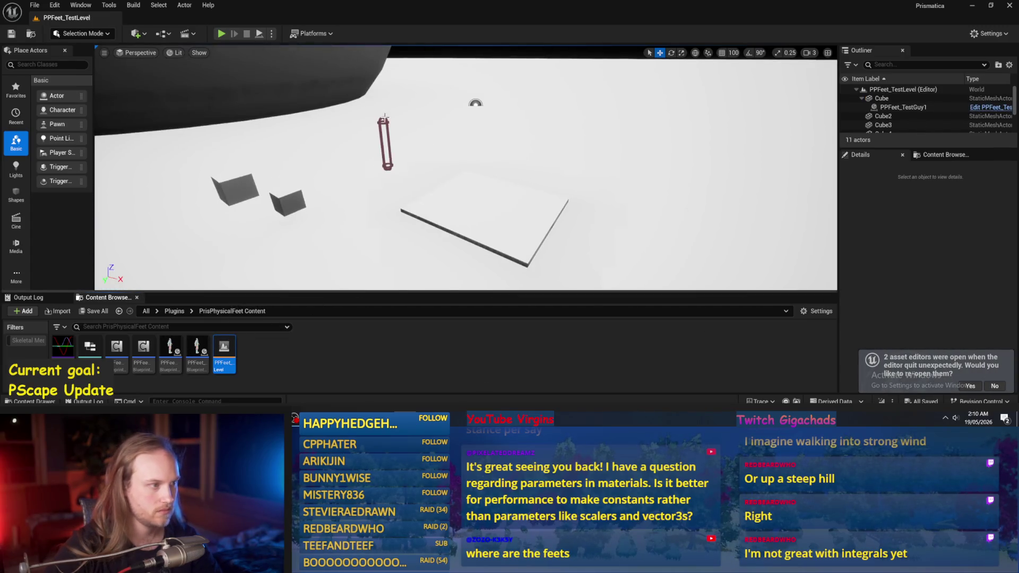
left_click(221, 34)
left_click(631, 227)
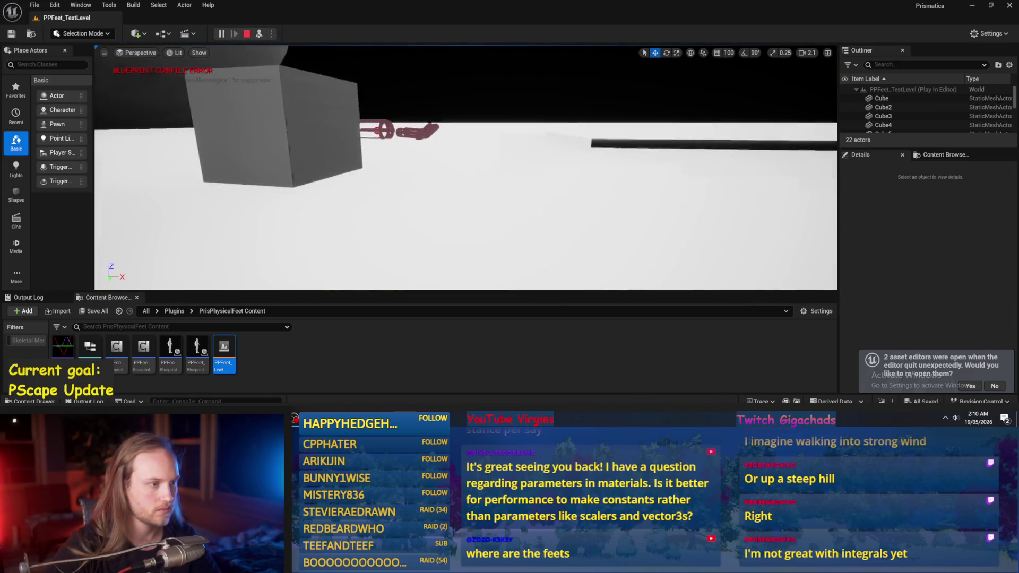
key("Escape")
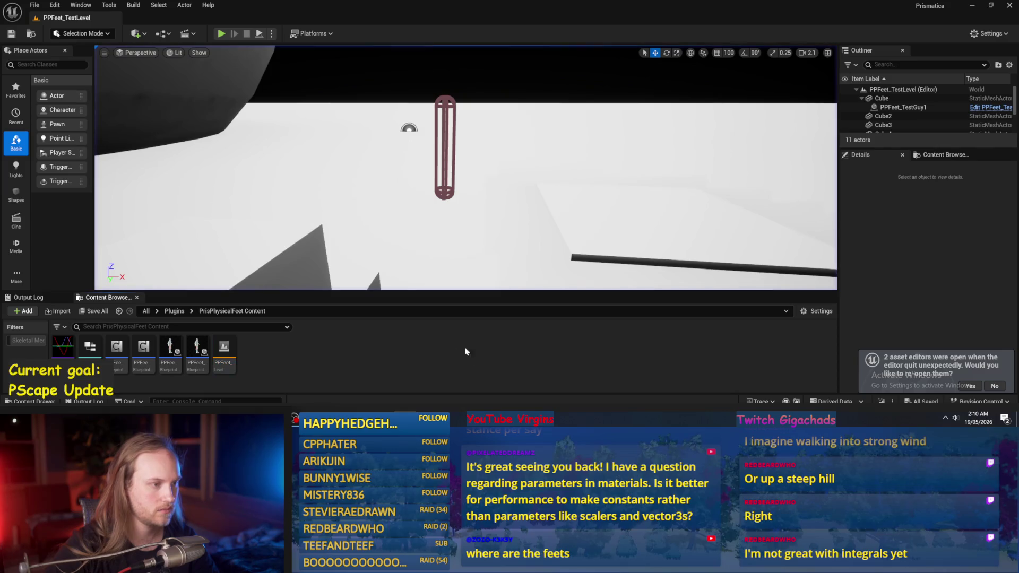
Reopen the PPFeet_Base blueprint and select its Update Appendages call
left_click(33, 5)
left_click(463, 392)
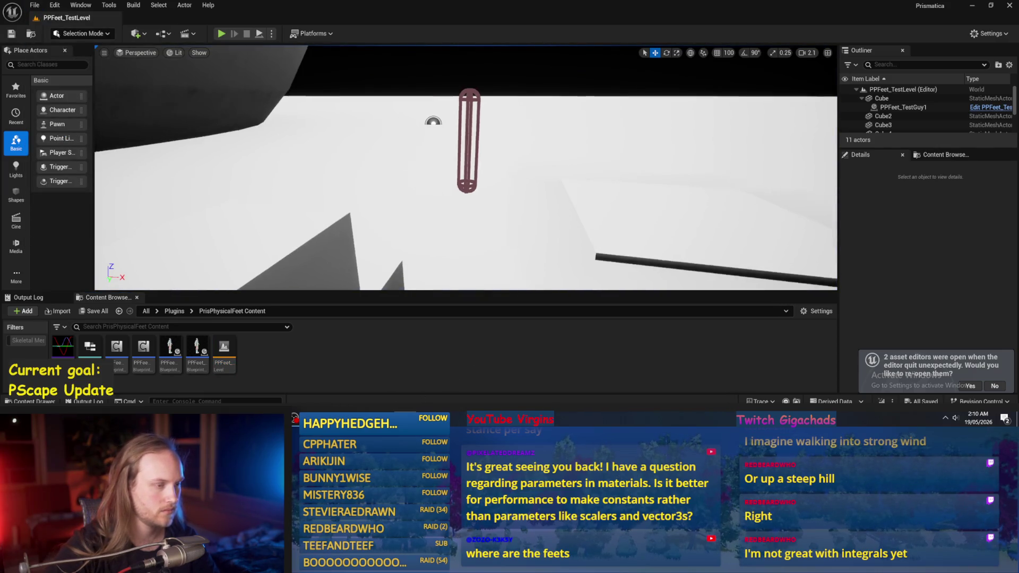
double_click(196, 348)
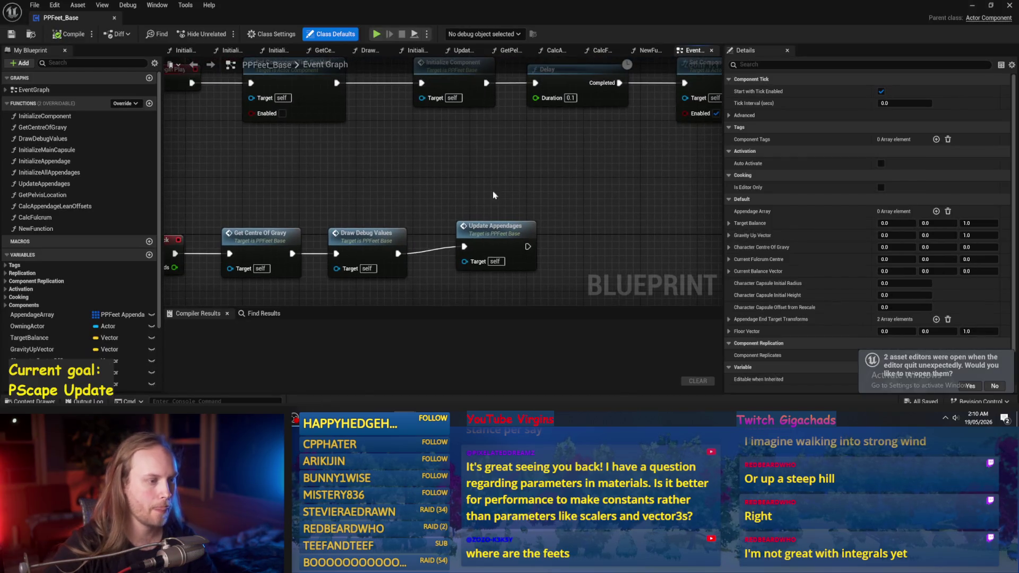
left_click(486, 244)
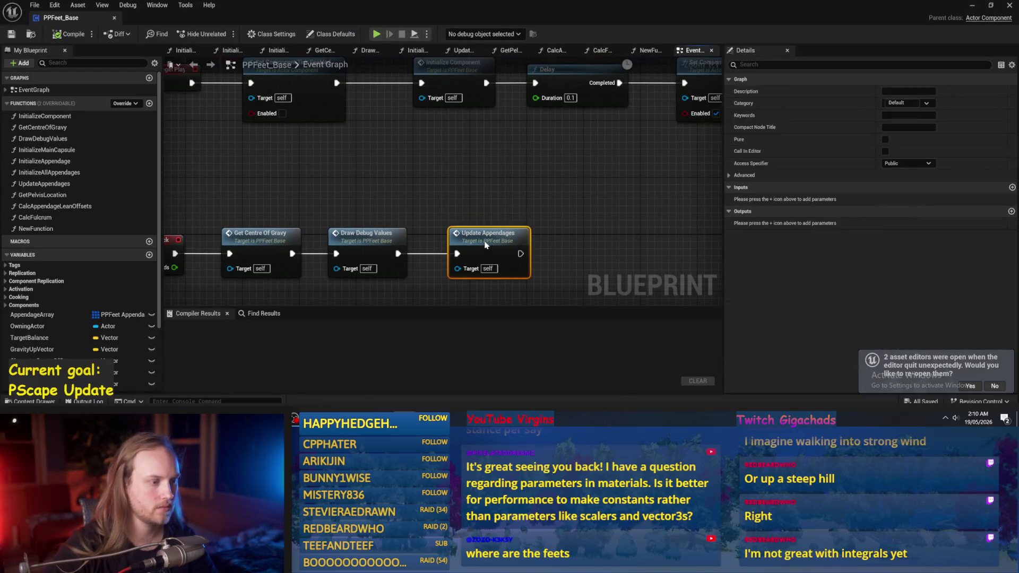
Open the UpdateAppendages graph, move the orientation node right, compile, and lower the transforms getter
double_click(485, 244)
left_click_drag(571, 202, 699, 203)
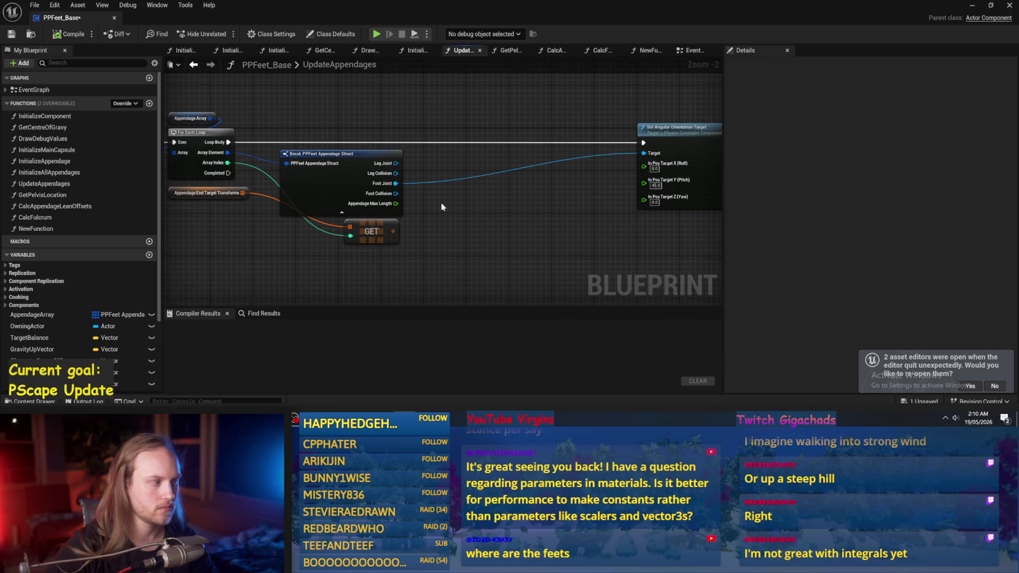
scroll(55, 324, "down", 5)
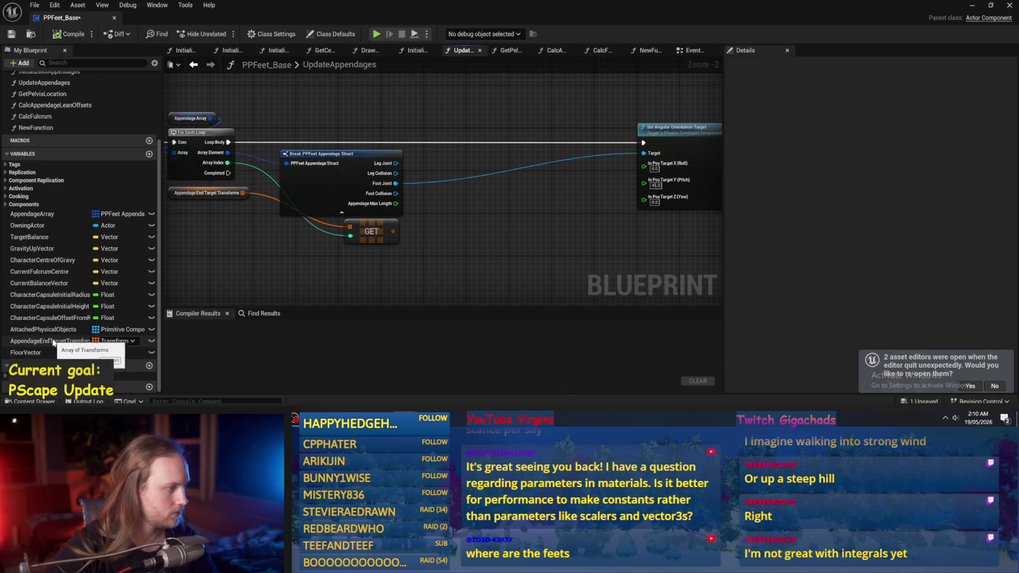
left_click(69, 34)
mouse_move(484, 131)
left_mouse_down()
mouse_move(392, 142)
mouse_move(513, 104)
left_mouse_up()
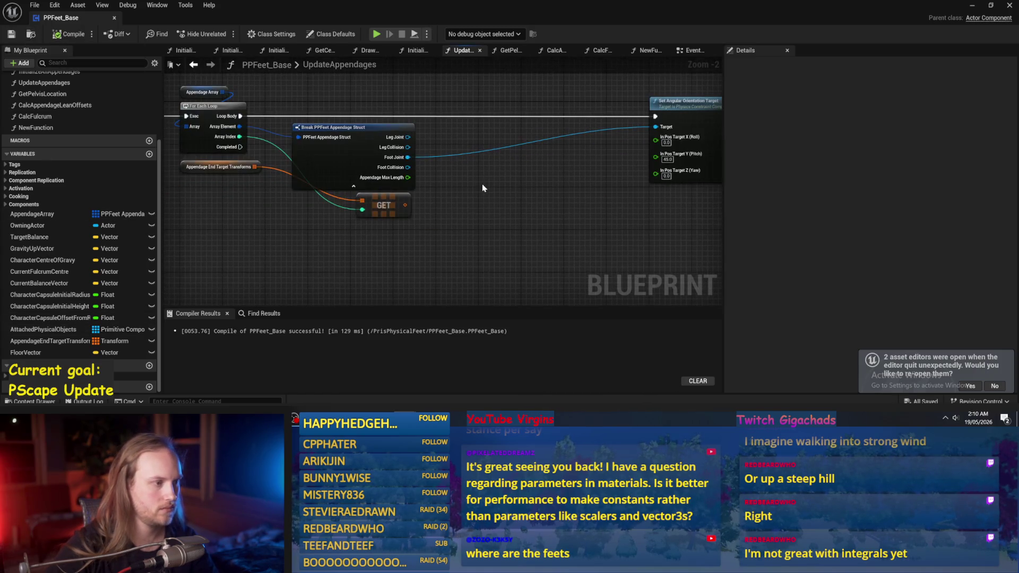
mouse_move(224, 173)
left_mouse_down()
mouse_move(237, 241)
mouse_move(232, 210)
left_mouse_up()
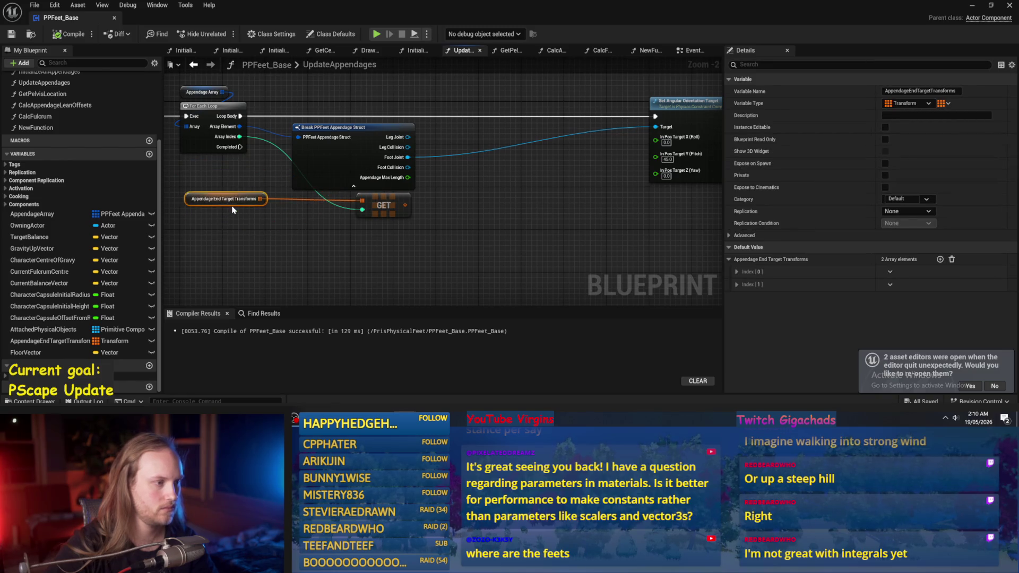
left_click(243, 217)
Search 'combine' from the GET output, then add an Add node instead
mouse_move(351, 213)
left_mouse_down()
mouse_move(391, 201)
mouse_move(508, 215)
left_mouse_up()
type("cobine")
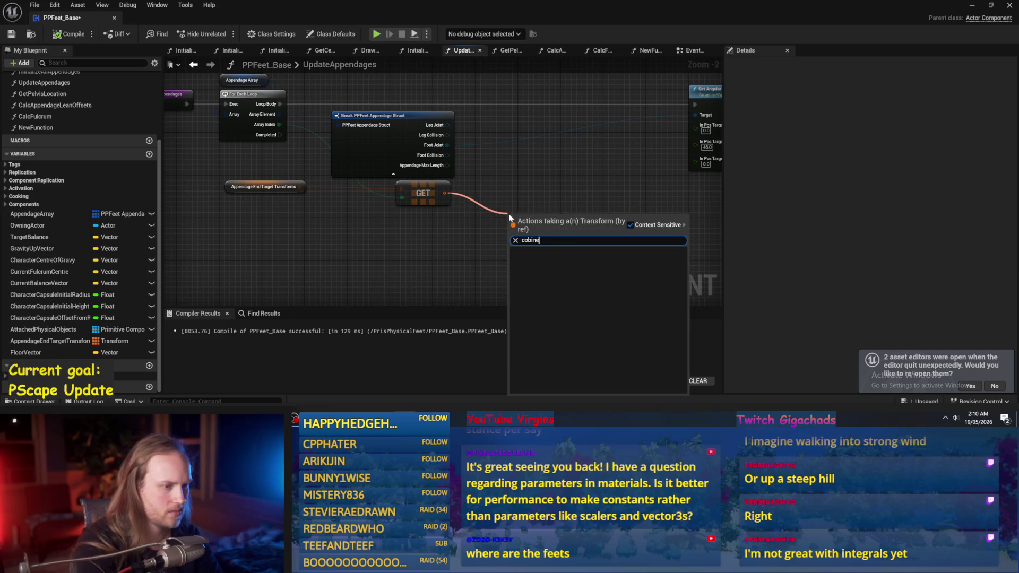
key("BackSpace")
key("BackSpace")
key("BackSpace")
key("BackSpace")
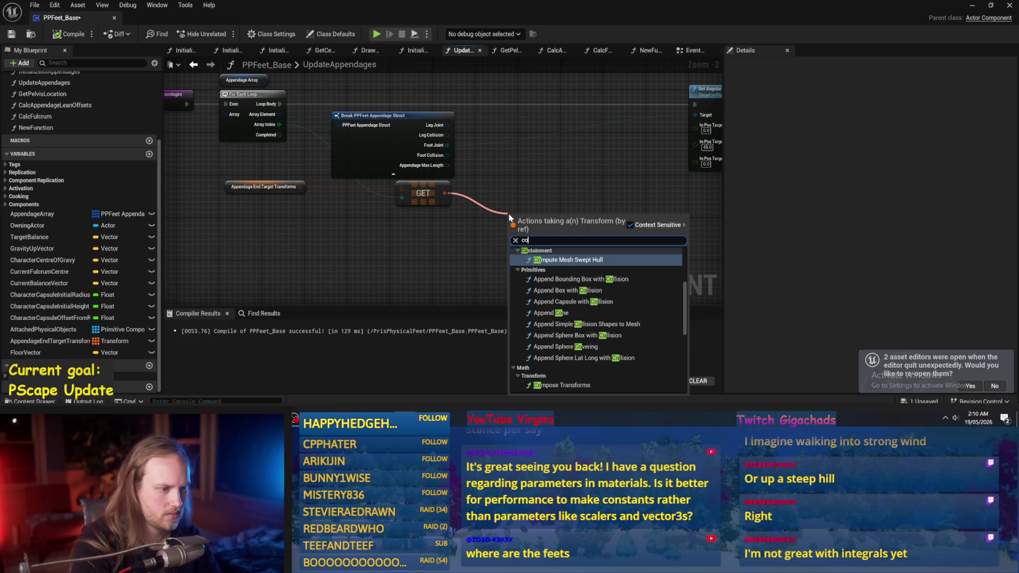
type("mbine")
left_click(562, 181)
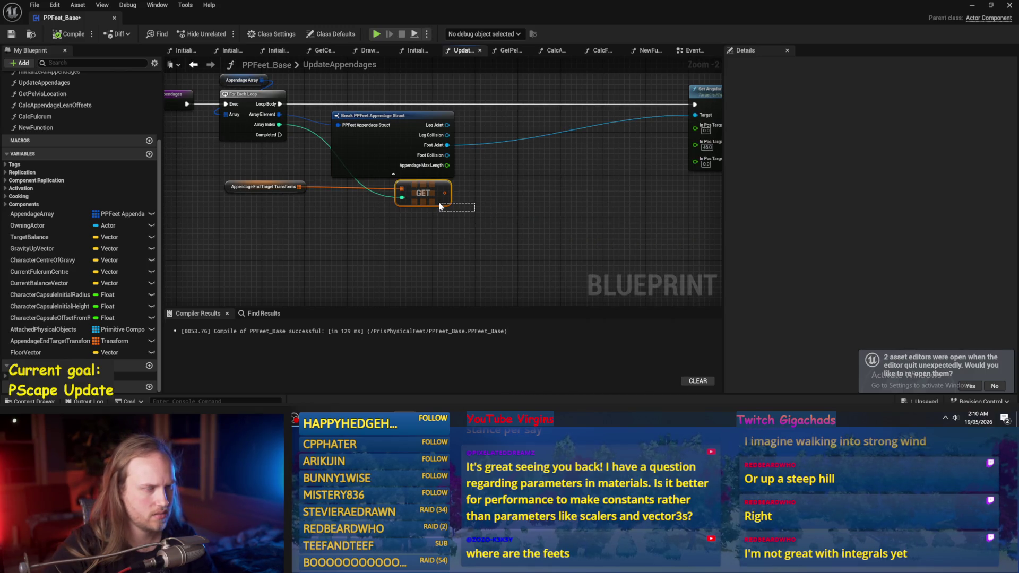
left_click_drag(447, 195, 499, 193)
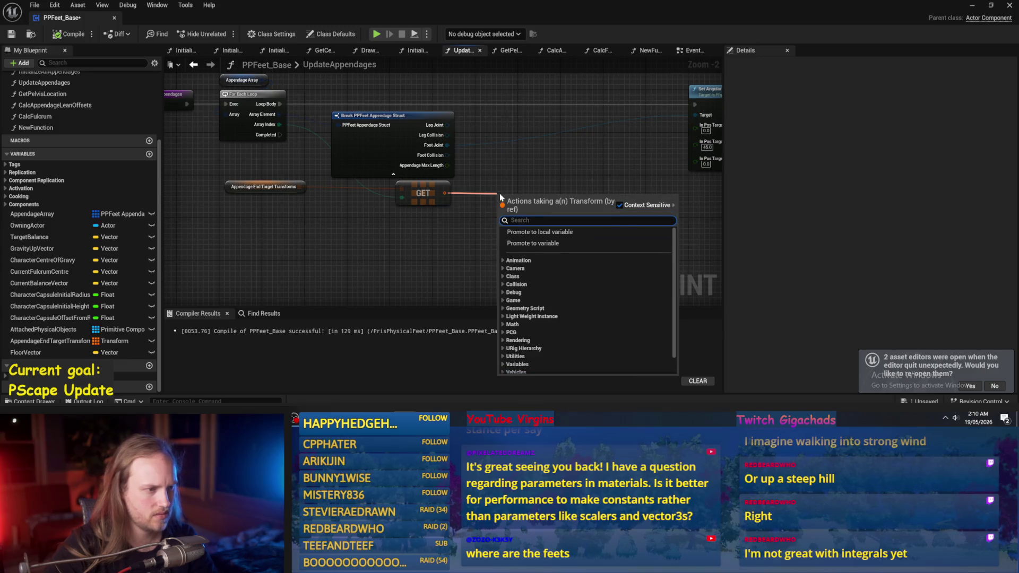
type("add")
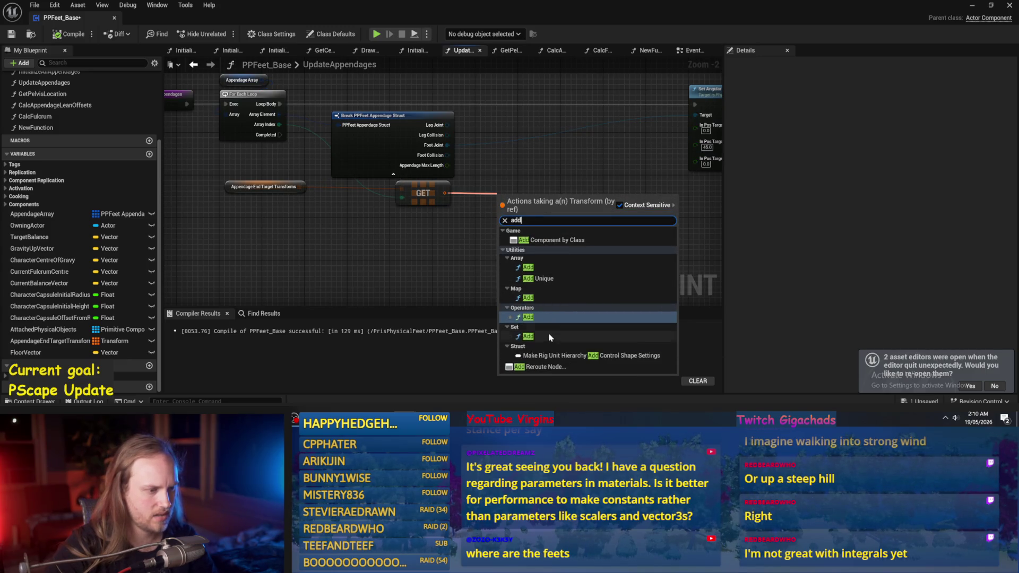
left_click(542, 317)
Delete the unwanted Add node, then compile and save the blueprint
scroll(446, 192, "up", 2)
left_click_drag(444, 195, 523, 204)
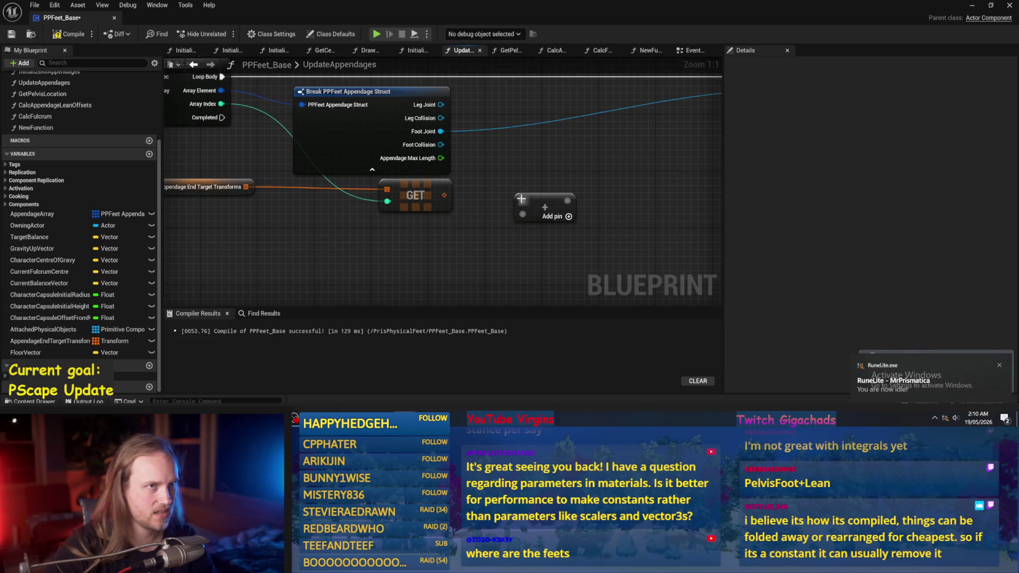
mouse_move(494, 143)
left_mouse_down()
mouse_move(563, 246)
mouse_move(536, 185)
left_mouse_up()
key("Delete")
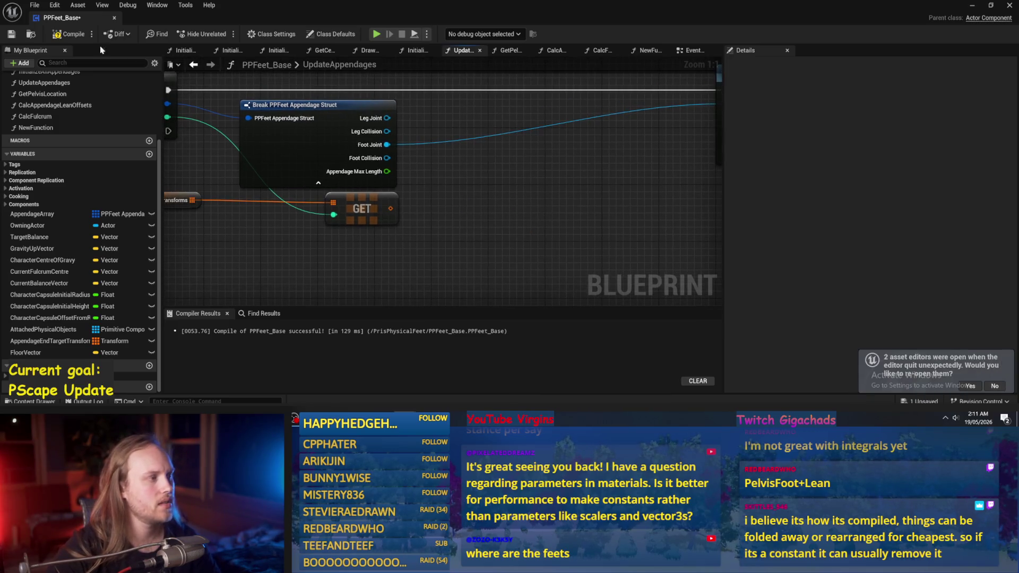
left_click(54, 34)
scroll(477, 233, "down", 1)
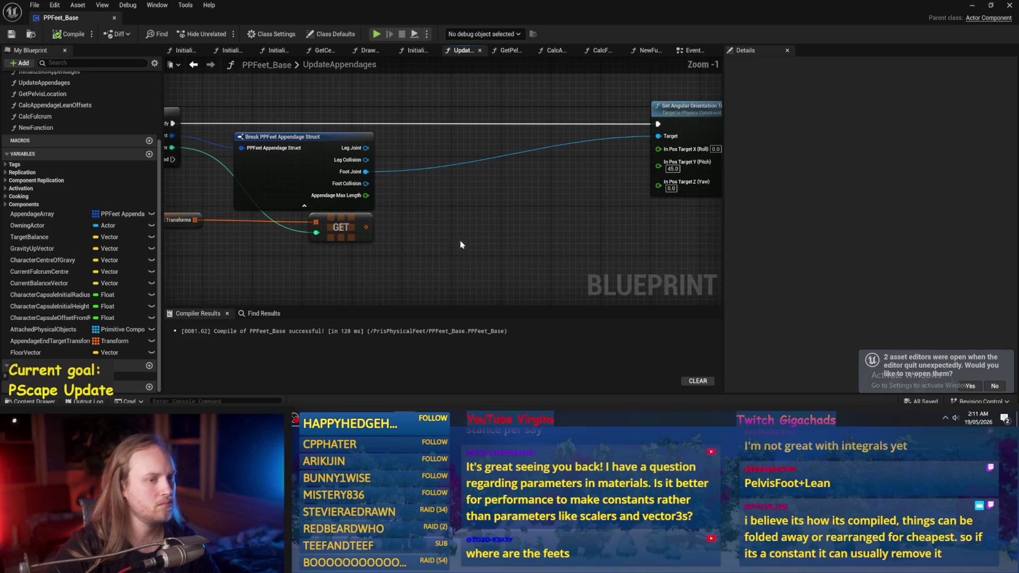
mouse_move(418, 207)
left_mouse_down()
mouse_move(528, 186)
mouse_move(533, 194)
left_mouse_up()
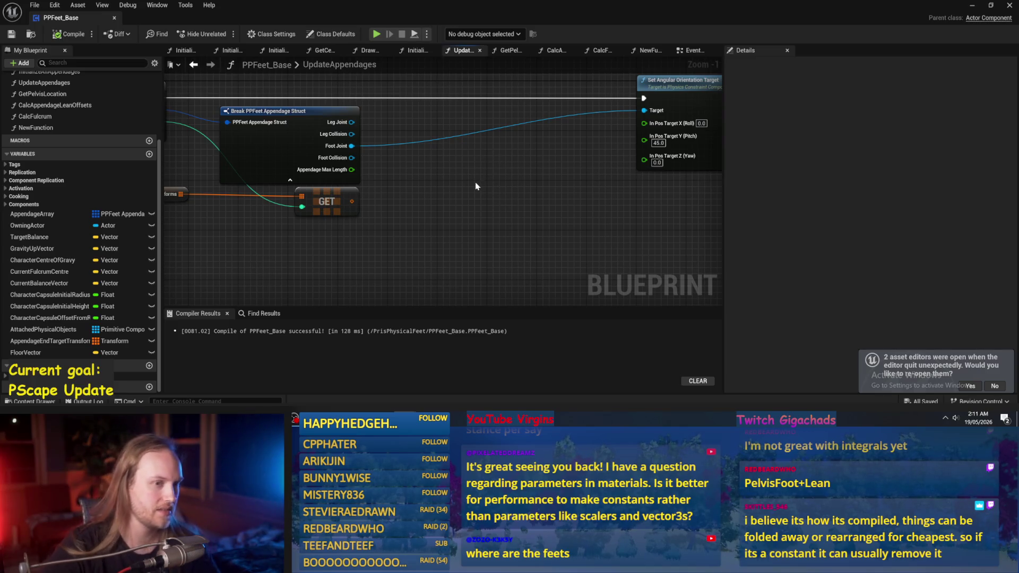
Save, search 'com' from the GET output without adding anything, and recompile PPFeet_Base
left_click_drag(475, 185, 384, 189)
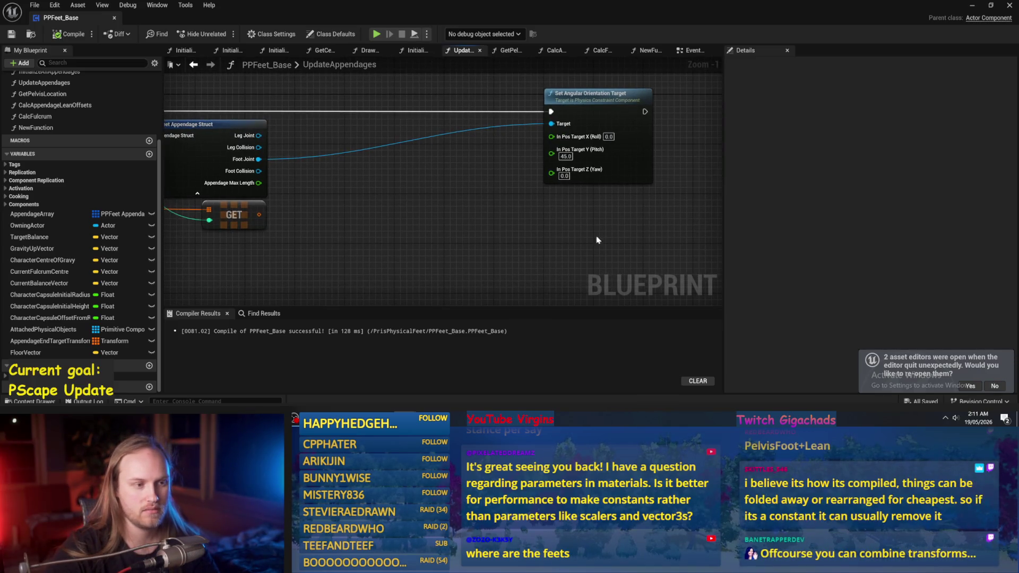
mouse_move(546, 225)
left_mouse_down()
mouse_move(530, 228)
mouse_move(580, 230)
mouse_move(508, 183)
mouse_move(500, 229)
mouse_move(288, 127)
left_mouse_up()
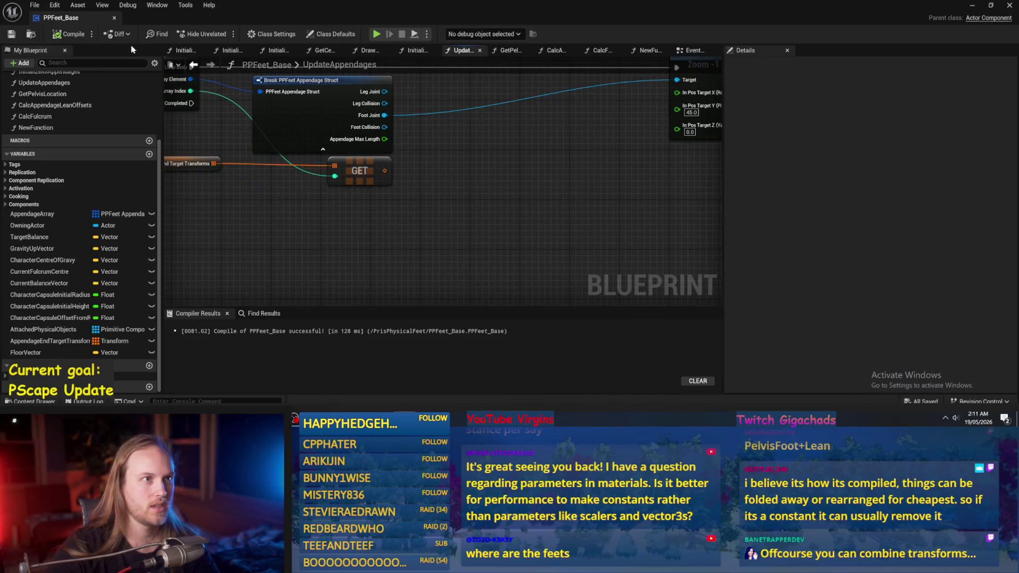
left_click(11, 36)
left_click_drag(384, 170, 475, 191)
type("com")
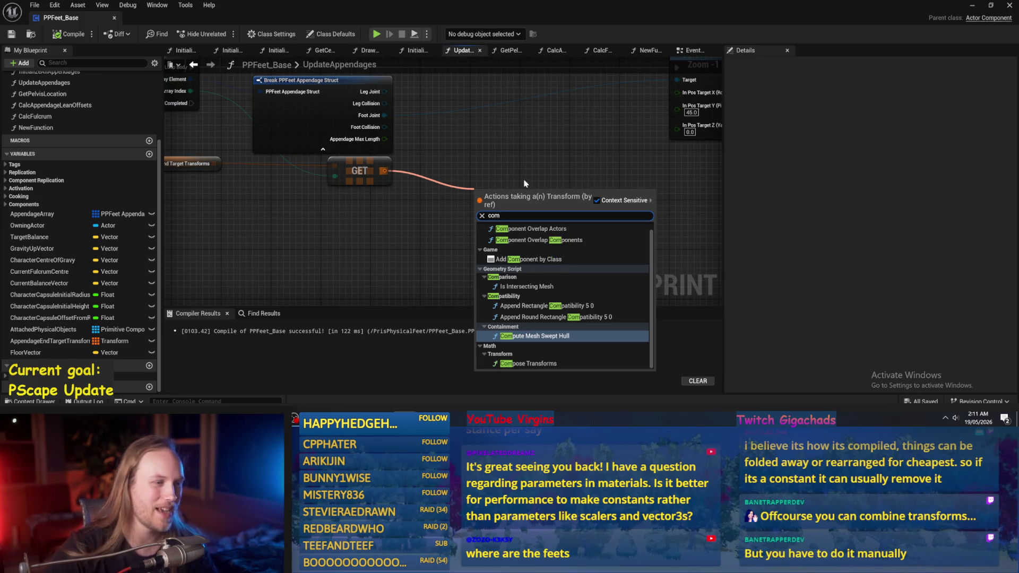
left_click_drag(530, 170, 499, 176)
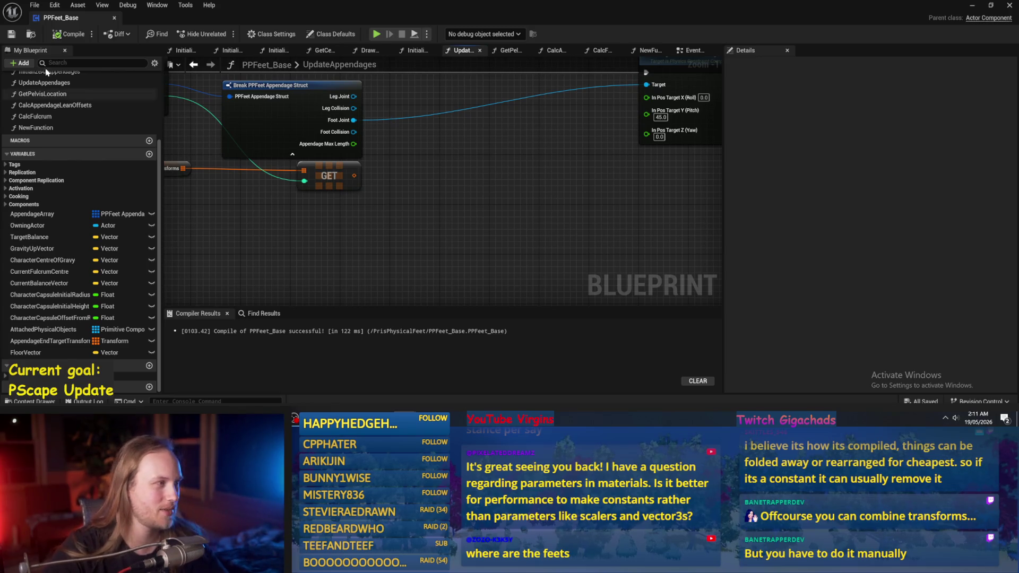
left_click(70, 33)
Inspect the Appendage End Target Transforms getter, expanding its Index [0] and Index [1] defaults
mouse_move(533, 217)
left_mouse_down()
mouse_move(544, 233)
mouse_move(534, 229)
left_mouse_up()
scroll(545, 221, "down", 1)
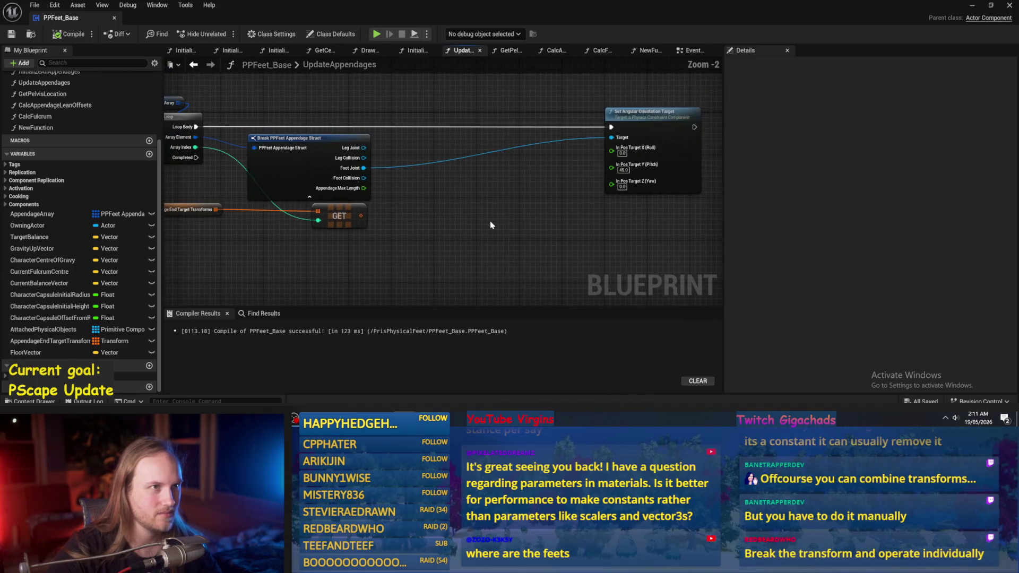
scroll(459, 198, "up", 1)
left_click_drag(462, 199, 556, 184)
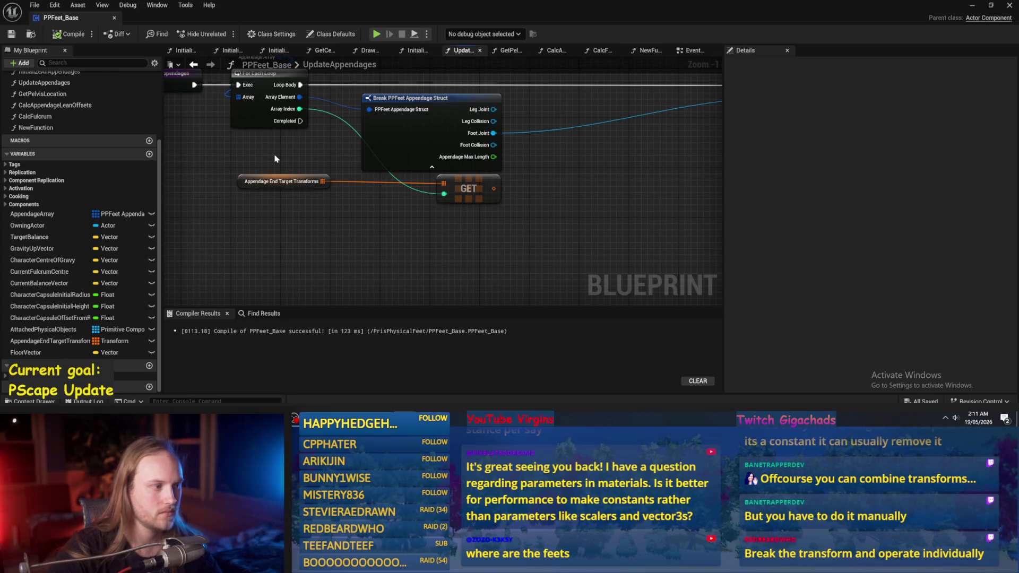
left_click(278, 181)
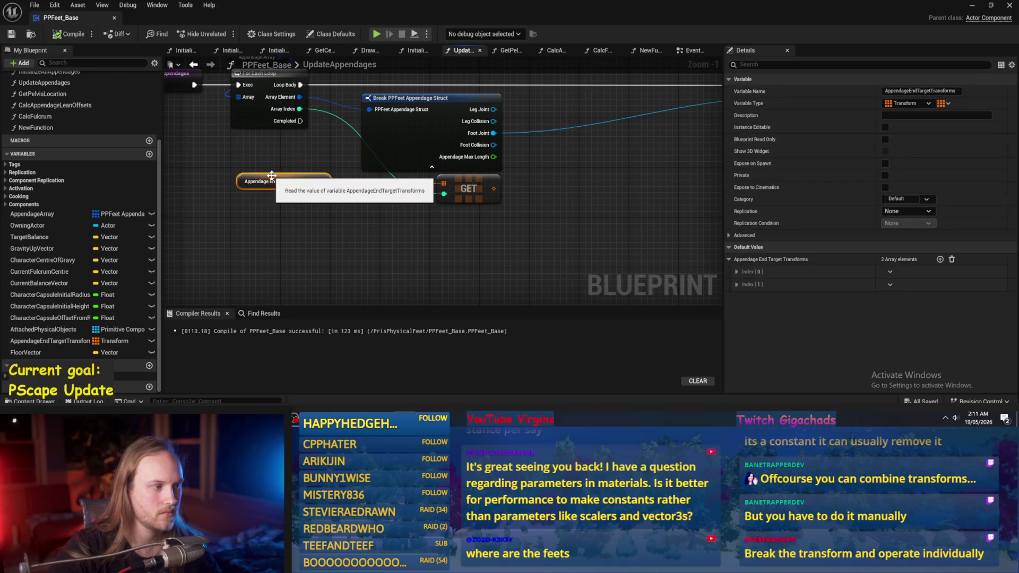
left_click(736, 275)
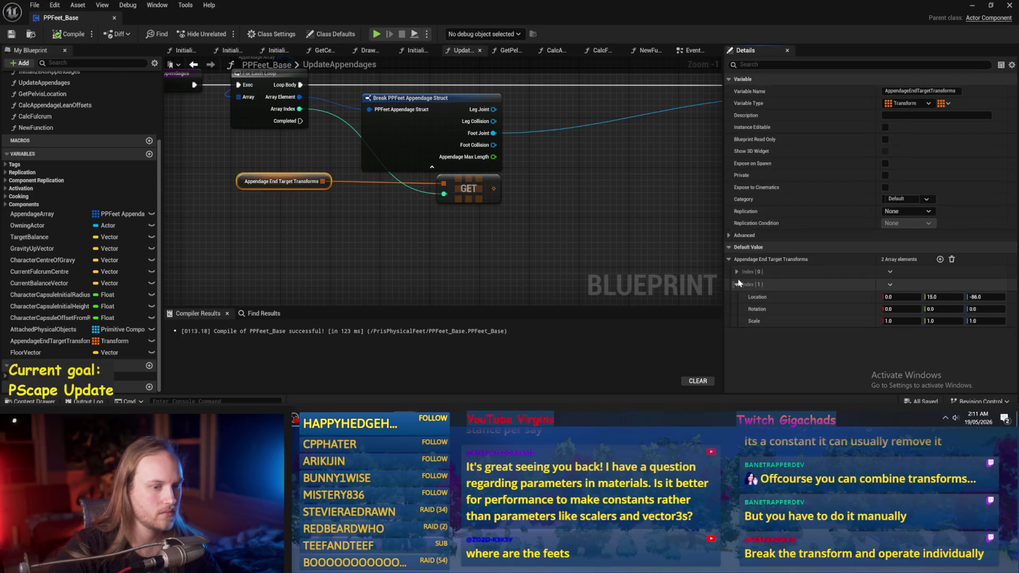
left_click(519, 243)
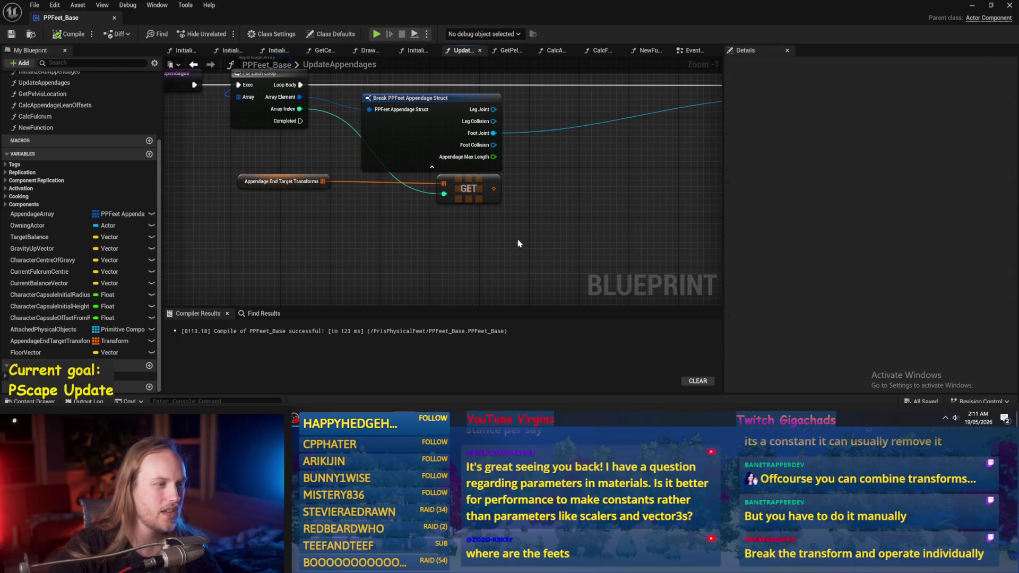
left_click(289, 183)
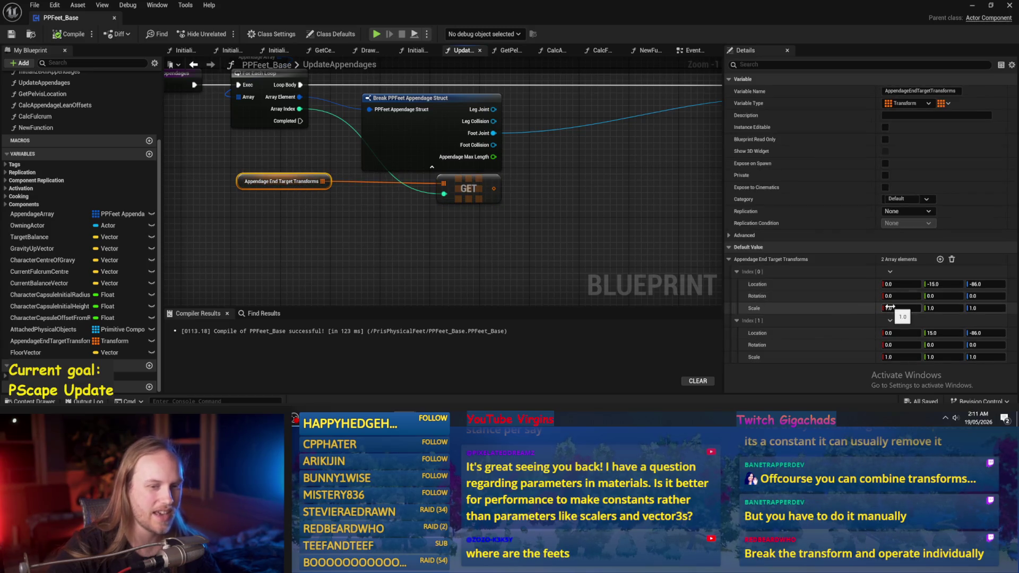
left_click(333, 268)
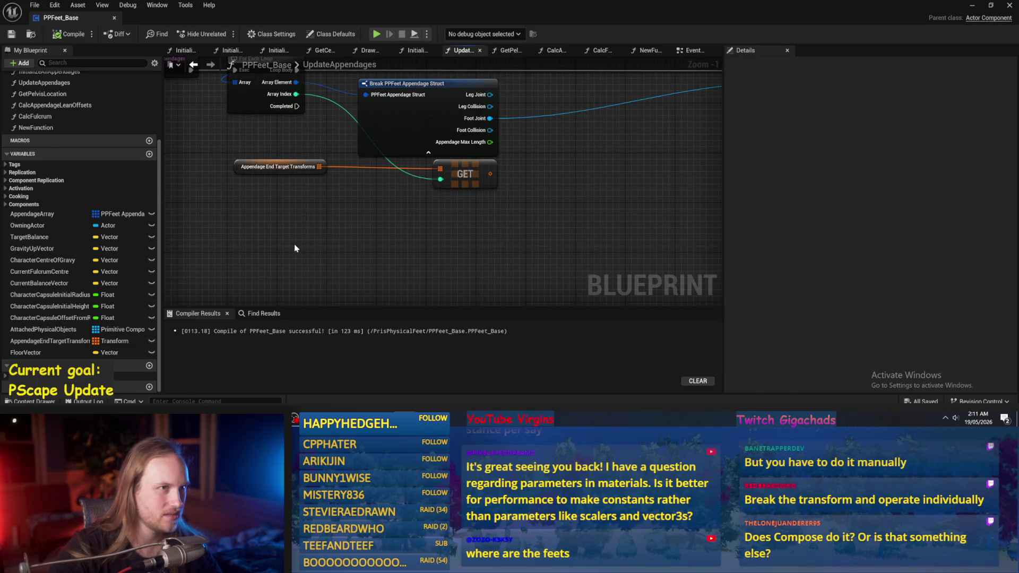
left_click_drag(313, 240, 296, 254)
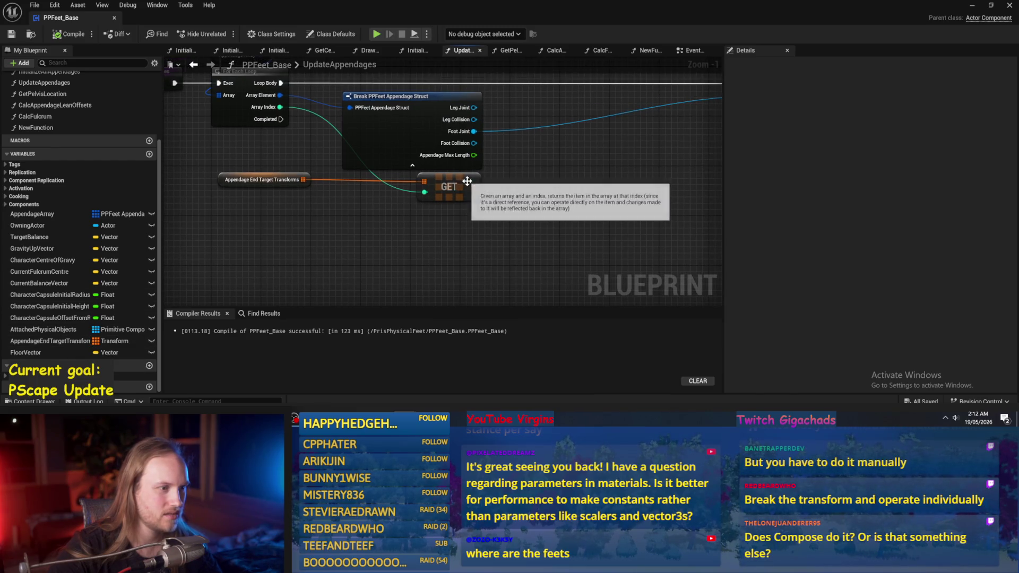
Add a Compose Transforms node fed by the GET output
left_click_drag(474, 187, 496, 190)
type("compo")
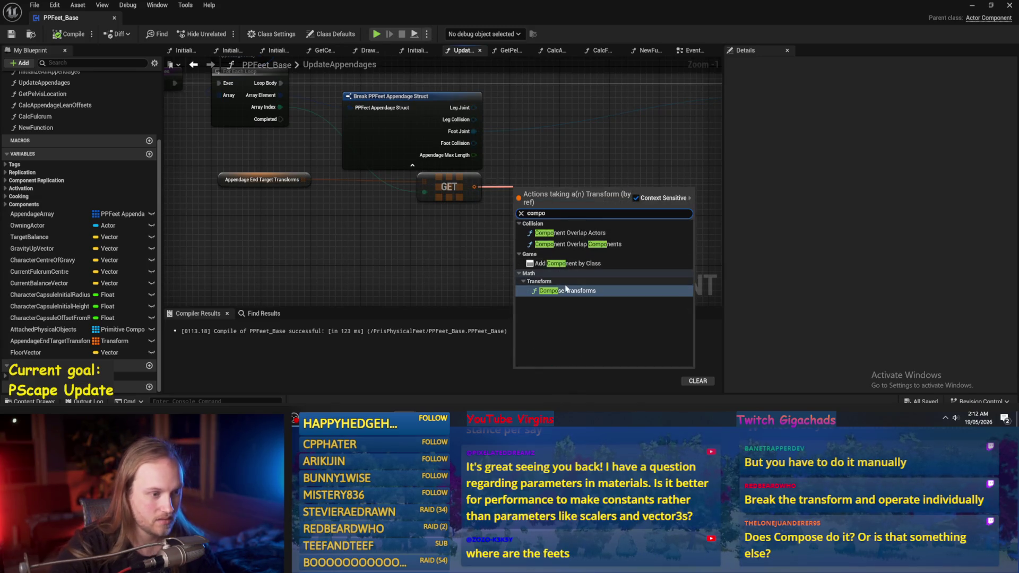
left_click(564, 292)
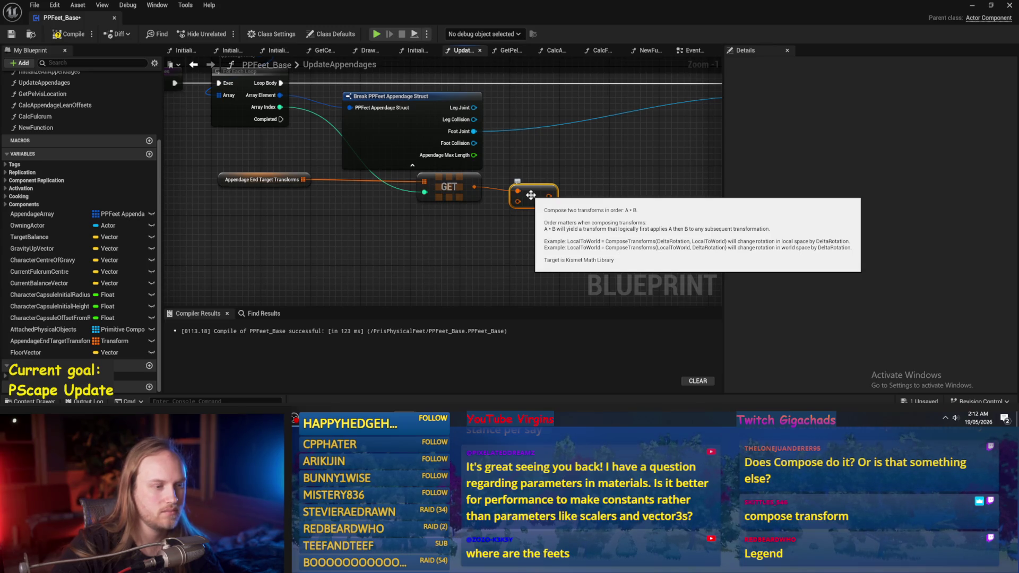
Reframe the graph and box-select the GET and Compose Transforms nodes
mouse_move(587, 212)
left_mouse_down()
mouse_move(580, 228)
mouse_move(401, 262)
mouse_move(517, 249)
mouse_move(440, 219)
mouse_move(344, 259)
mouse_move(453, 243)
mouse_move(461, 258)
mouse_move(526, 247)
mouse_move(443, 242)
left_mouse_up()
scroll(477, 241, "up", 1)
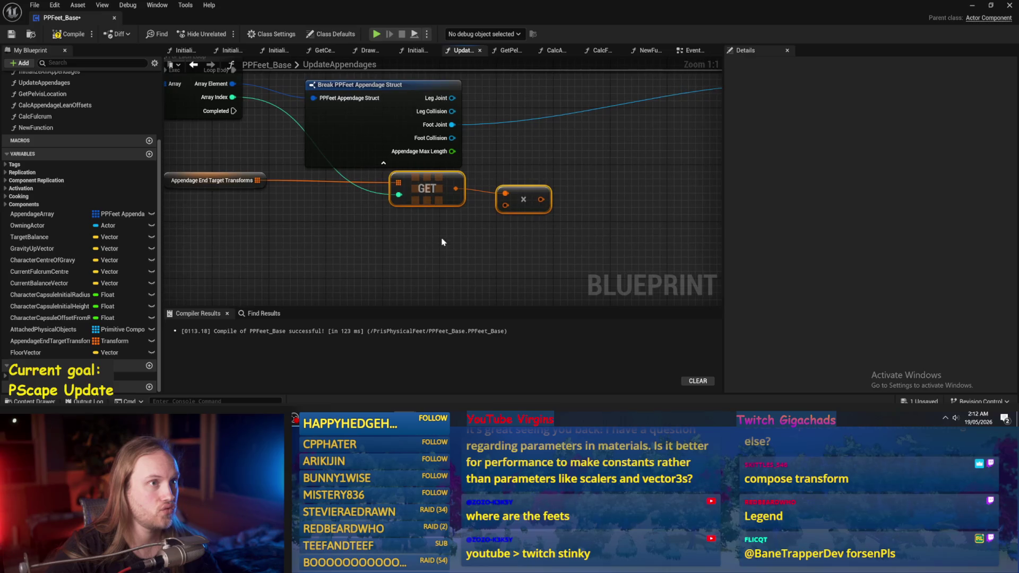
left_click(448, 238)
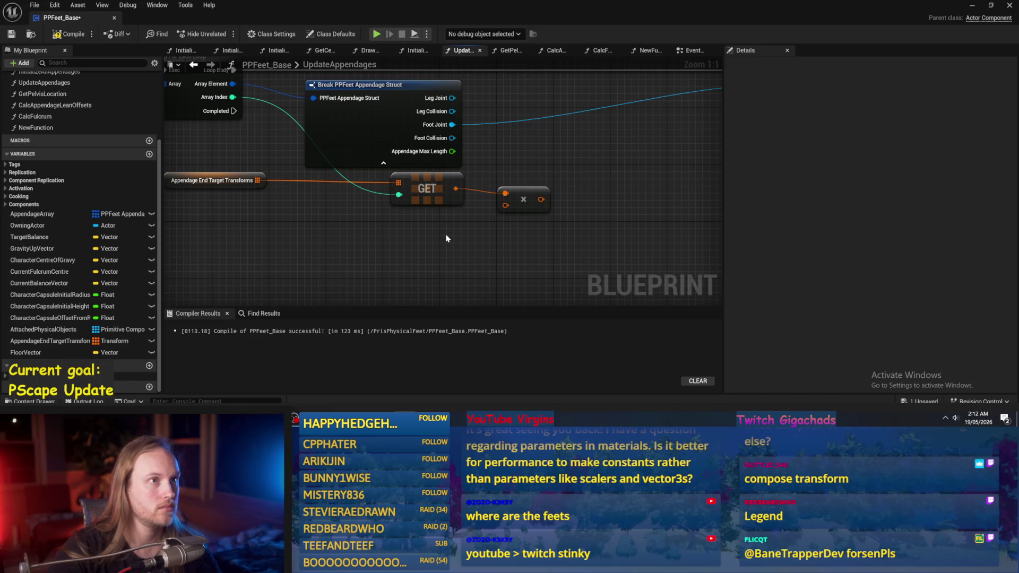
mouse_move(444, 234)
left_mouse_down()
mouse_move(457, 210)
mouse_move(429, 237)
left_mouse_up()
scroll(445, 223, "down", 1)
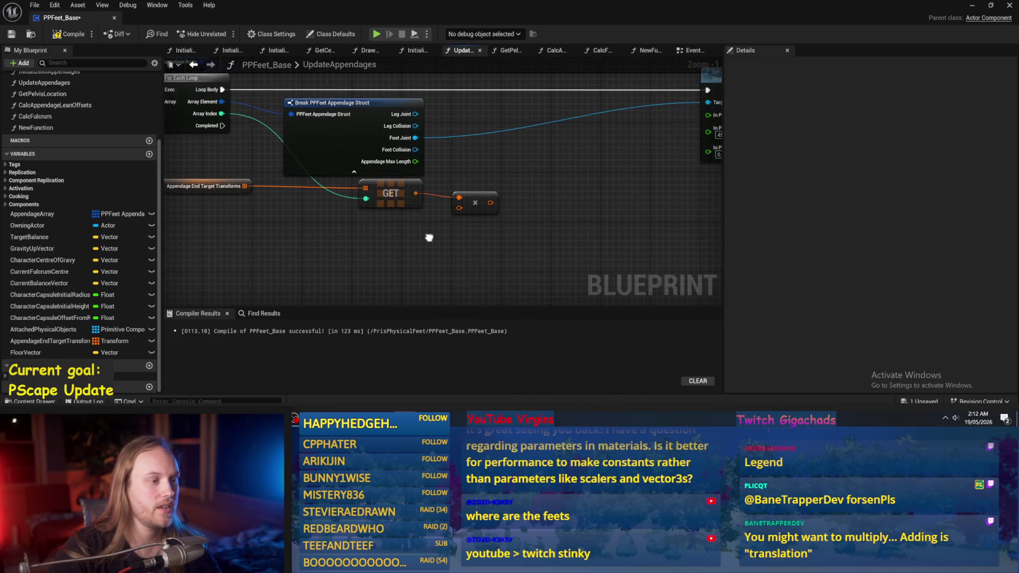
mouse_move(366, 180)
left_mouse_down()
mouse_move(462, 230)
mouse_move(507, 233)
left_mouse_up()
Delete the GET and Compose Transforms nodes, then compile and save
key("Delete")
left_click_drag(296, 221, 412, 223)
left_click(69, 34)
left_click(11, 34)
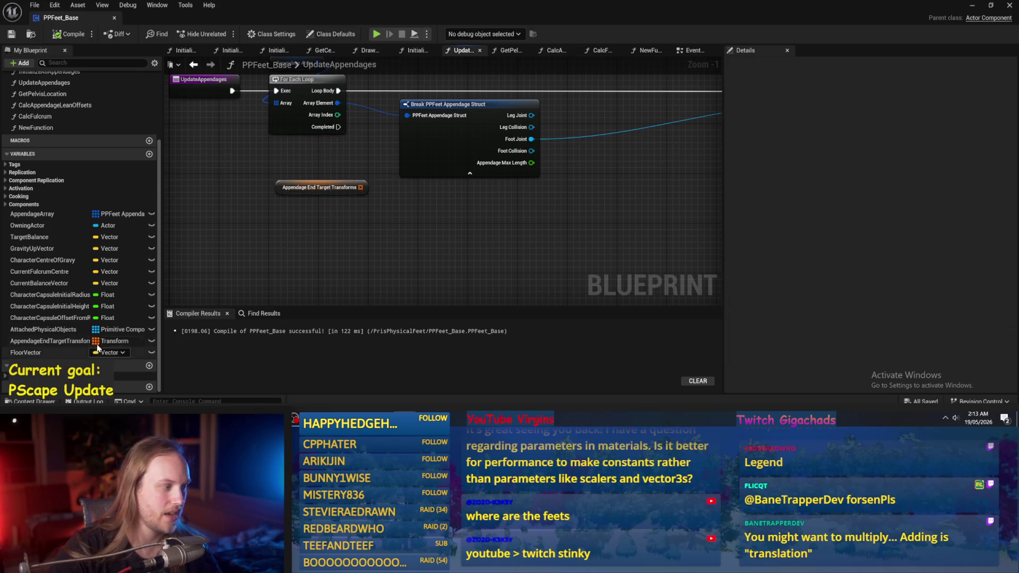
Create a Vector array variable named AppendageEndTargetLocations
left_click(149, 153)
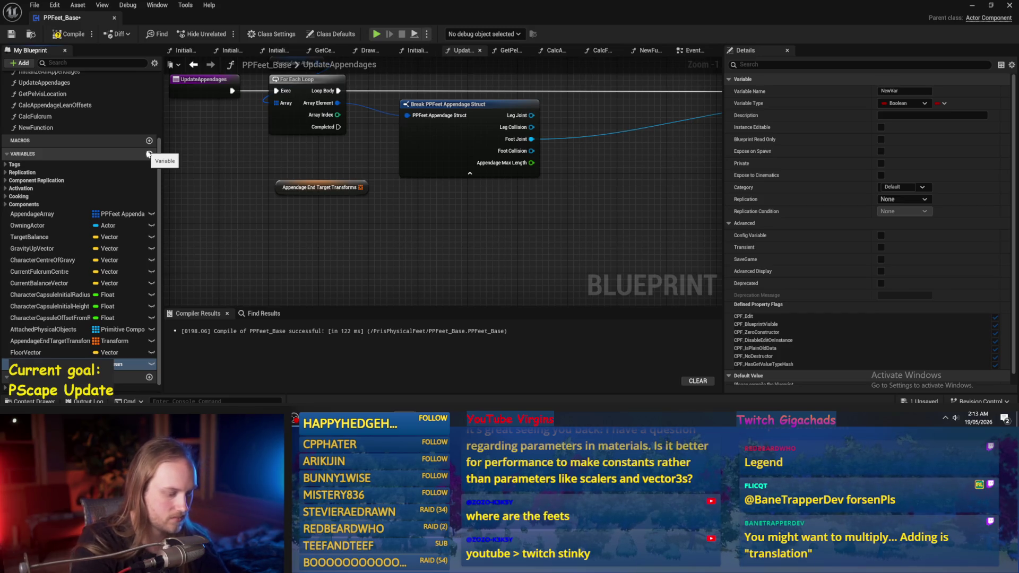
key("Return")
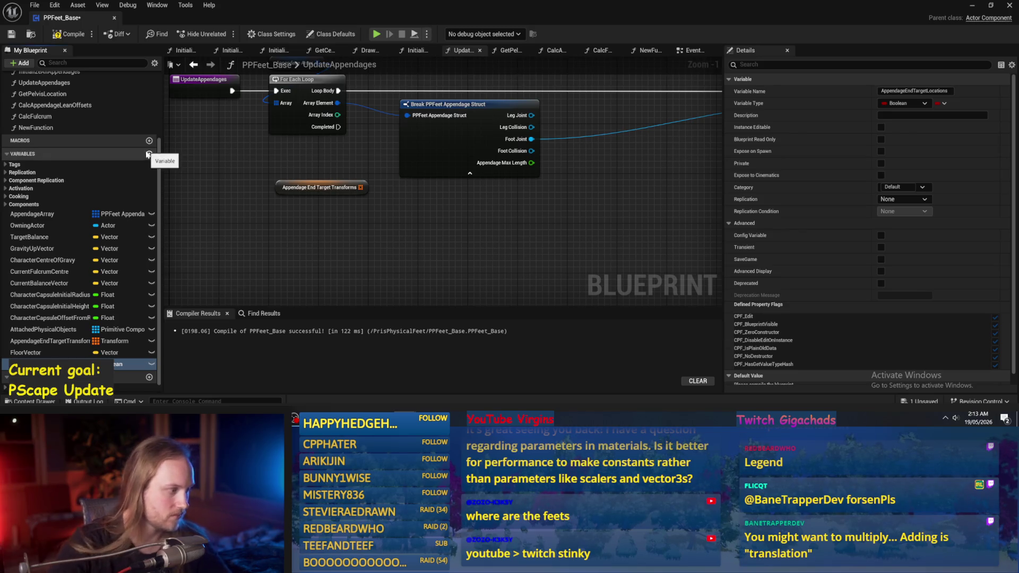
left_click(127, 364)
type("ec")
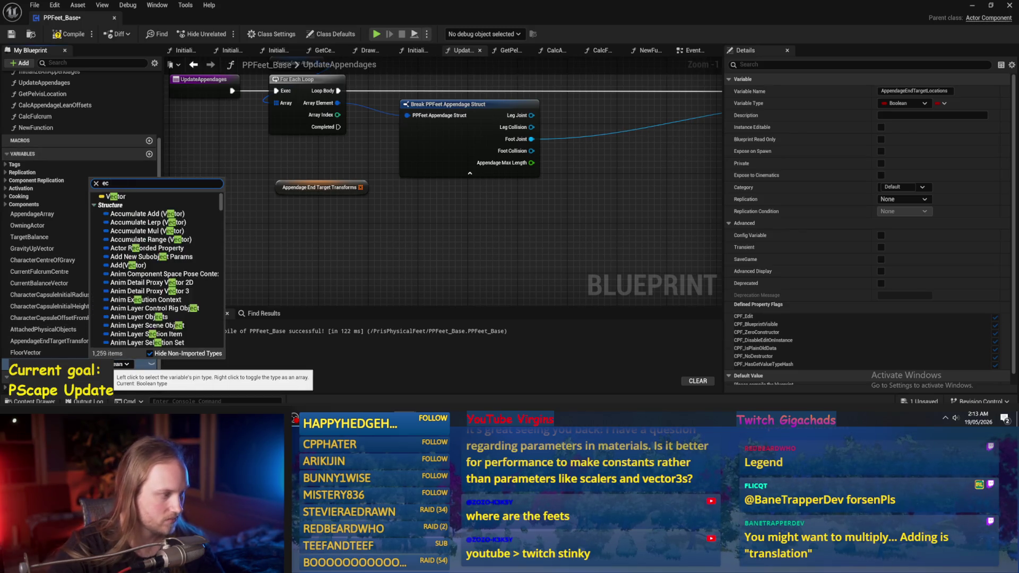
left_click(120, 197)
left_click(151, 364)
left_click(133, 378)
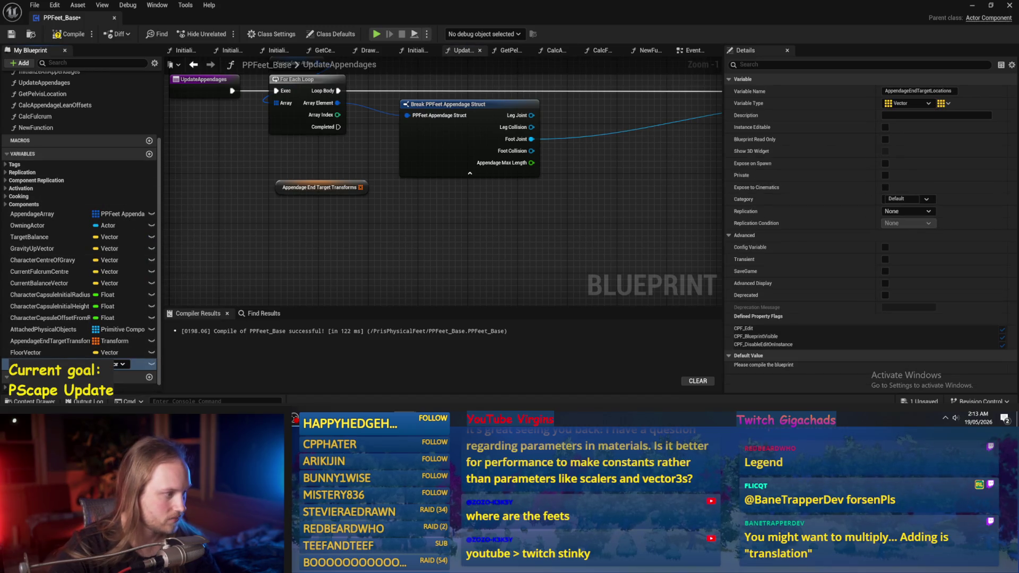
Duplicate it as AppendageEndTargetRotations and change its type to Rotator
right_click(53, 364)
left_click(69, 342)
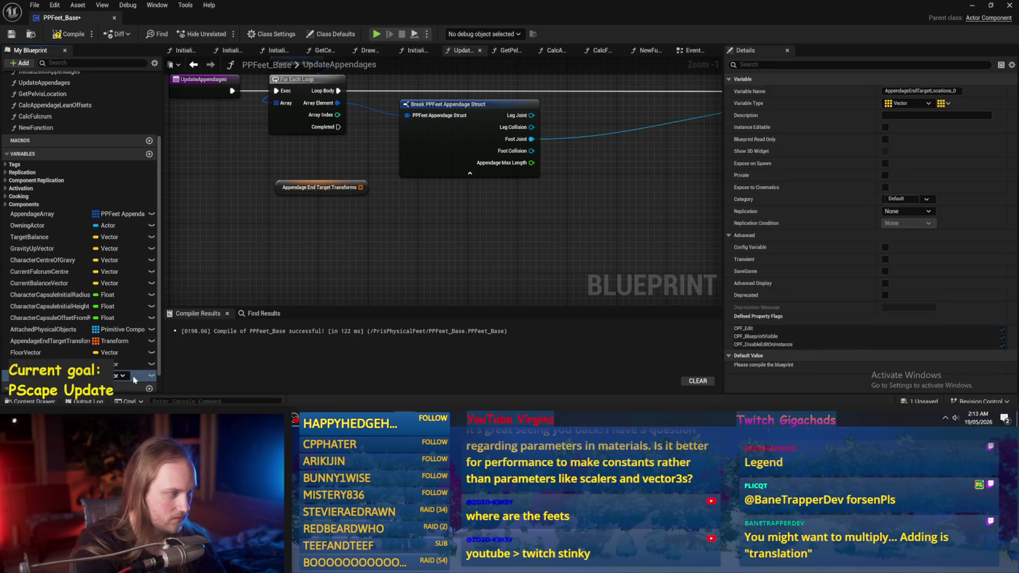
key("Return")
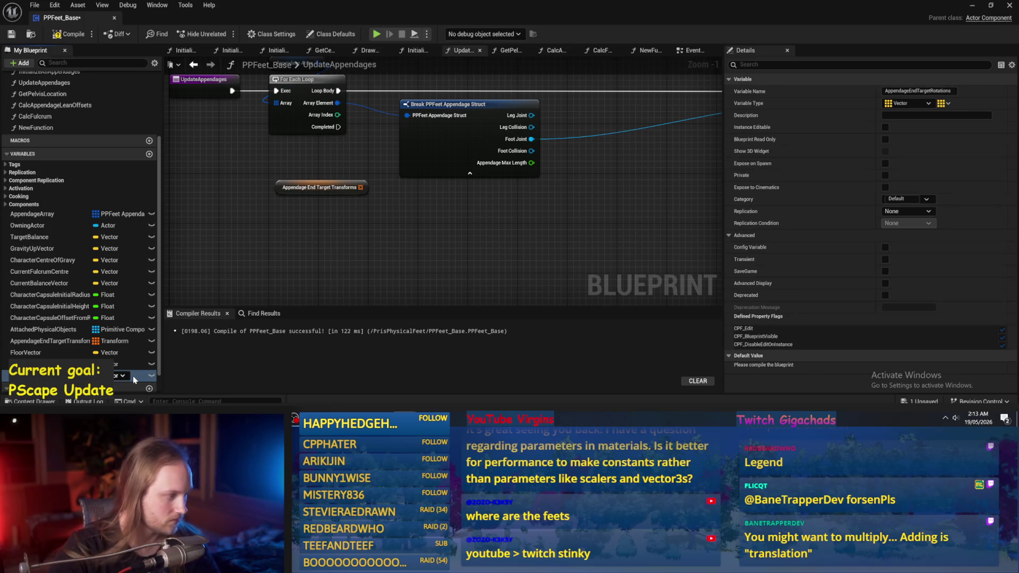
left_click(122, 377)
type("ro")
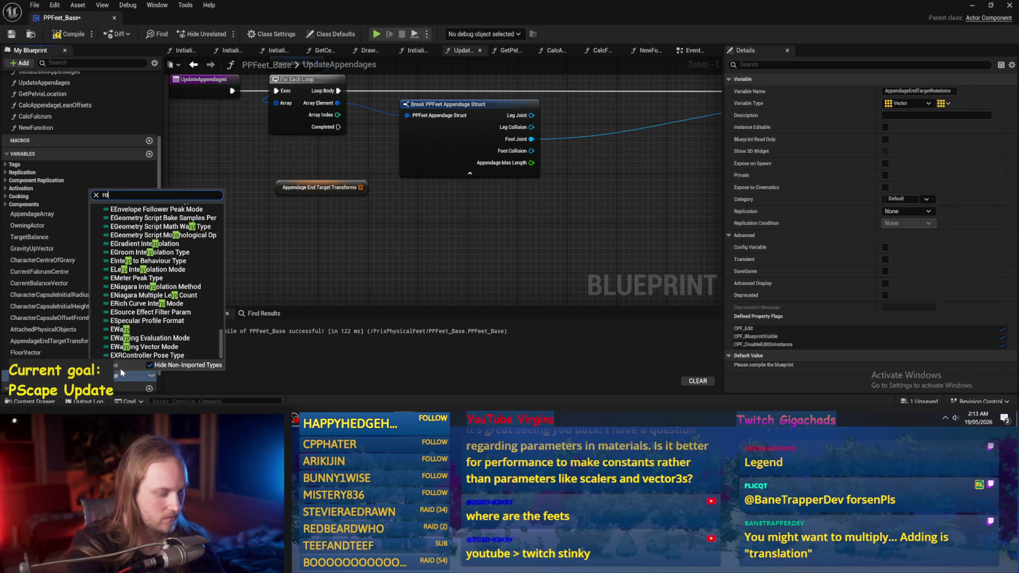
type("tator")
left_click(132, 210)
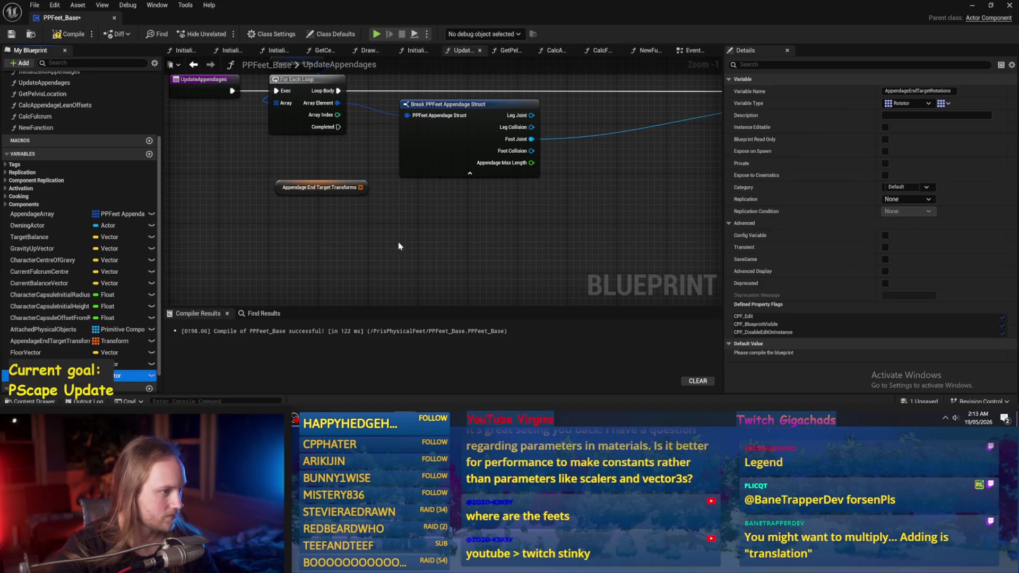
left_click(340, 187)
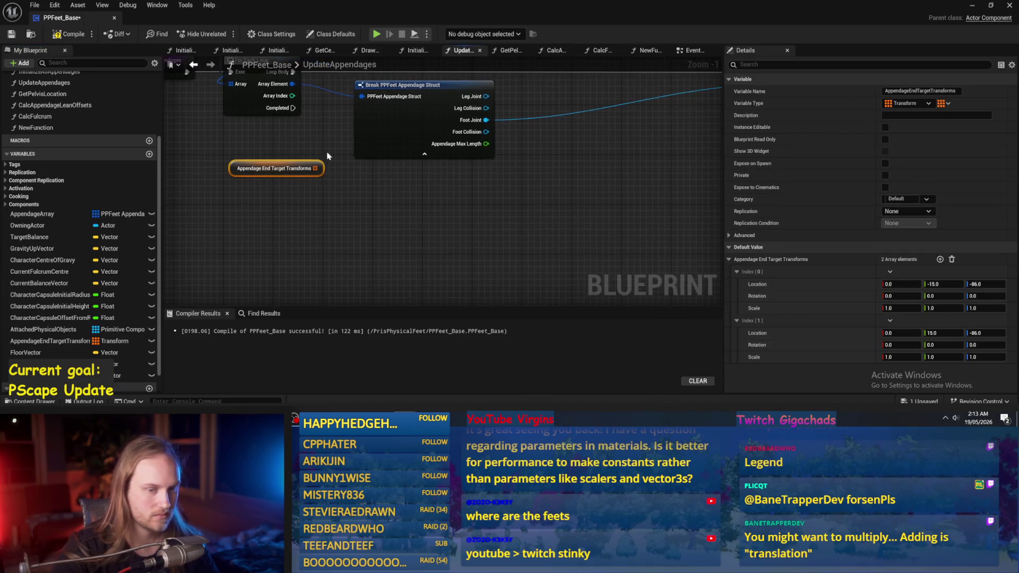
Place getter nodes for Appendage End Target Locations and Rotations in the graph, then compile and save
left_click(68, 34)
left_click(11, 34)
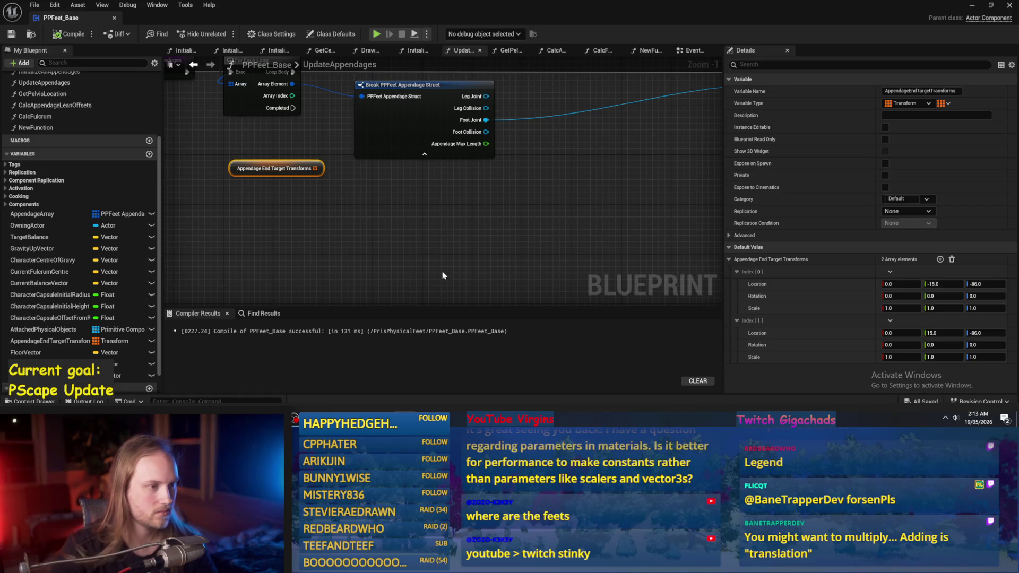
left_click_drag(453, 228, 417, 254)
left_click_drag(53, 364, 403, 212)
left_click(438, 227)
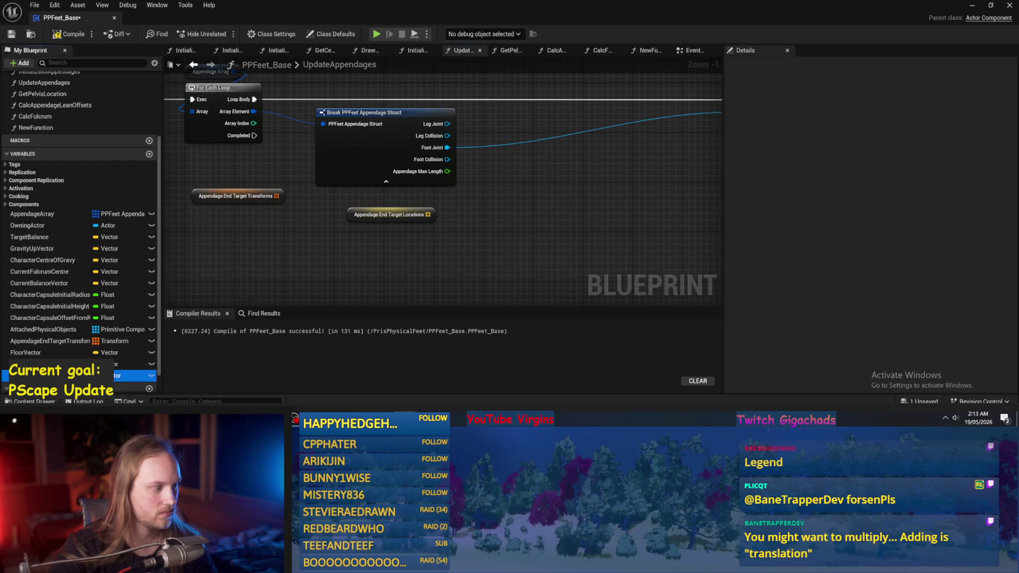
left_click_drag(64, 375, 350, 268)
left_click(349, 270)
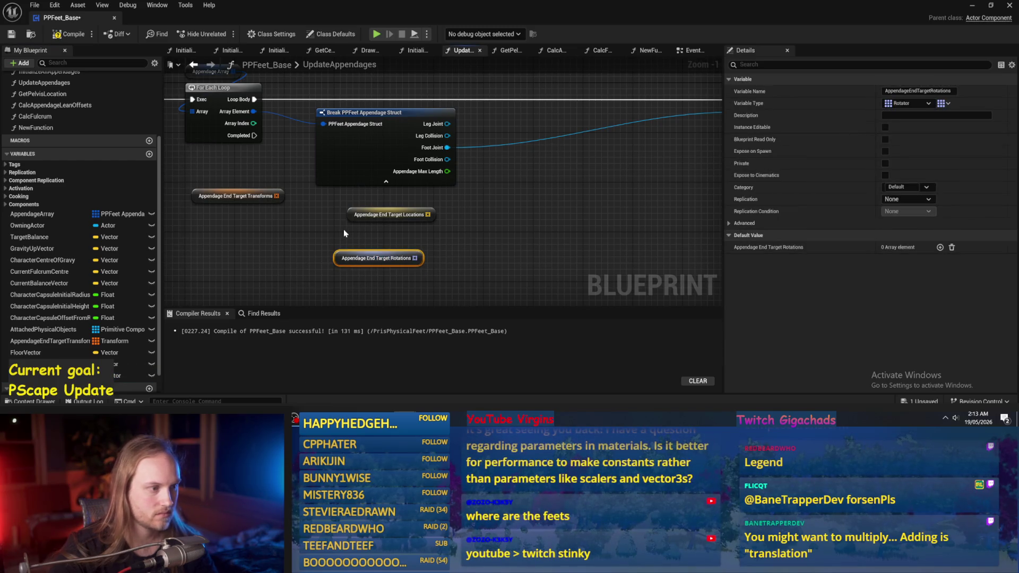
left_click(74, 34)
left_click(11, 34)
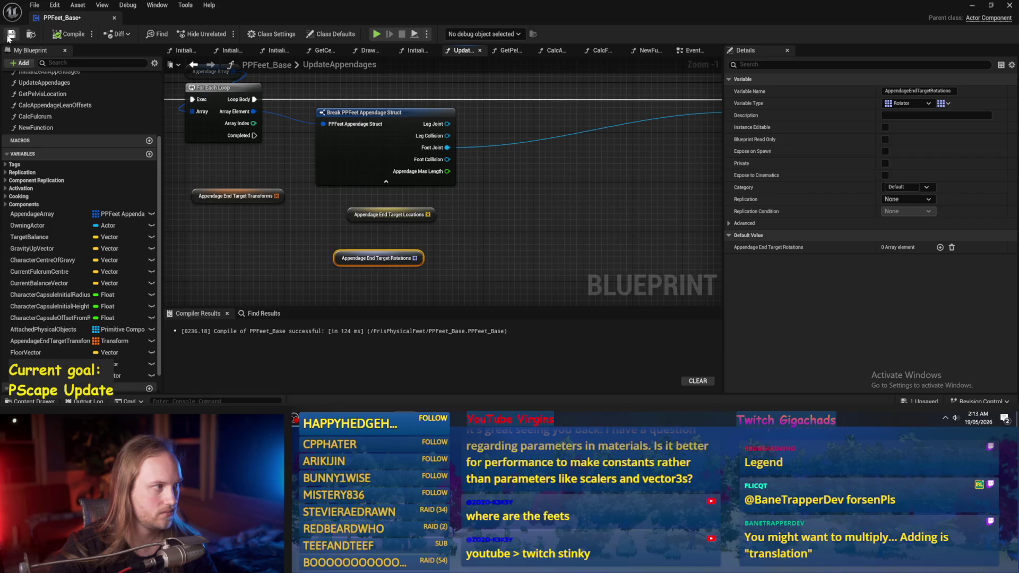
left_click(347, 233)
Inspect the transforms array's two default entries, then select the locations array
left_click(272, 198)
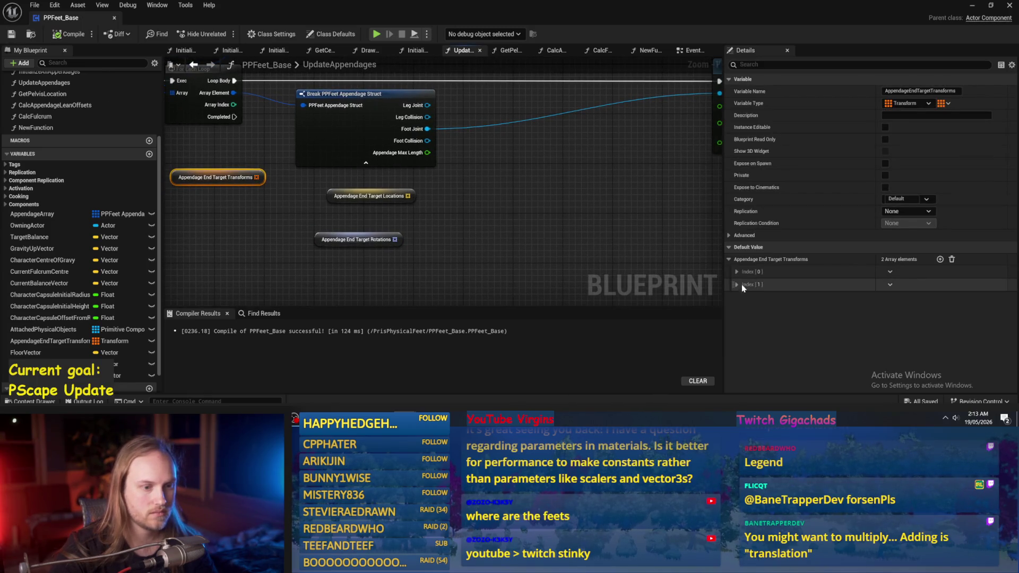
left_click(849, 284)
left_click(849, 272)
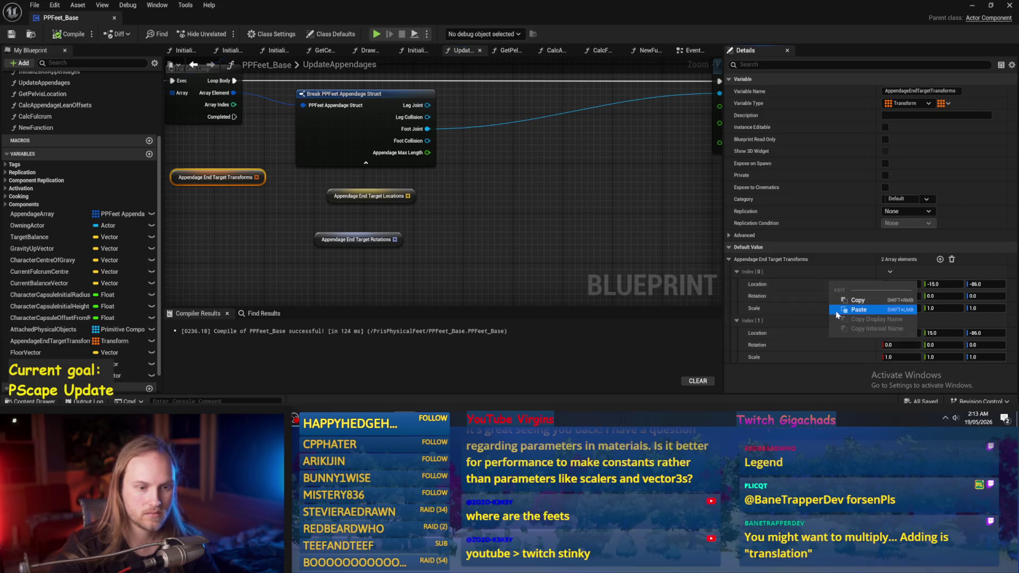
left_click(371, 196)
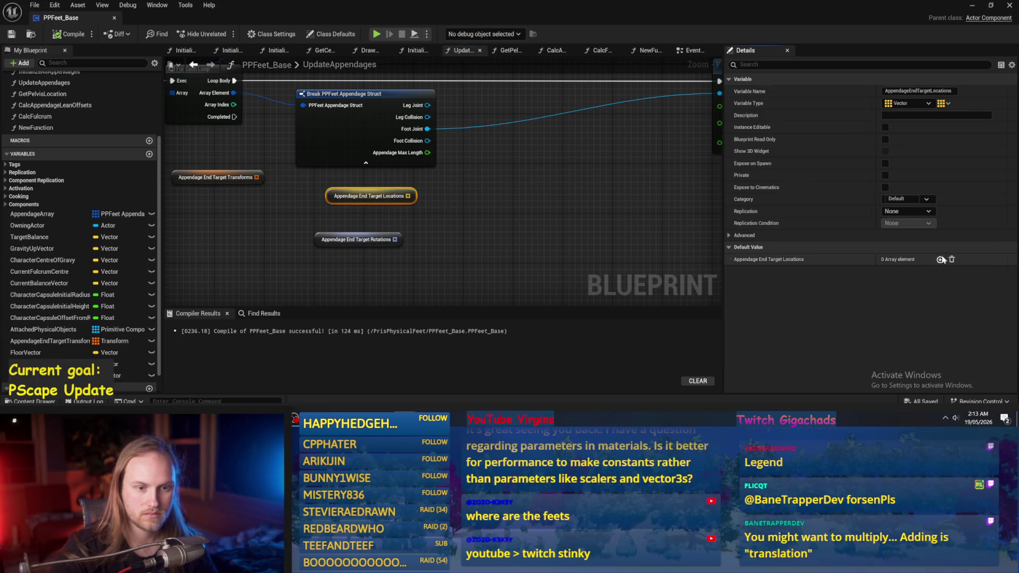
Add two elements to Appendage End Target Locations and paste (0, -15, -86) into Index [0]
left_click(941, 259)
left_click(941, 259)
right_click(756, 271)
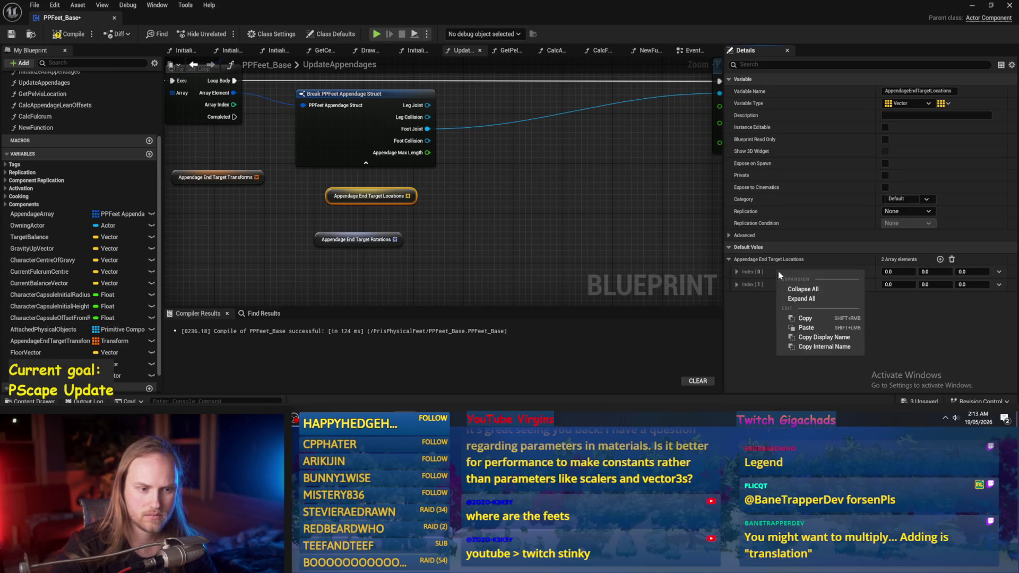
left_click(812, 325)
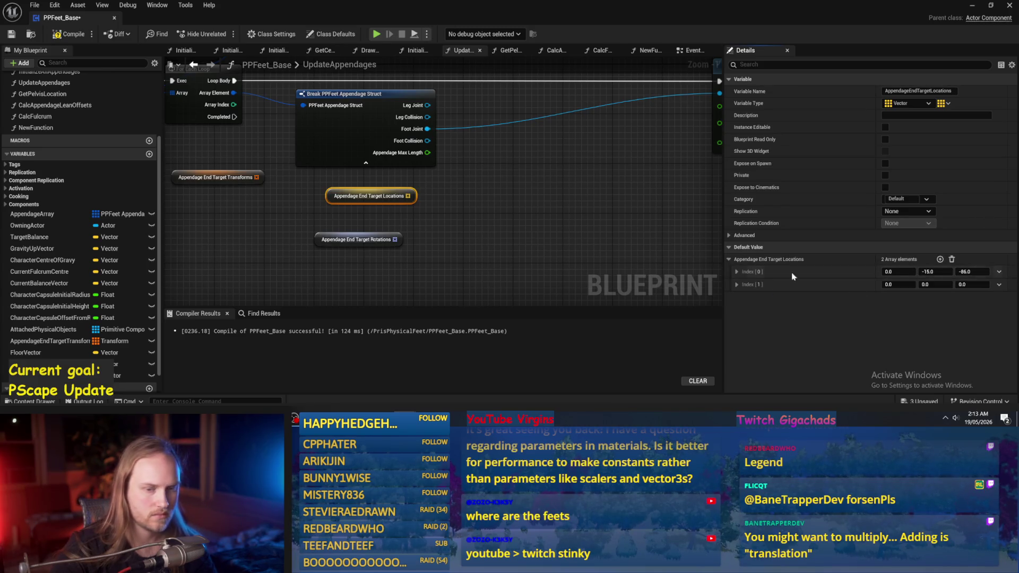
Paste the vector into Index [1], change its Y to 15, then compile and save
right_click(857, 287)
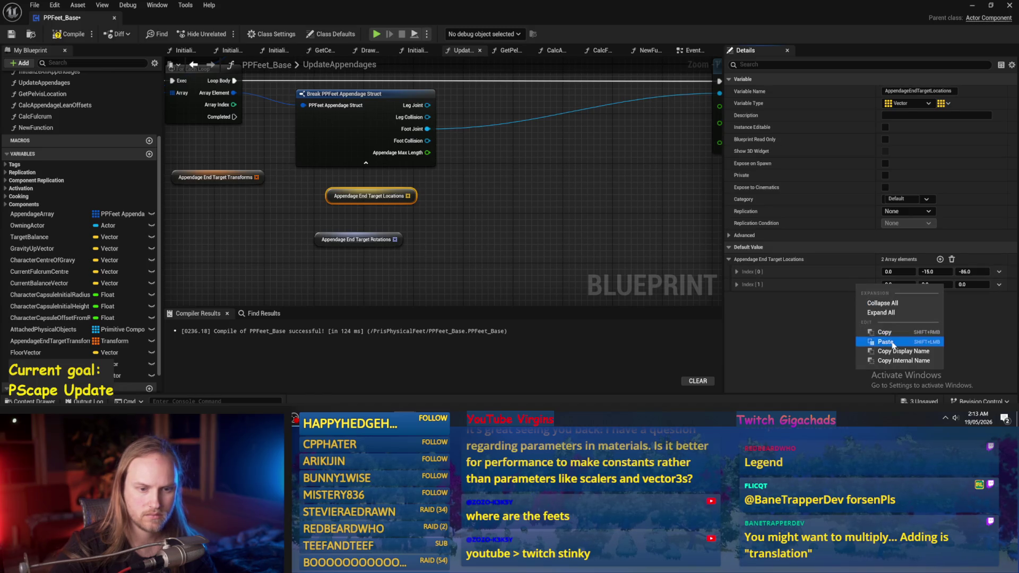
left_click(885, 342)
left_click(935, 285)
type("15")
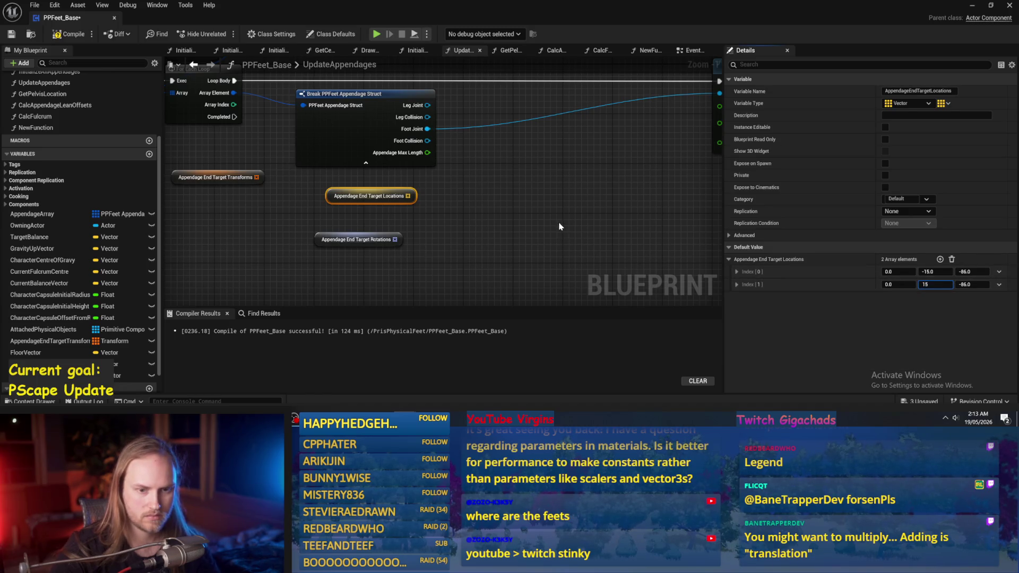
left_click(547, 228)
left_click(69, 34)
left_click(11, 34)
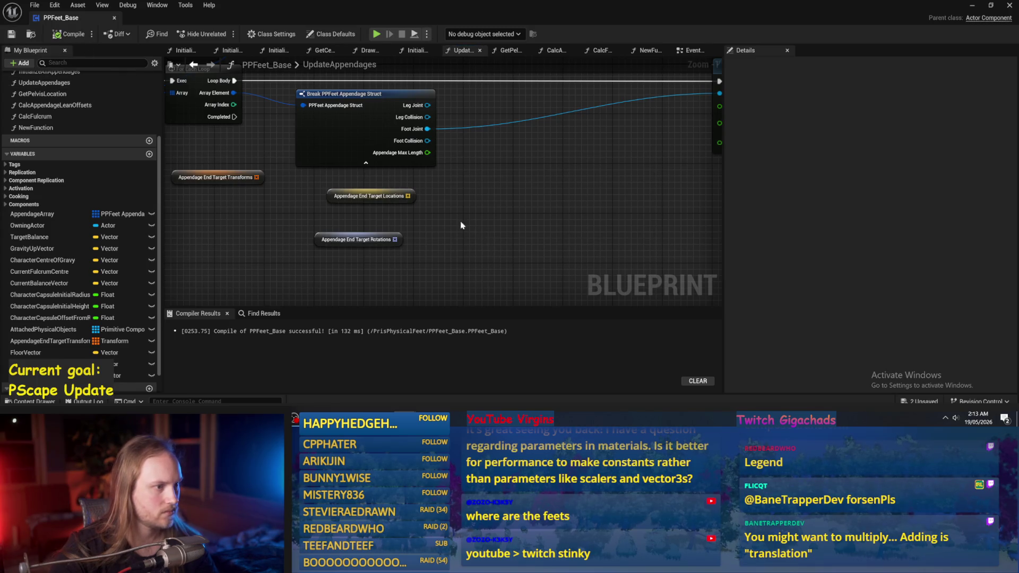
Pull a wire from Array Index, mistakenly add Get Player Pawn, and undo it
left_click(215, 178)
mouse_move(234, 105)
left_mouse_down()
mouse_move(329, 175)
mouse_move(417, 209)
mouse_move(458, 204)
left_mouse_up()
type("get player pawn")
key("Return")
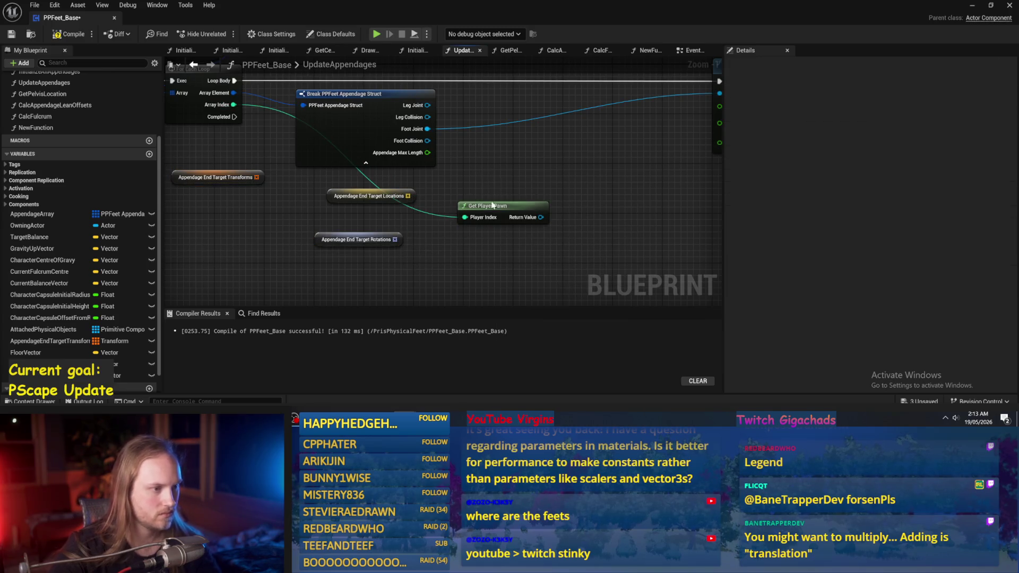
key("ctrl+z")
Add array GET (a copy) nodes for the locations and rotations variables
left_click_drag(408, 196, 464, 200)
type("get")
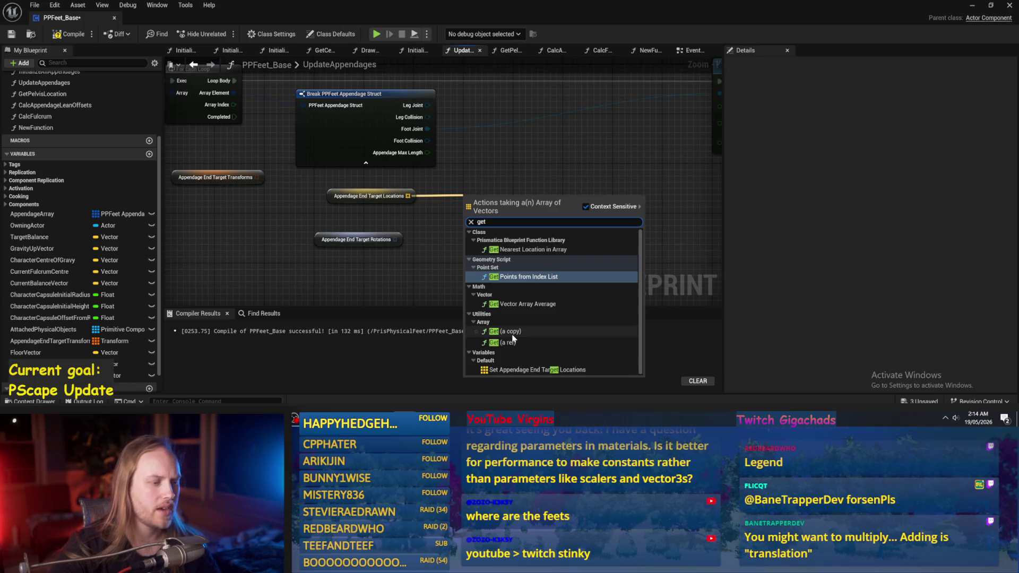
left_click(511, 343)
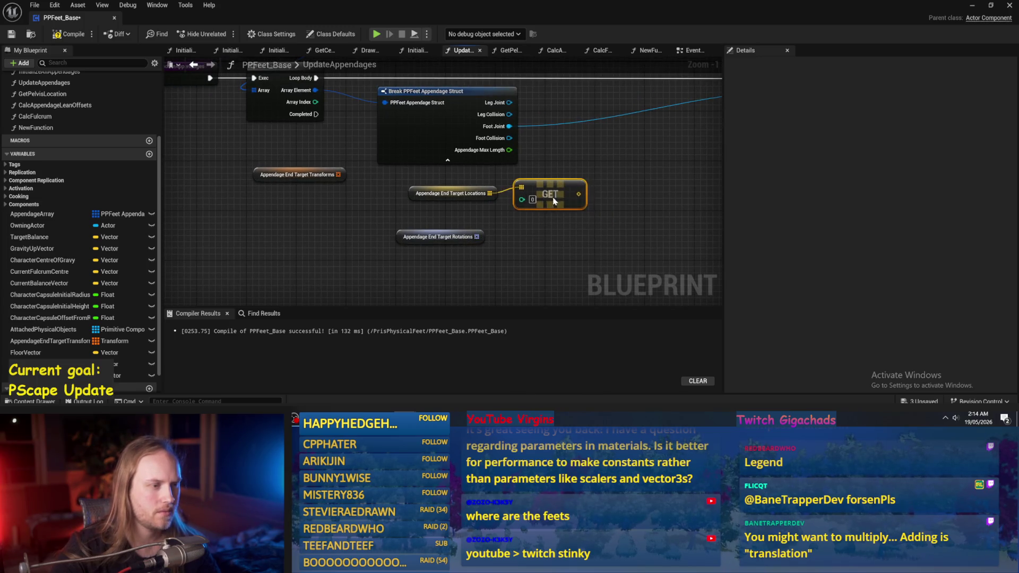
left_click_drag(544, 203, 538, 209)
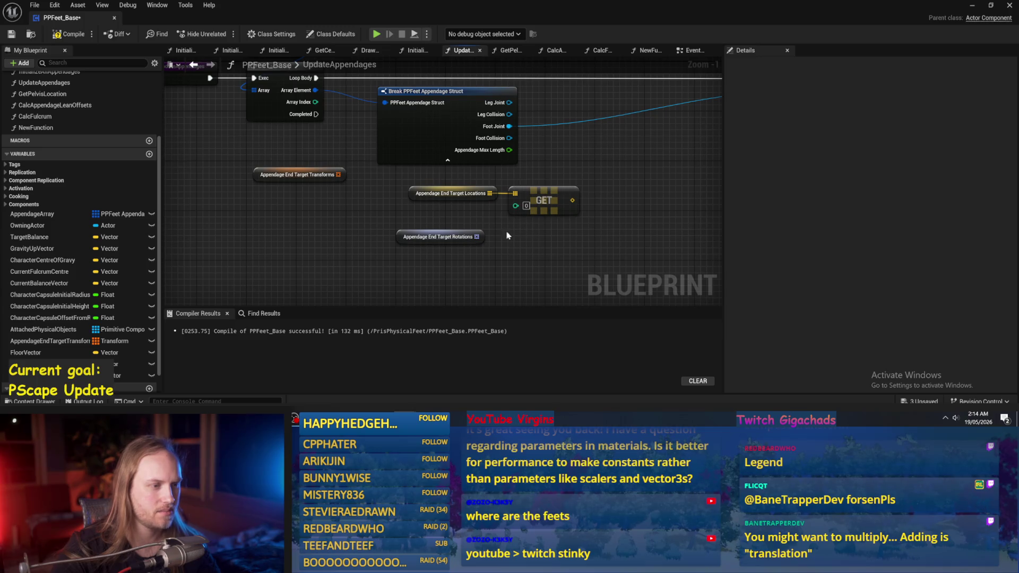
mouse_move(476, 236)
left_mouse_down()
mouse_move(530, 241)
mouse_move(547, 229)
left_mouse_up()
type("get")
left_click(566, 117)
left_click(622, 224)
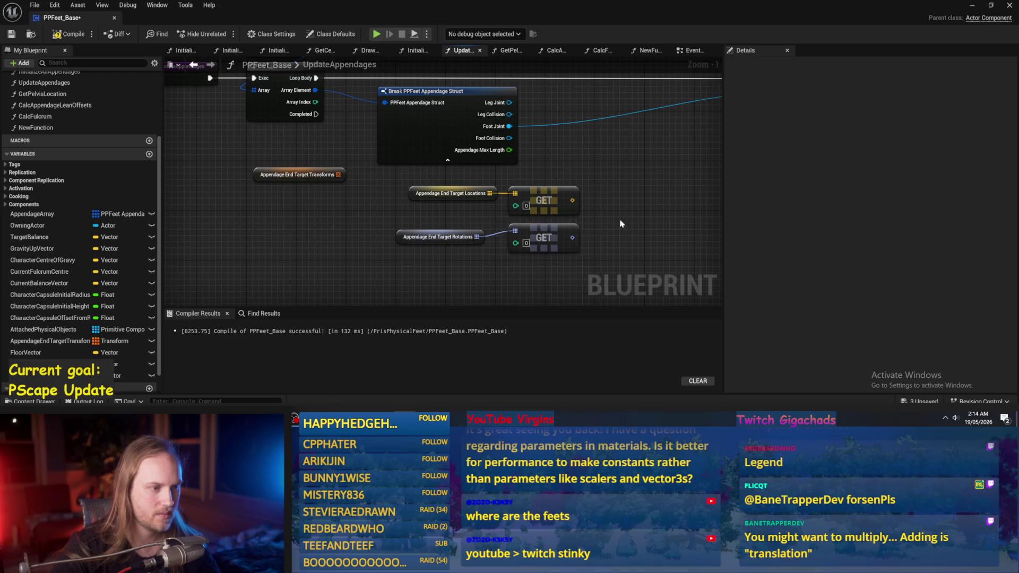
Arrange the nodes and wire the loop's Array Index into both GET index pins
left_click_drag(409, 198, 374, 212)
left_click_drag(511, 253, 511, 259)
left_click_drag(425, 207, 414, 194)
mouse_move(280, 116)
left_mouse_down()
mouse_move(482, 220)
mouse_move(455, 225)
mouse_move(481, 263)
left_mouse_up()
left_click(445, 251)
Add a reroute point on the Array Index wire and tidy the Locations and Rotations nodes
double_click(454, 226)
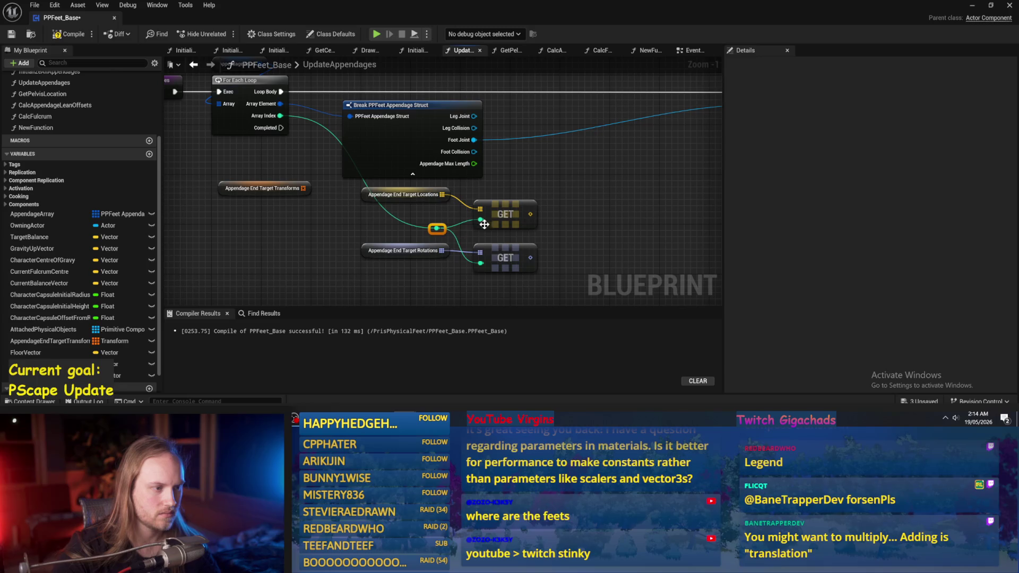
left_click(512, 237)
left_click_drag(512, 237, 508, 209)
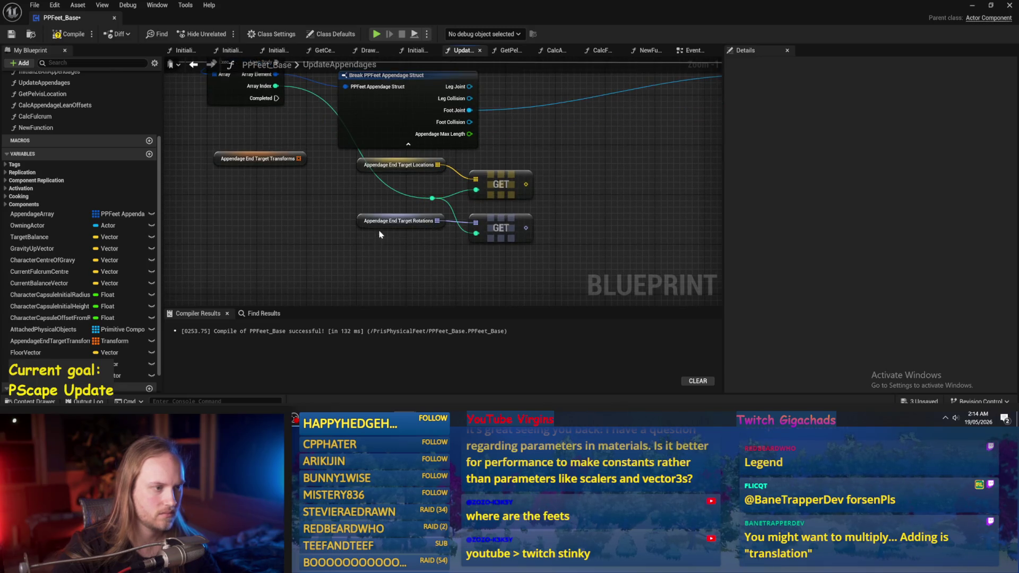
left_click(391, 198)
left_click(488, 203, "ctrl")
left_click(582, 235)
mouse_move(420, 239)
left_mouse_down()
mouse_move(346, 219)
mouse_move(367, 228)
mouse_move(447, 225)
left_mouse_up()
left_click(381, 224)
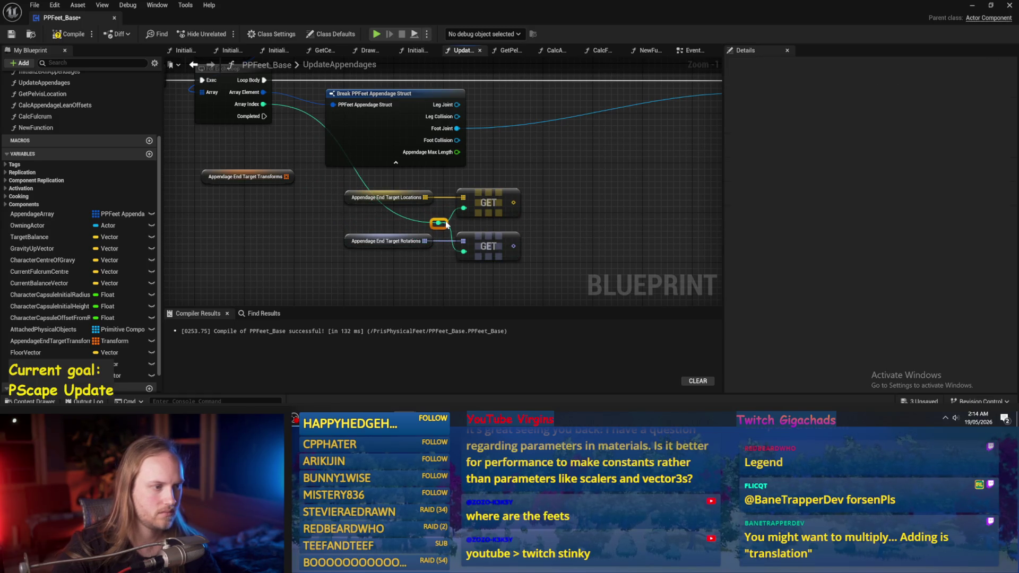
Add a second reroute point on the Array Index wire, then compile and save
left_click_drag(598, 223, 533, 234)
double_click(357, 234)
left_click_drag(357, 234, 297, 239)
mouse_move(503, 236)
left_mouse_down()
mouse_move(435, 235)
mouse_move(437, 256)
left_mouse_up()
key("F7")
key("ctrl+s")
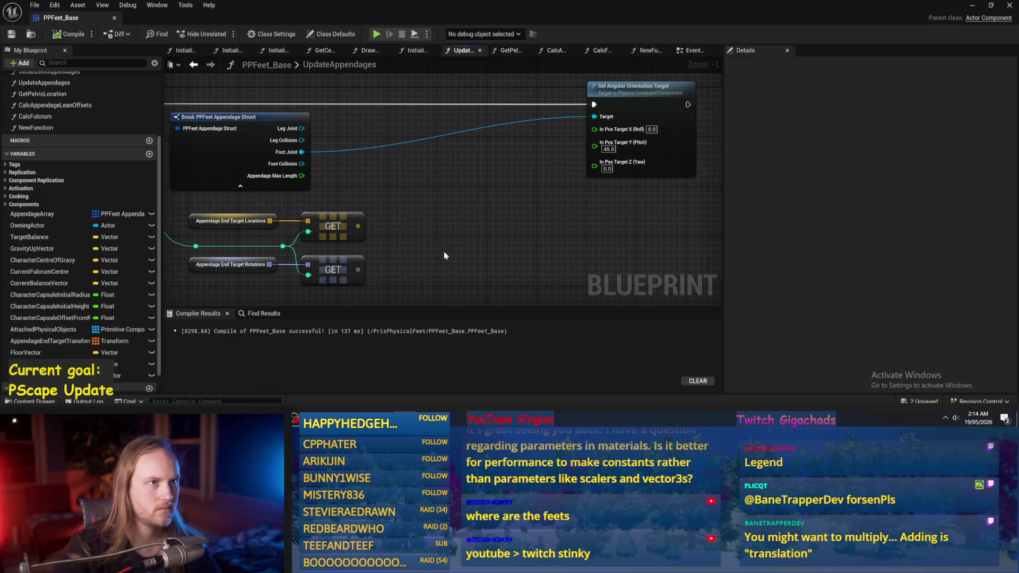
Set In Pos Target Y to 0 on Set Angular Orientation Target, then compile and save
scroll(412, 180, "down", 2)
left_click_drag(473, 123, 552, 123)
left_click_drag(386, 203, 432, 194)
double_click(595, 148)
type("0")
key("Return")
left_click(56, 34)
left_click(11, 34)
Review the two GET nodes' wiring, select the FloorVector variable and recompile
scroll(472, 182, "up", 1)
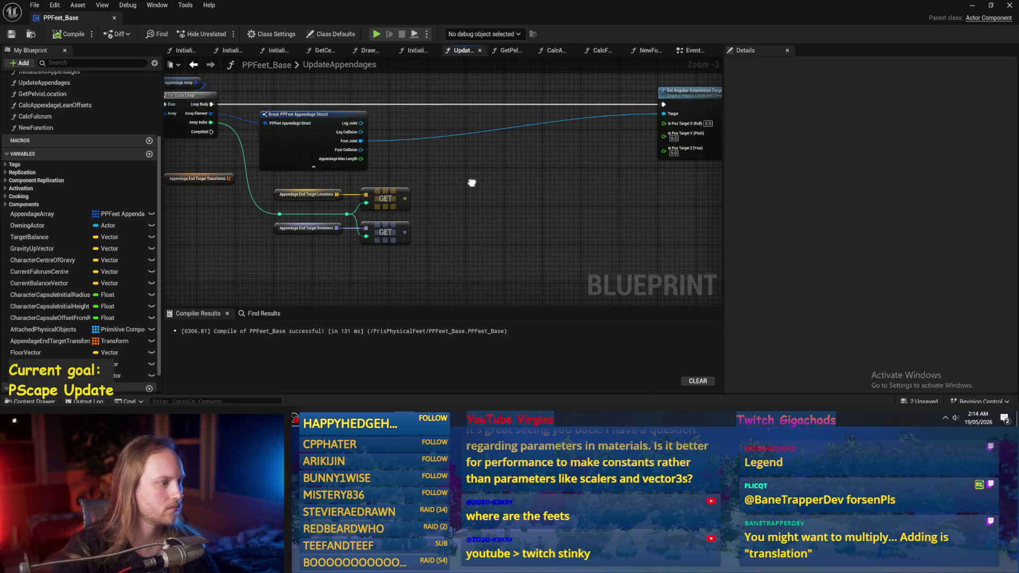
mouse_move(477, 187)
left_mouse_down()
mouse_move(470, 171)
mouse_move(205, 245)
mouse_move(229, 252)
mouse_move(223, 261)
mouse_move(250, 243)
left_mouse_up()
scroll(433, 201, "down", 1)
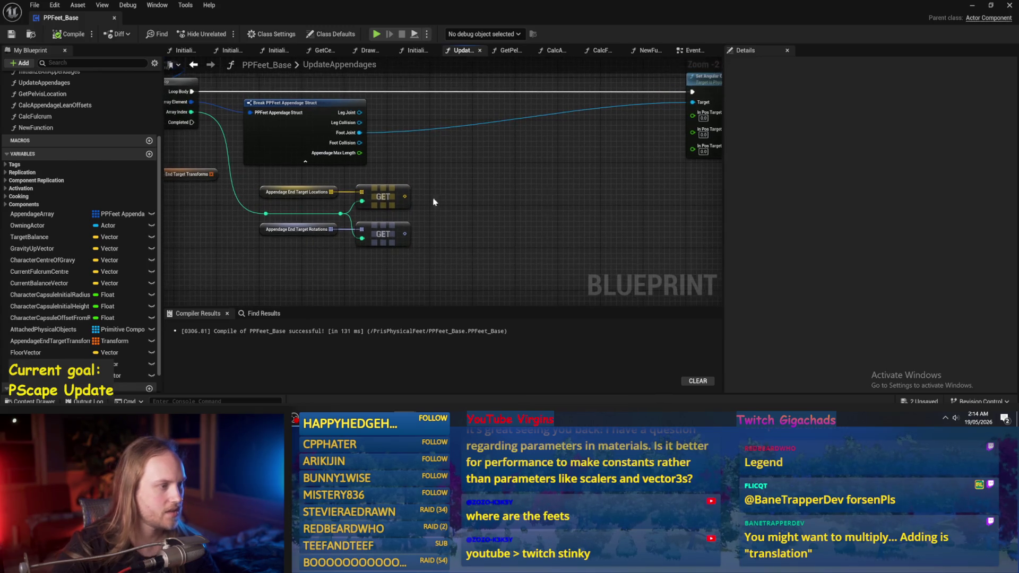
mouse_move(455, 186)
left_mouse_down()
mouse_move(225, 254)
mouse_move(246, 250)
left_mouse_up()
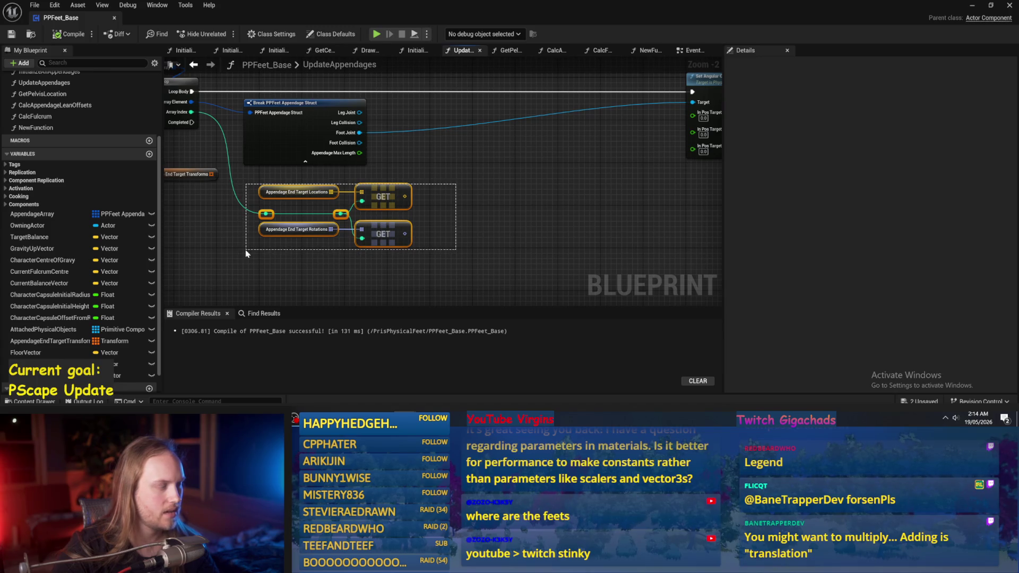
left_click(453, 182)
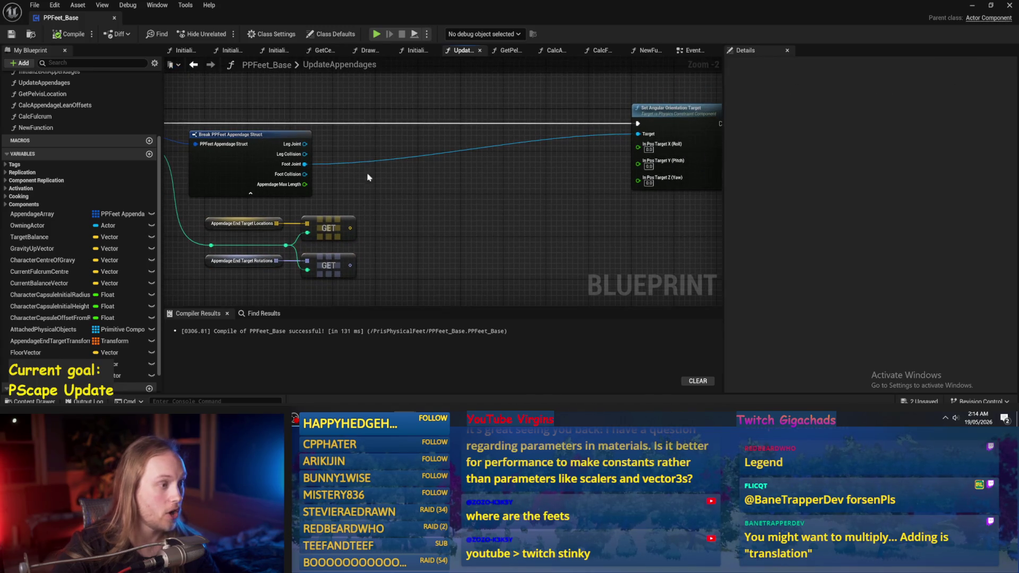
scroll(414, 217, "up", 2)
left_click(25, 353)
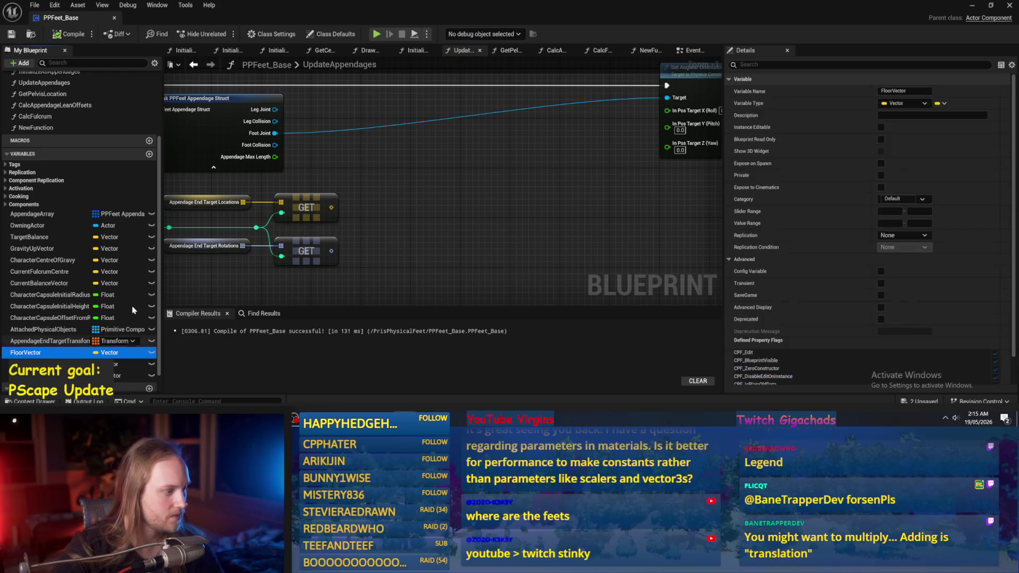
left_click(69, 34)
Delete the unused NewFunction and open the CalcAppendageLeanOffsets graph
mouse_move(494, 227)
left_mouse_down()
mouse_move(657, 244)
mouse_move(435, 214)
mouse_move(540, 222)
mouse_move(453, 216)
left_mouse_up()
scroll(540, 222, "down", 1)
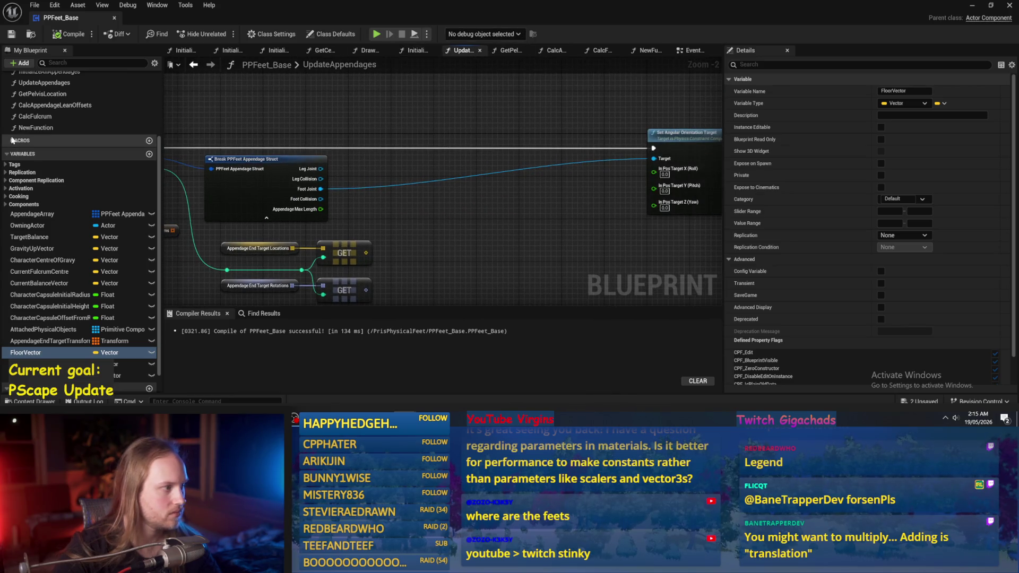
scroll(54, 180, "up", 2)
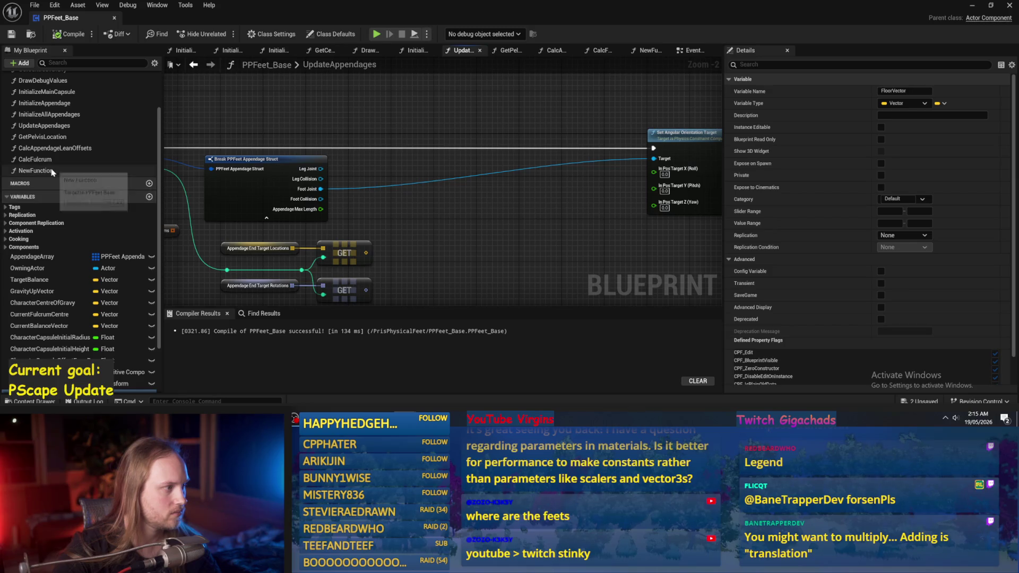
double_click(53, 171)
left_click(37, 171)
key("Delete")
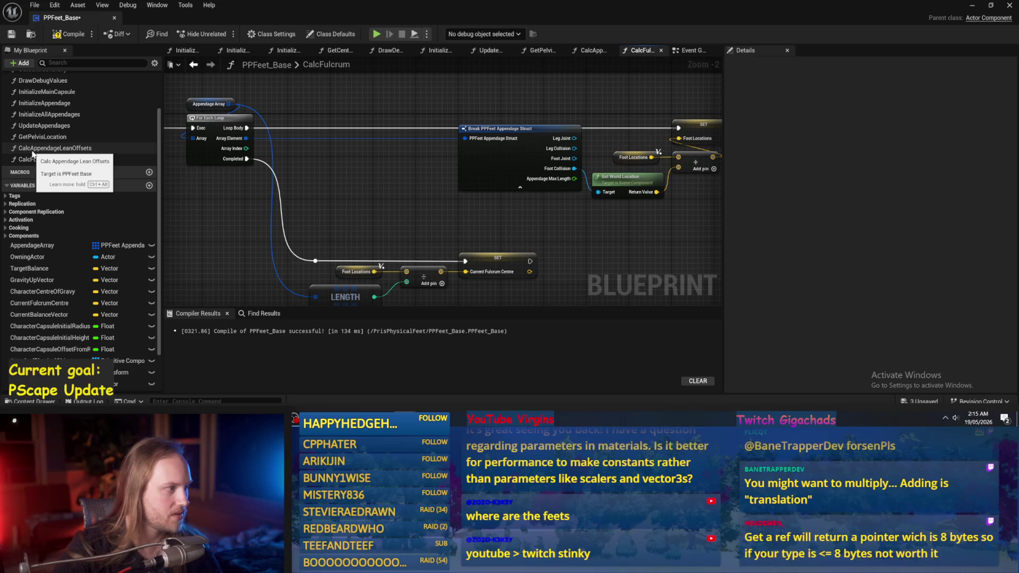
double_click(33, 149)
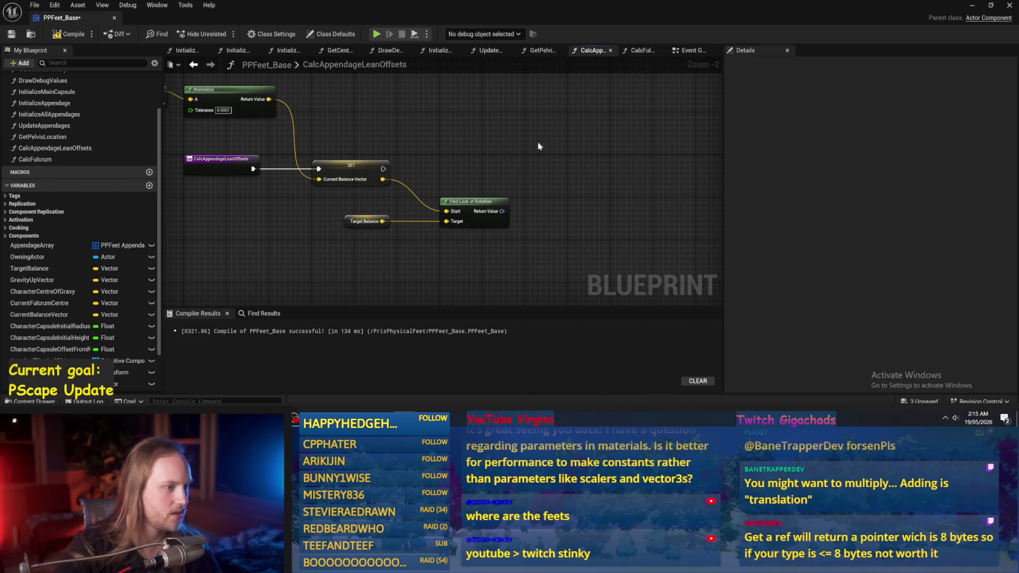
Compile and save PPFeet_Base, then pan over the Find Look at Rotation nodes in CalcAppendageLeanOffsets
left_click(71, 34)
left_click(11, 34)
scroll(608, 212, "up", 2)
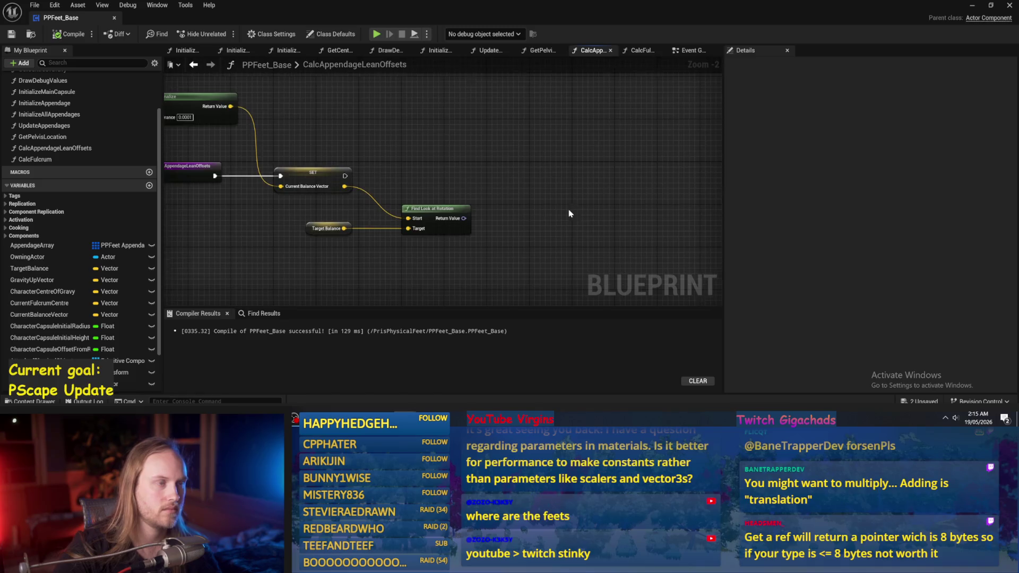
left_click_drag(583, 222, 531, 243)
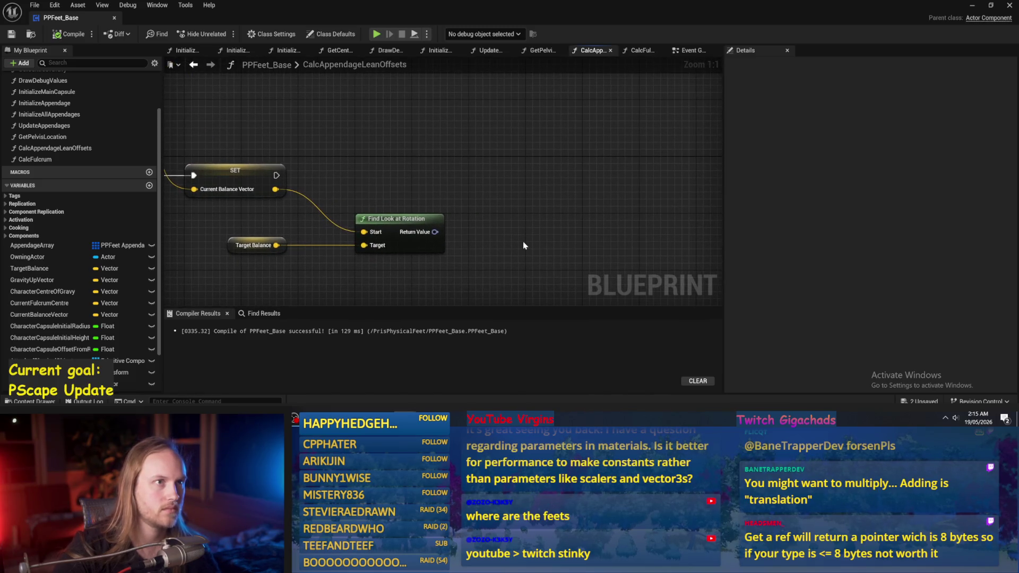
scroll(524, 245, "down", 1)
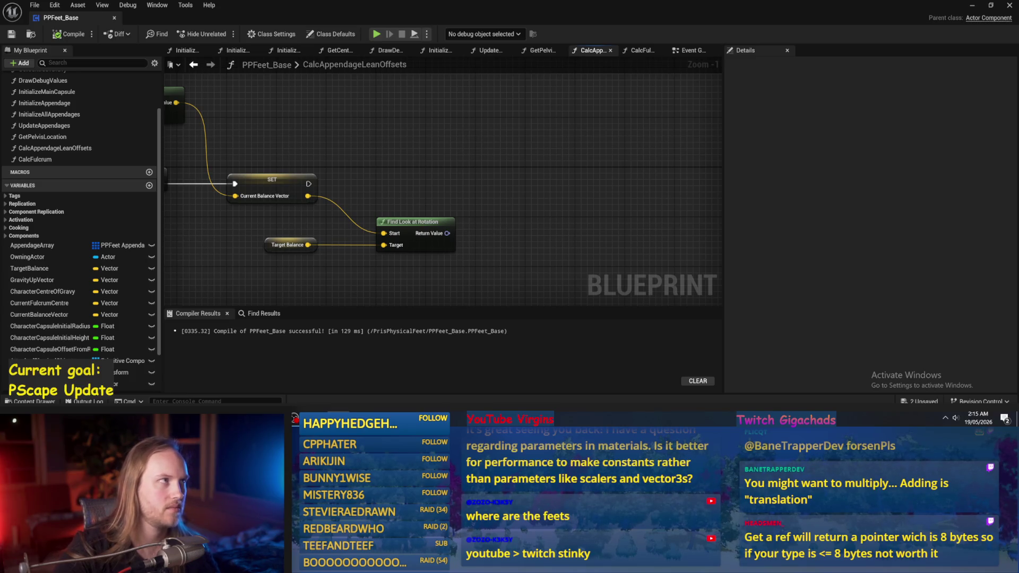
left_click_drag(499, 160, 484, 179)
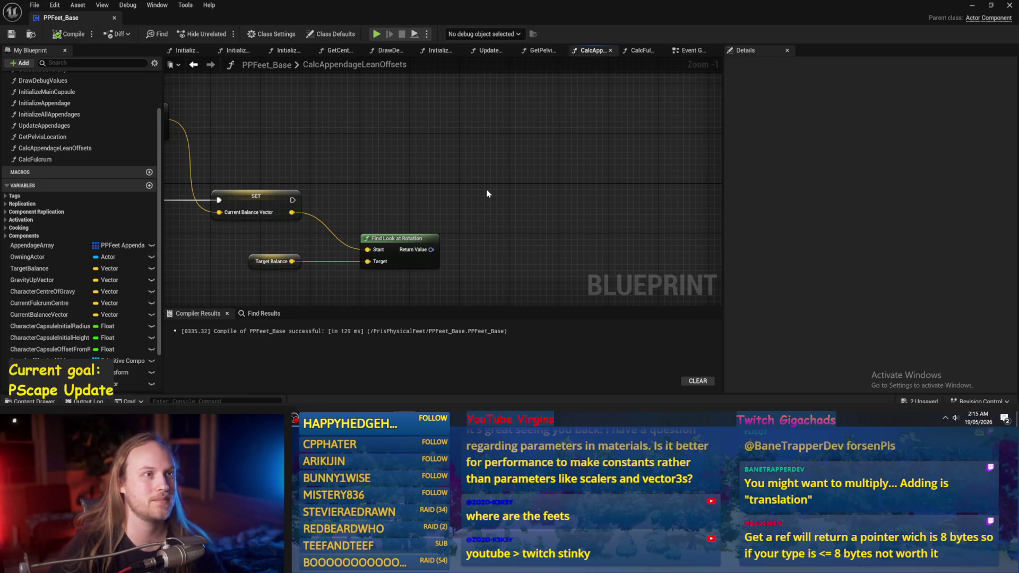
left_click_drag(508, 197, 520, 189)
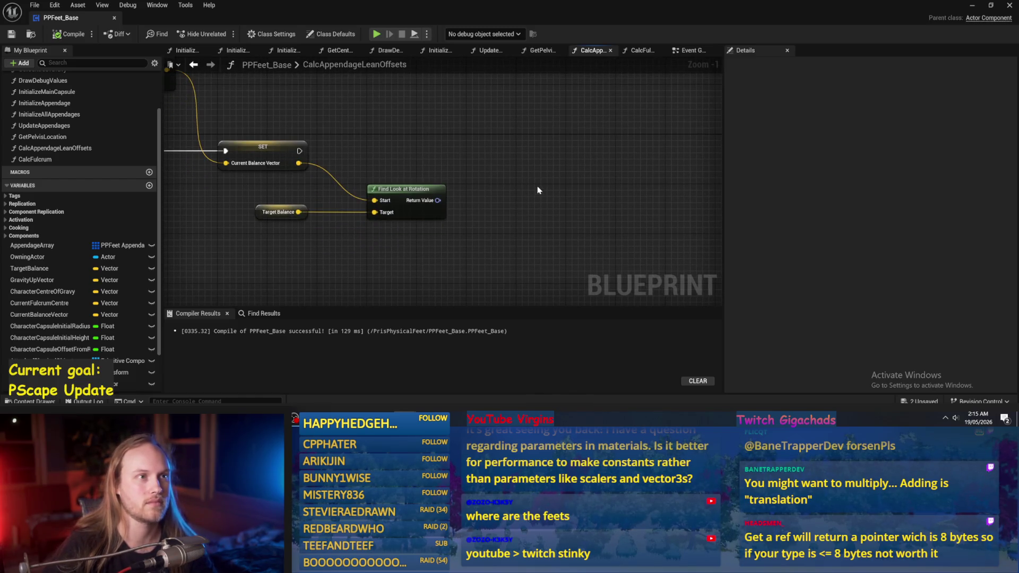
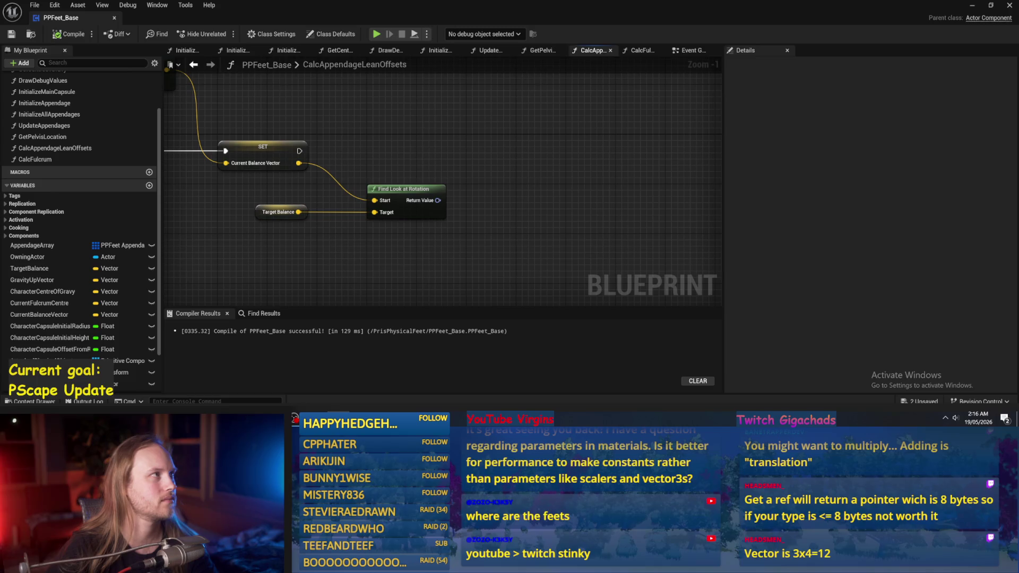
Promote Find Look at Rotation's Return Value to a new variable named FeetOffsetForLeaning
left_click_drag(517, 171, 520, 153)
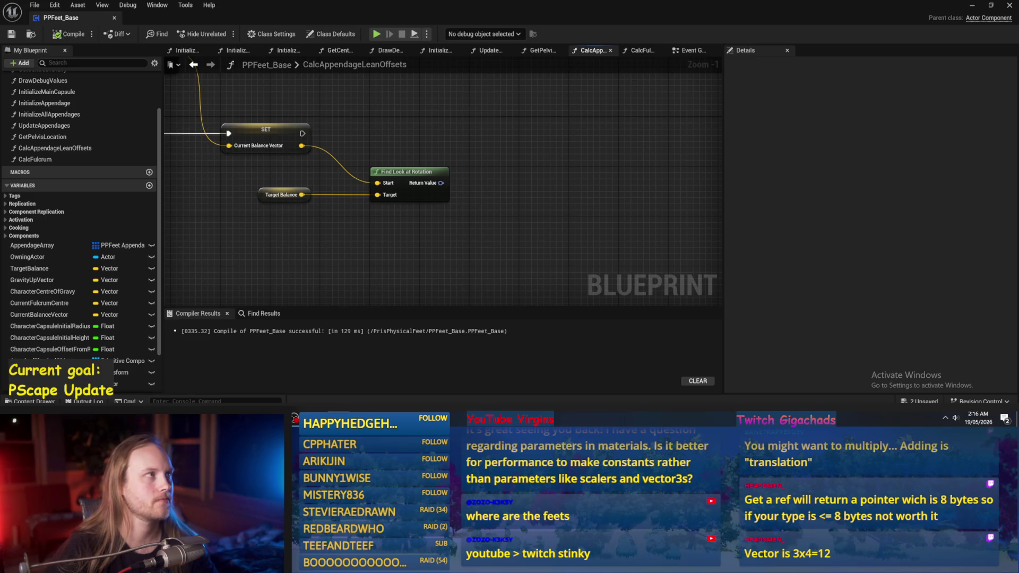
left_click_drag(460, 172, 580, 217)
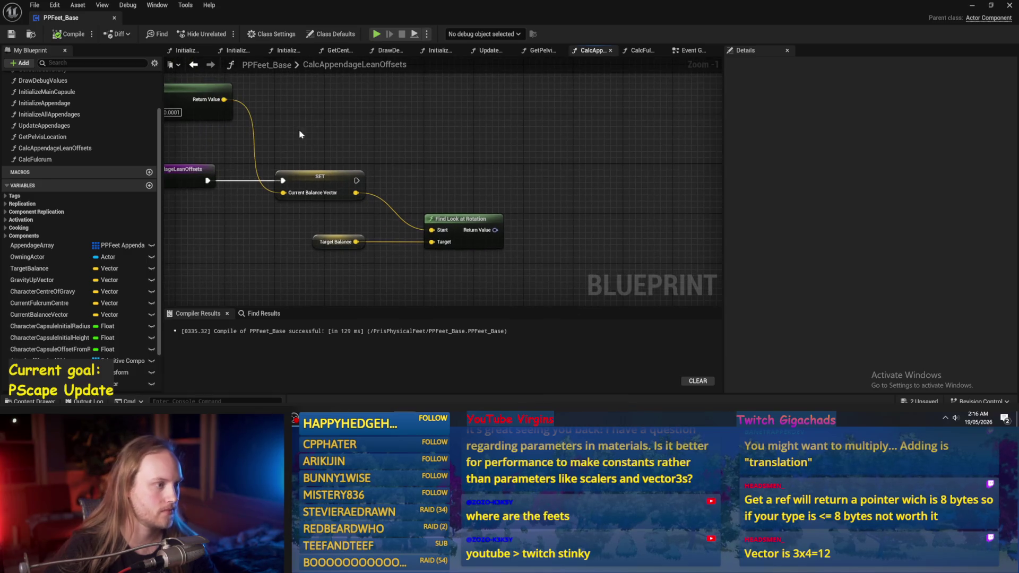
left_click_drag(530, 174, 486, 222)
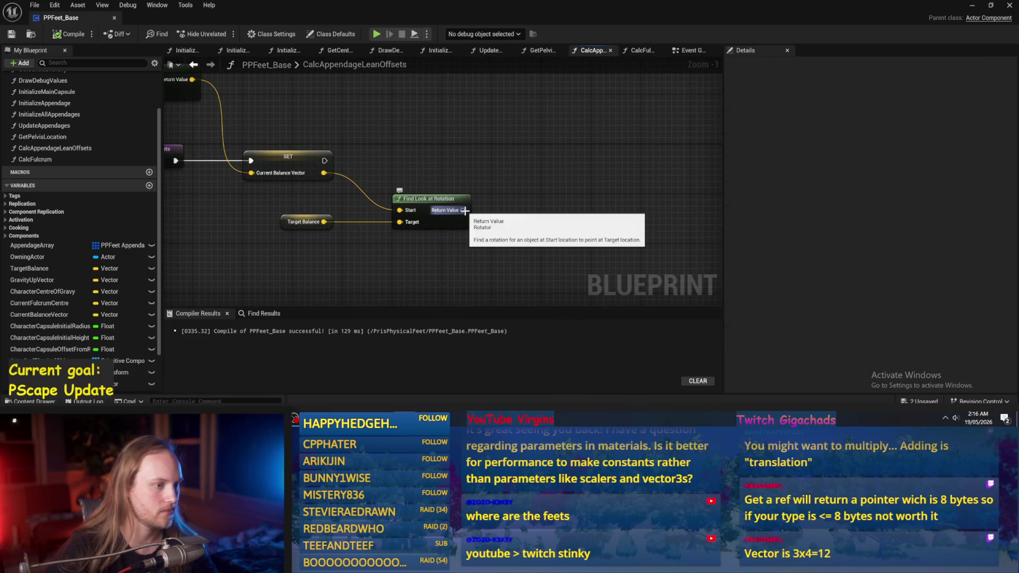
right_click(463, 210)
left_click(487, 240)
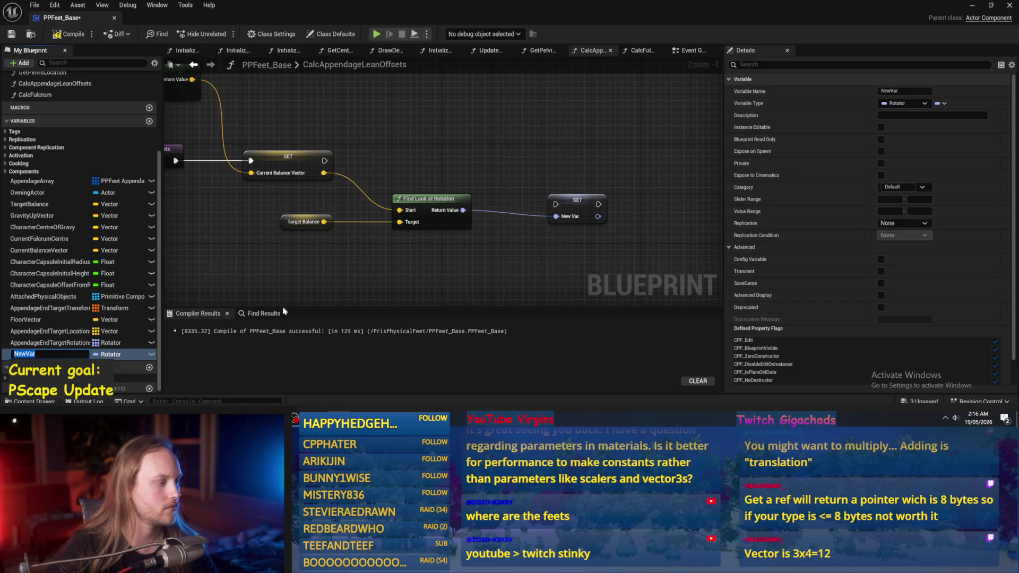
type("FeetOffsetForLean")
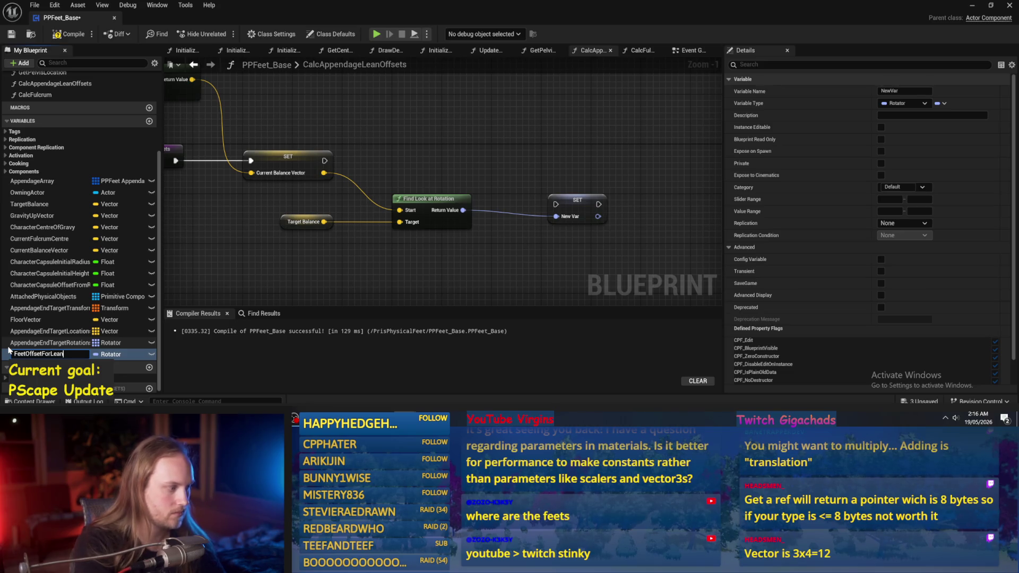
key("Return")
Wire the new SET node's execution after the first SET and compile the blueprint
mouse_move(316, 166)
left_mouse_down()
mouse_move(610, 239)
mouse_move(546, 209)
left_mouse_up()
left_click_drag(454, 216, 540, 222)
left_click_drag(573, 206, 567, 163)
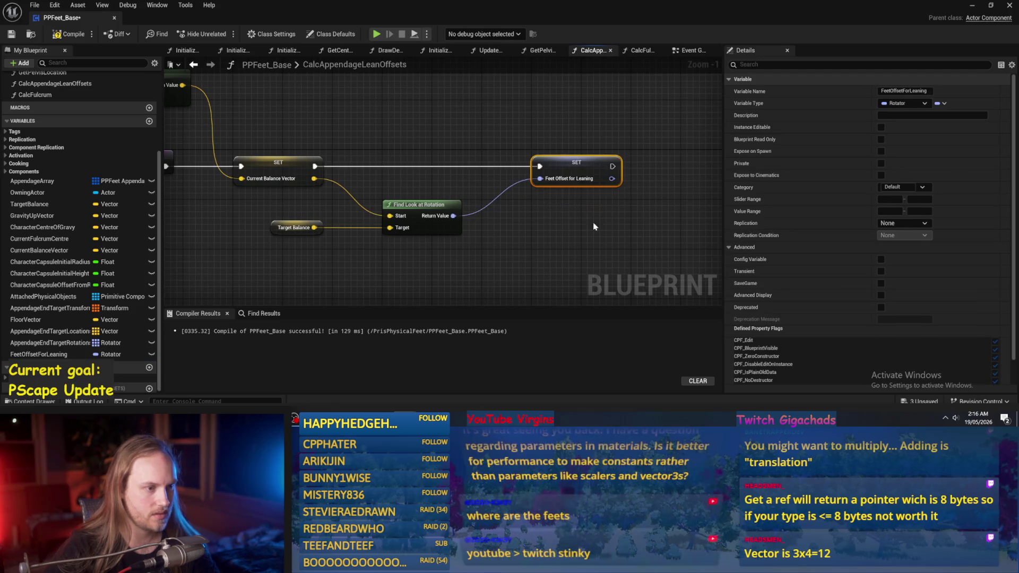
left_click(595, 221)
left_click(53, 36)
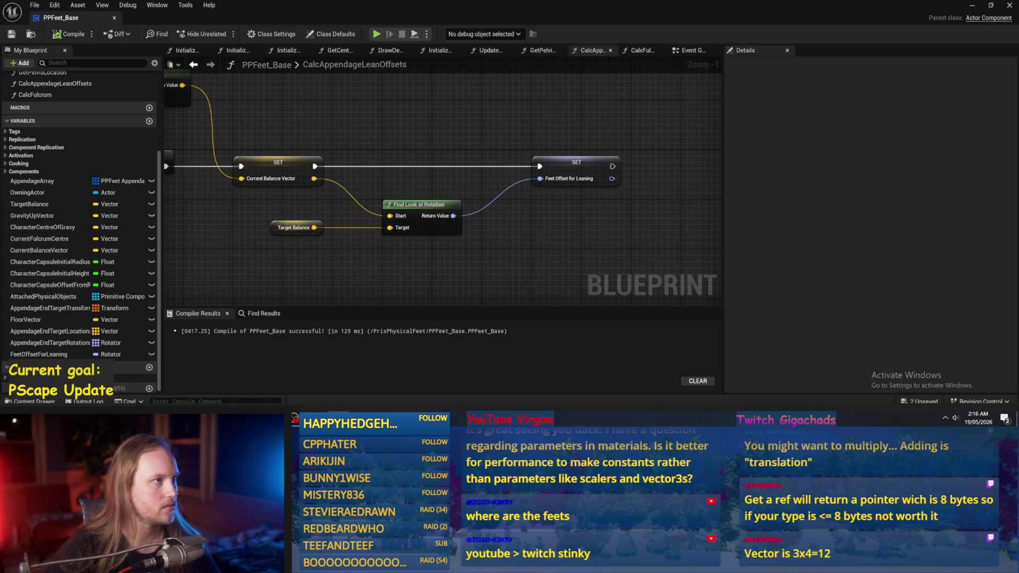
Move the Feet Offset for Leaning SET node to the right, then compile and save
left_click_drag(397, 139, 477, 160)
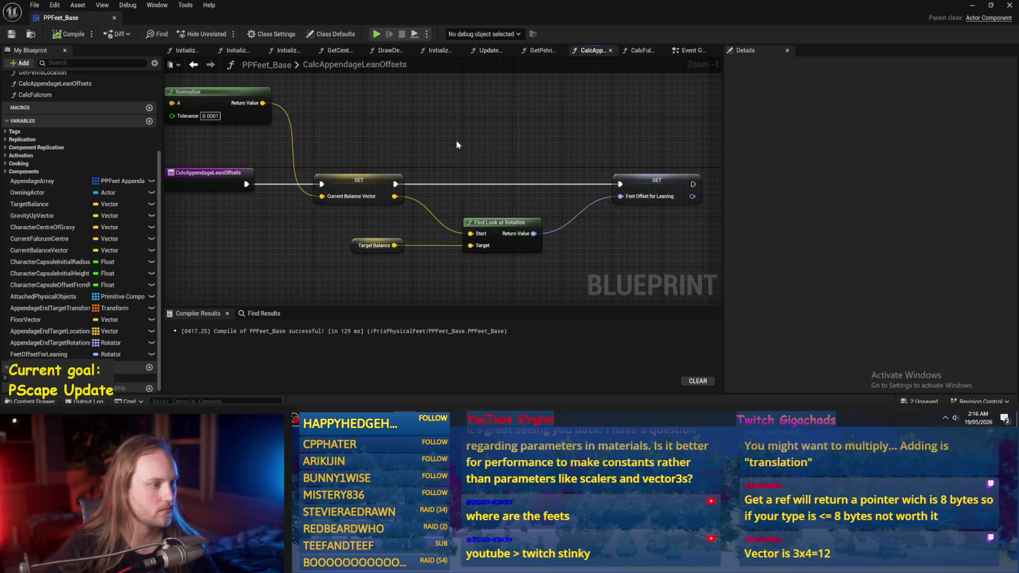
left_click(498, 264)
left_click_drag(603, 254, 432, 286)
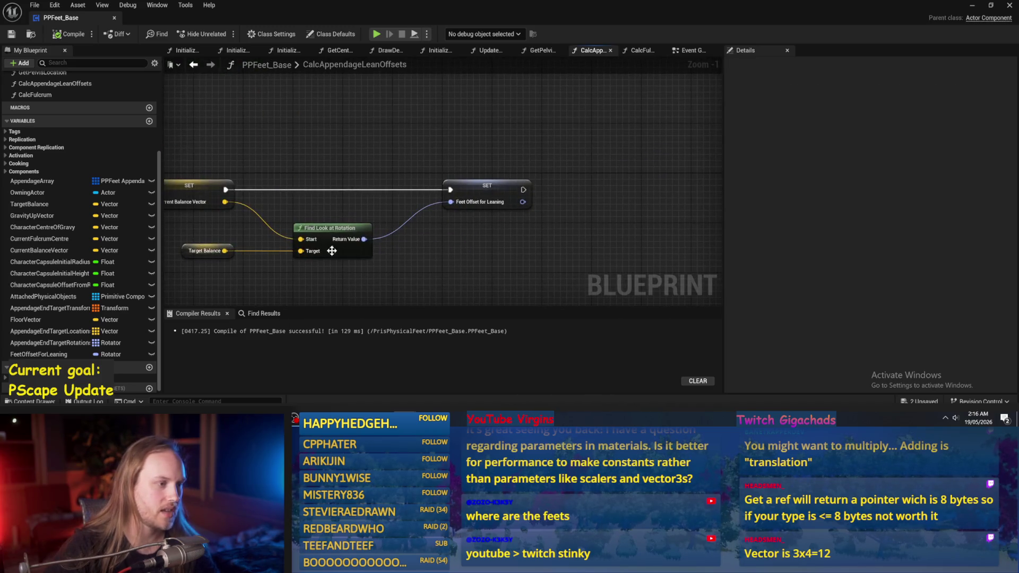
left_click_drag(473, 191, 623, 191)
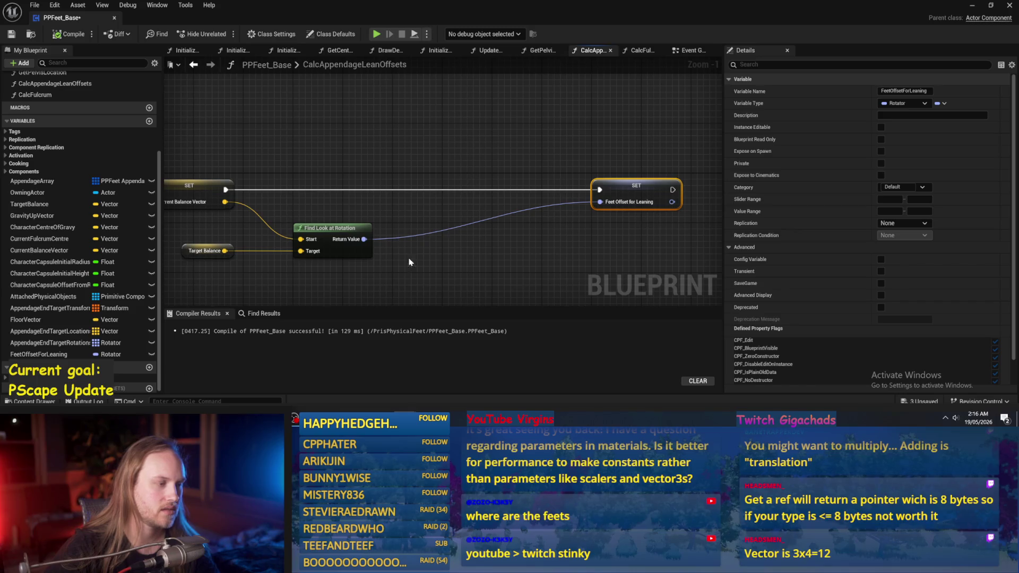
left_click_drag(409, 262, 454, 228)
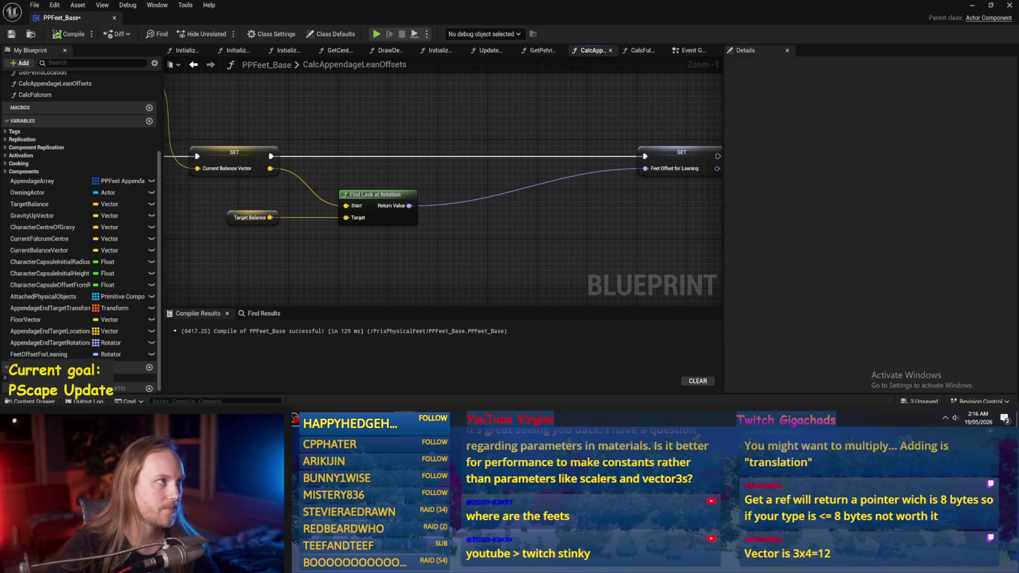
mouse_move(419, 244)
left_mouse_down()
mouse_move(375, 216)
mouse_move(434, 252)
left_mouse_up()
left_click_drag(497, 240, 416, 257)
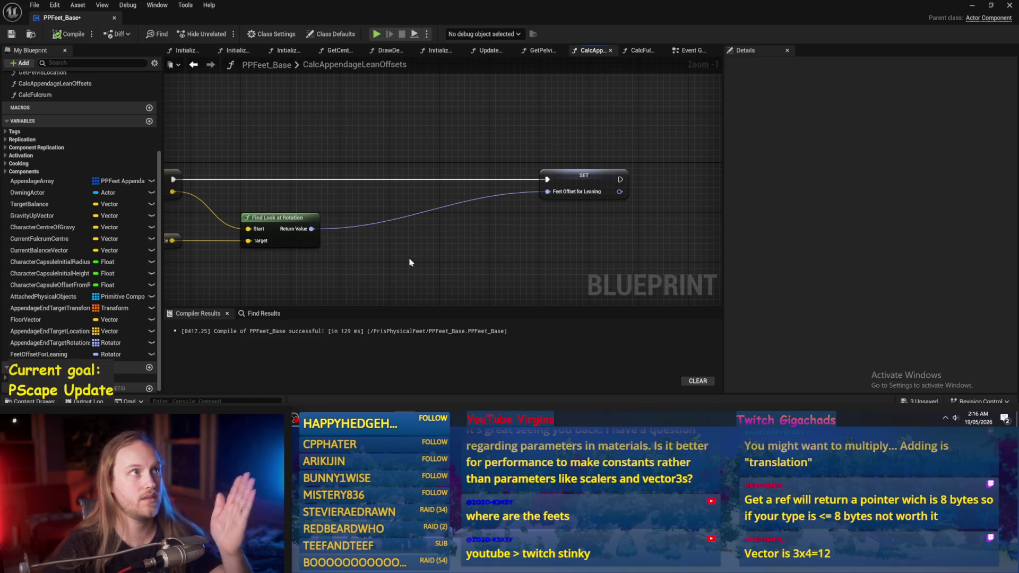
left_click_drag(381, 154, 423, 182)
left_click(69, 34)
left_click(11, 35)
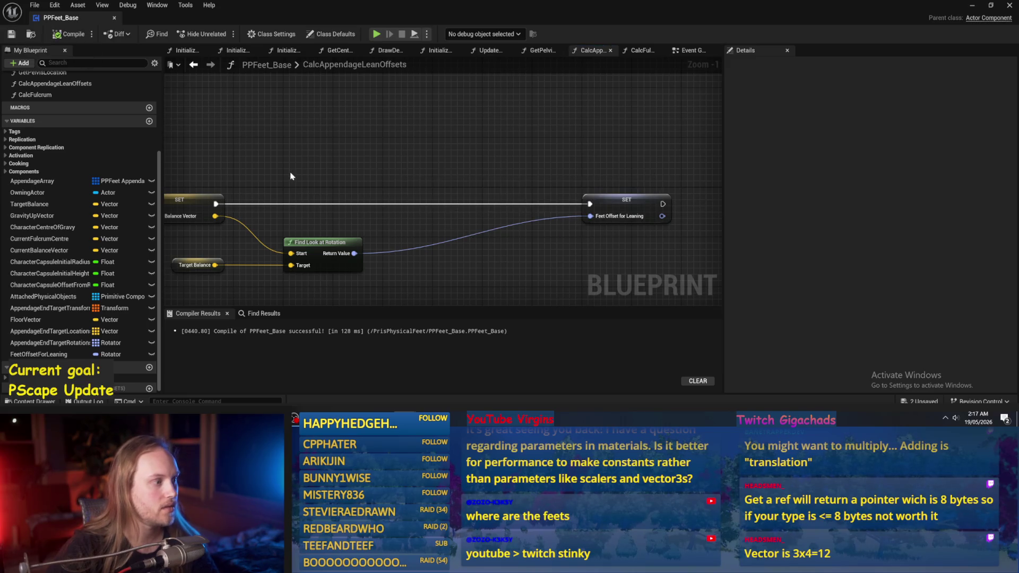
Add a Get Character Capsule node to the graph, then compile and save PPFeet_Base
right_click(338, 163)
type("capsule")
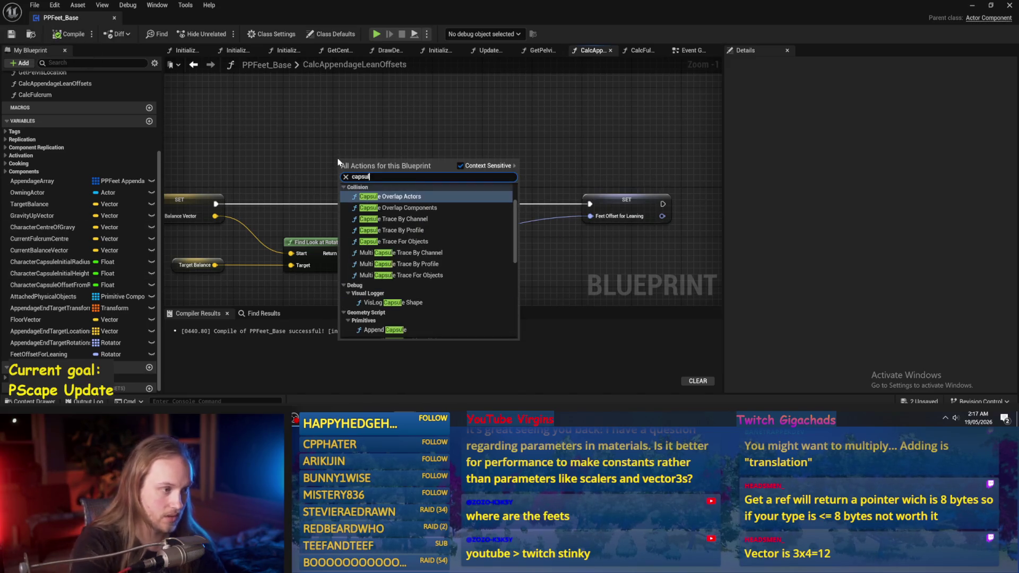
scroll(408, 251, "down", 3)
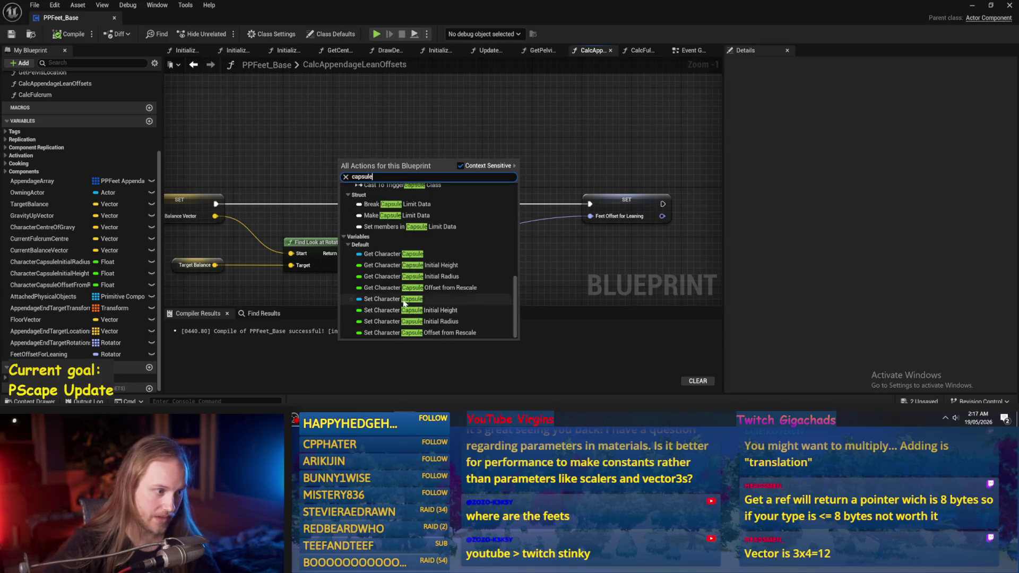
left_click(393, 255)
mouse_move(367, 203)
left_mouse_down()
mouse_move(349, 159)
mouse_move(450, 168)
mouse_move(432, 170)
left_mouse_up()
left_click(356, 189)
left_click(69, 34)
left_click(11, 34)
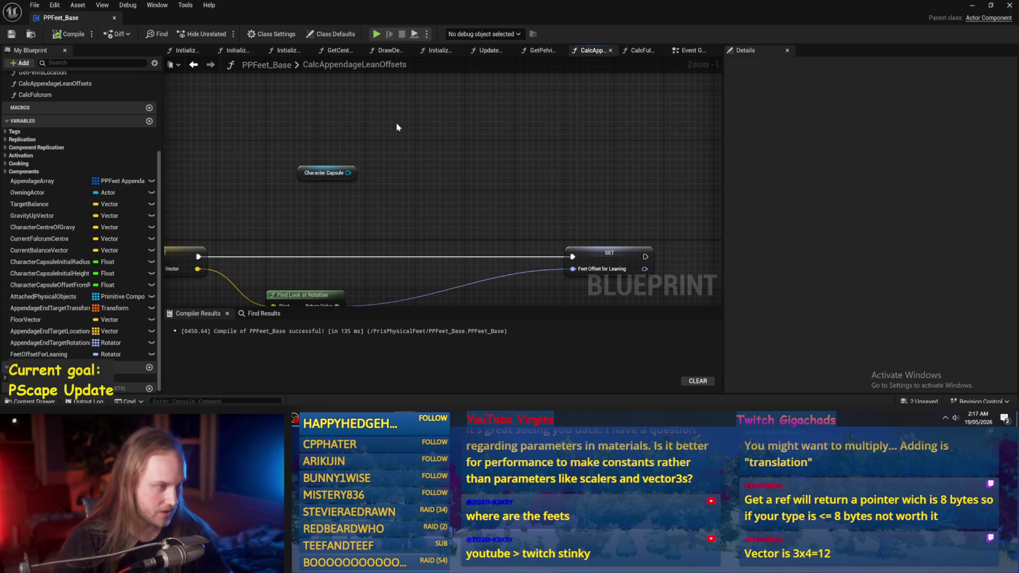
left_click_drag(397, 128, 423, 114)
left_click(973, 5)
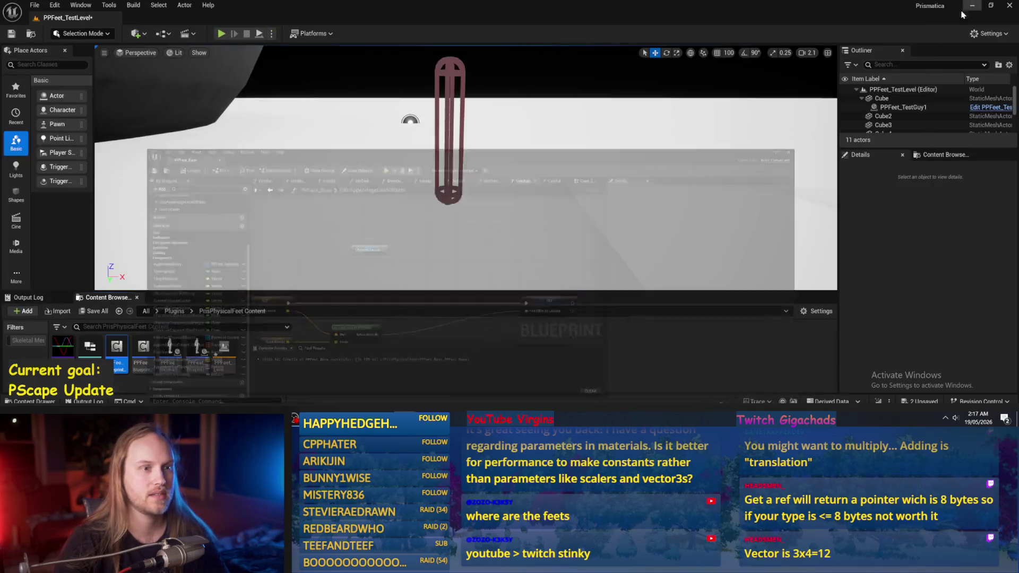
left_click(221, 34)
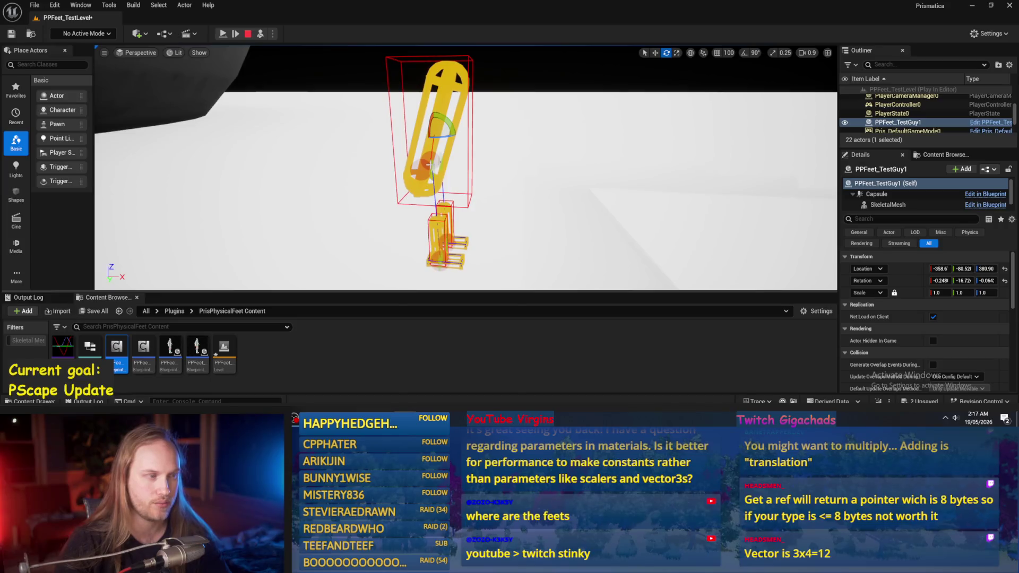
left_click_drag(437, 137, 436, 135)
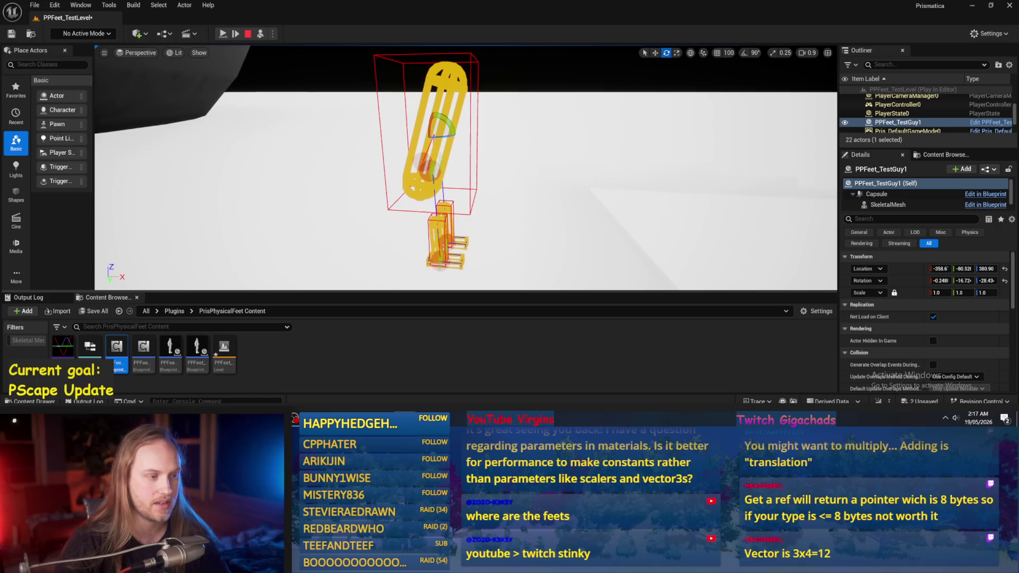
scroll(435, 132, "up", 5)
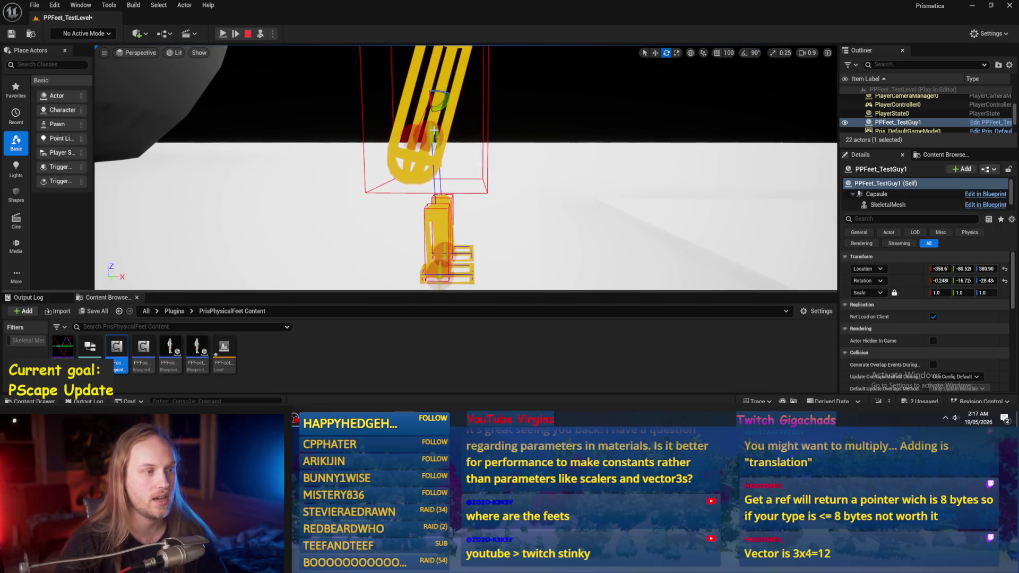
key("Escape")
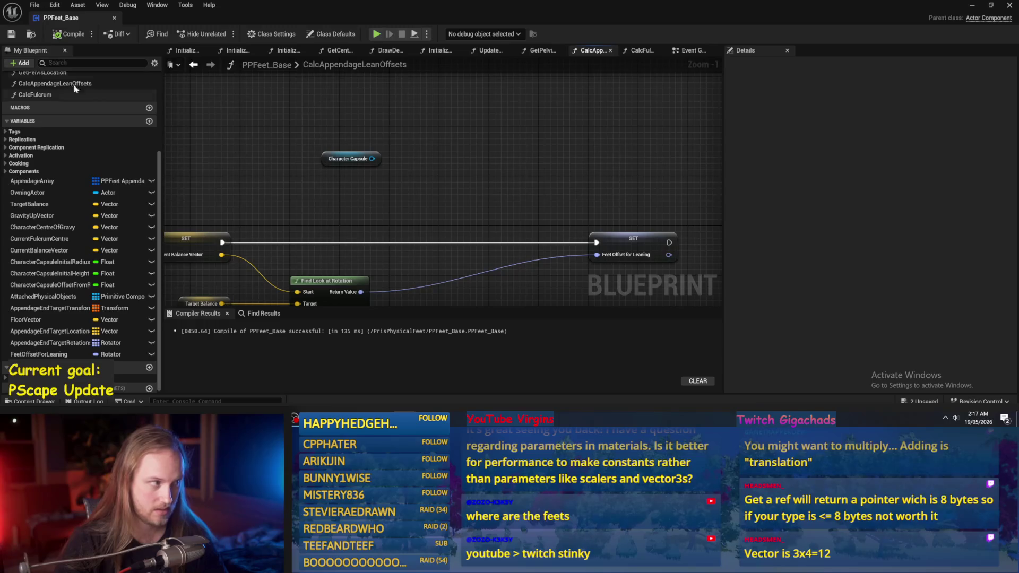
Recompile and add a Make Rotation from Axes node to CalcAppendageLeanOffsets
left_click(70, 38)
scroll(569, 164, "down", 1)
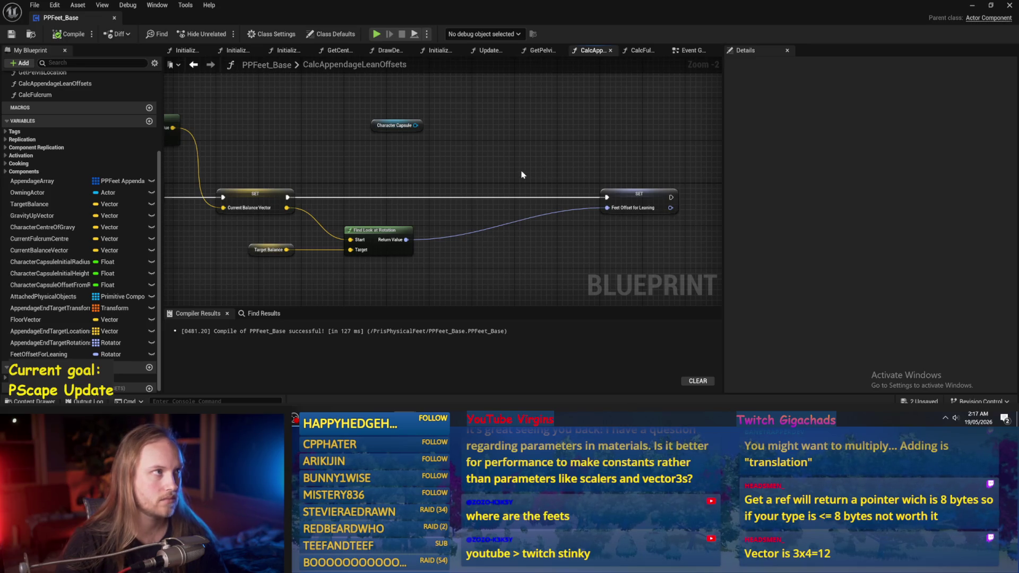
left_click_drag(499, 168, 547, 173)
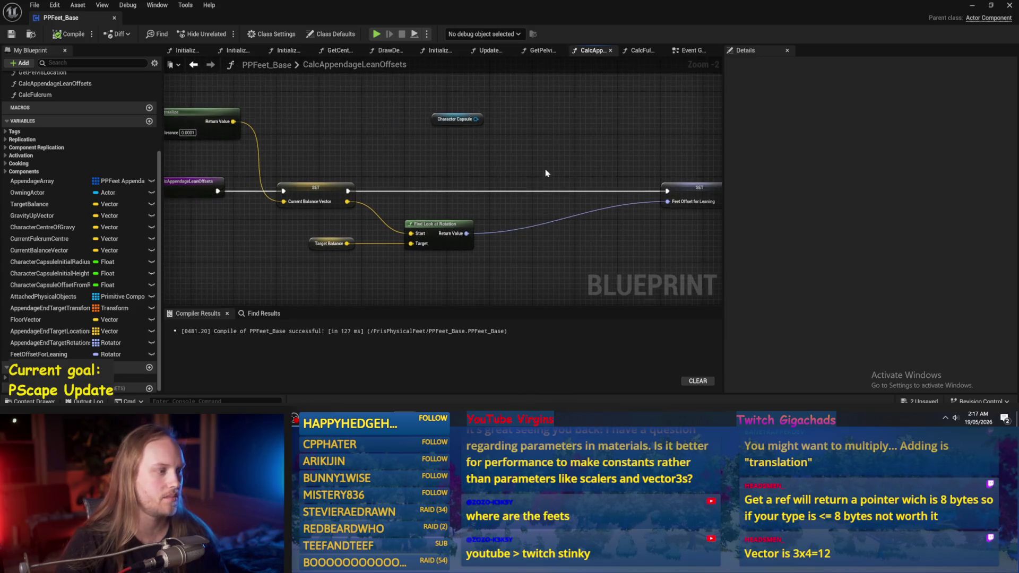
left_click_drag(432, 208, 389, 248)
right_click(514, 152)
type("make rot")
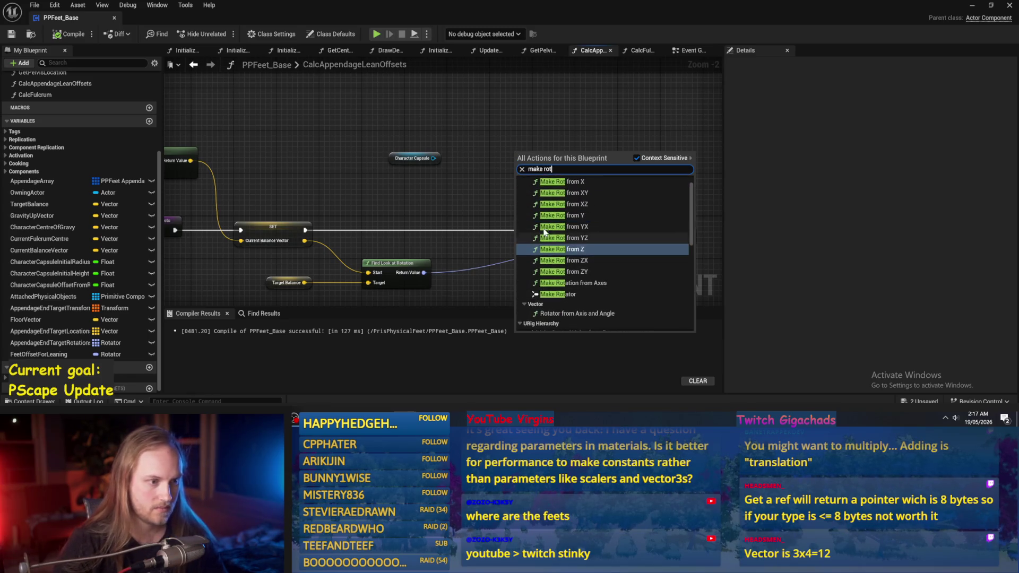
left_click(582, 284)
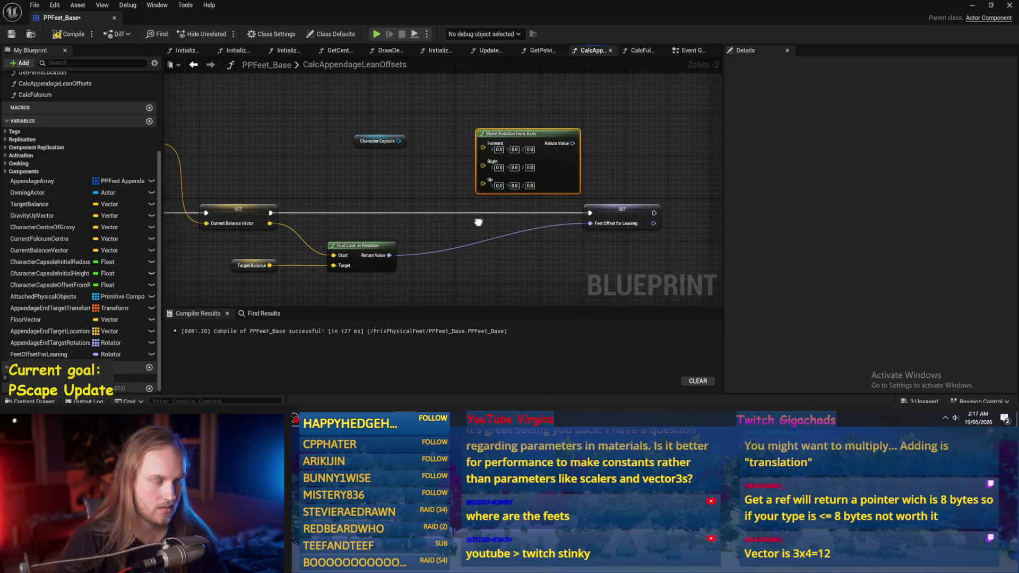
left_click(358, 186)
Add Get Forward Vector and Get Right Vector nodes from the Character Capsule
scroll(340, 127, "up", 2)
mouse_move(409, 148)
left_mouse_down()
mouse_move(355, 104)
mouse_move(395, 114)
left_mouse_up()
type("get forward vector")
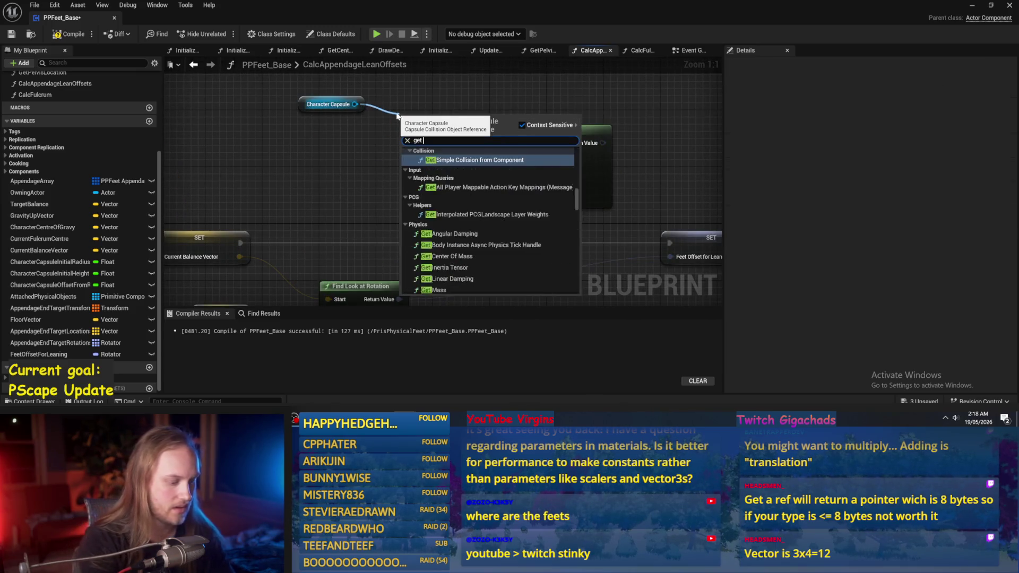
key("Return")
left_click_drag(469, 131, 354, 93)
left_click(318, 122)
mouse_move(269, 81)
left_mouse_down()
mouse_move(300, 136)
mouse_move(328, 127)
left_mouse_up()
type("get right vector")
key("Return")
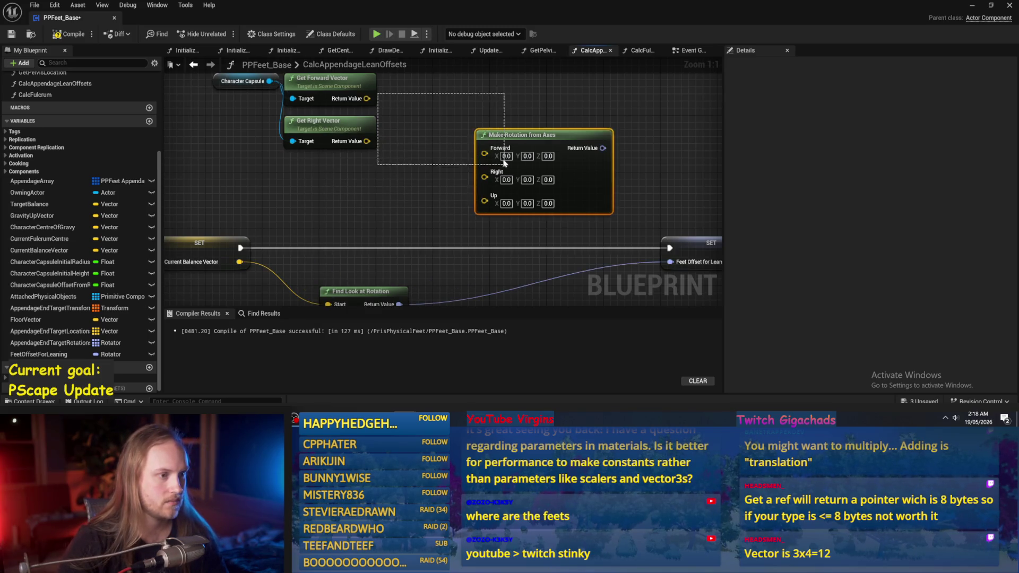
mouse_move(340, 85)
left_mouse_down()
mouse_move(403, 113)
mouse_move(321, 87)
mouse_move(479, 156)
left_mouse_up()
Wire the forward and right vectors and Current Balance Vector (Up) into Make Rotation from Axes
left_click_drag(367, 141, 485, 177)
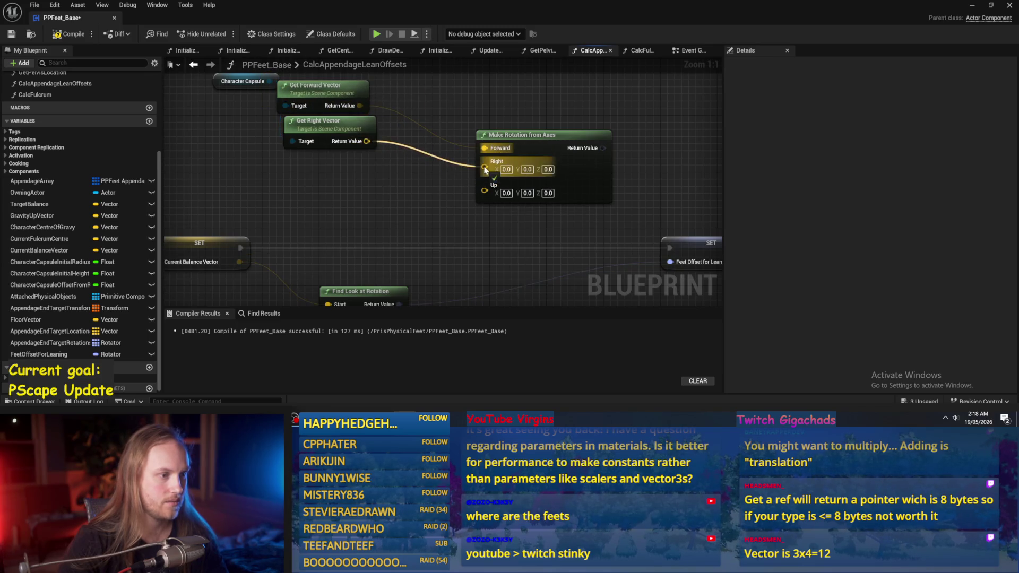
mouse_move(289, 210)
left_mouse_down()
mouse_move(555, 134)
mouse_move(534, 128)
left_mouse_up()
left_click_drag(326, 121, 320, 129)
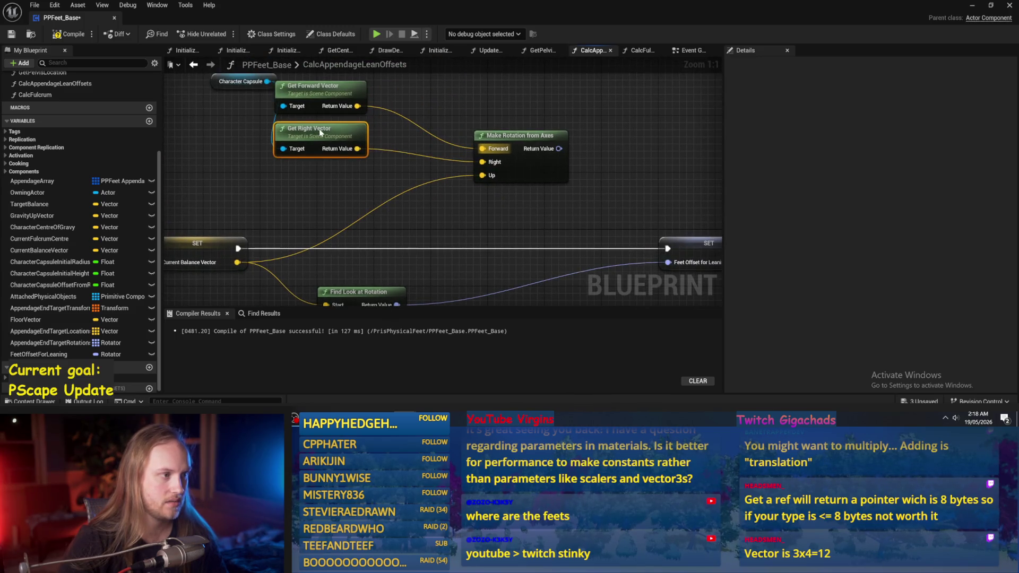
left_click_drag(229, 81, 215, 96)
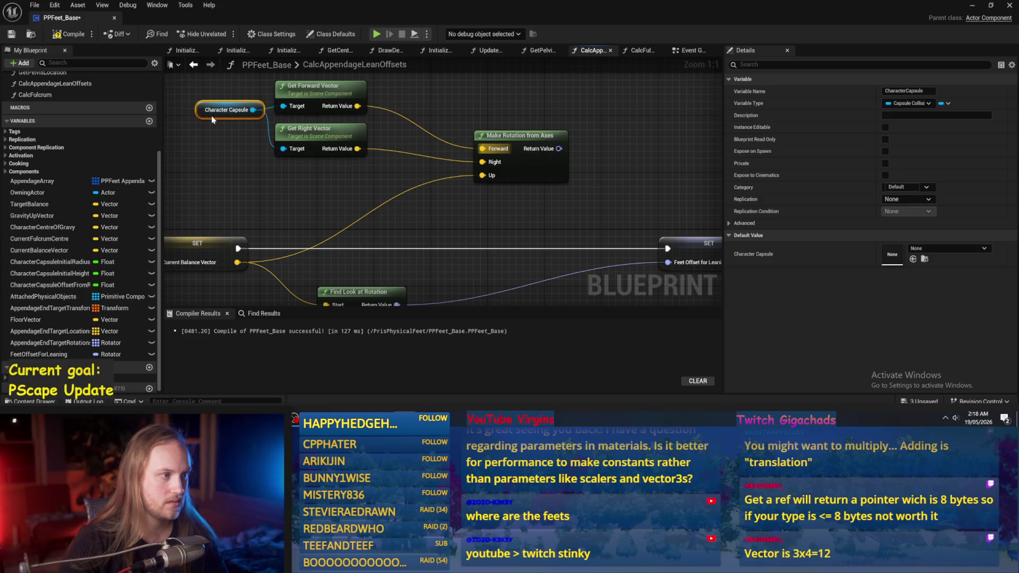
left_click_drag(438, 216, 309, 198)
Add Combine Rotators from the axes rotation, feeding an Invert Rotator of the look-at rotation into B
left_click_drag(431, 132, 510, 136)
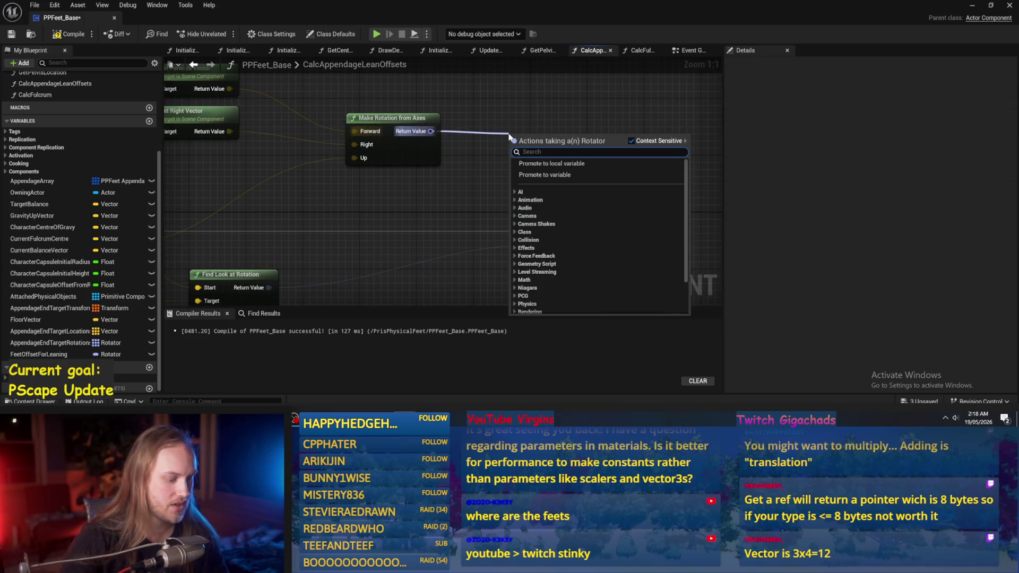
type("combine")
key("Return")
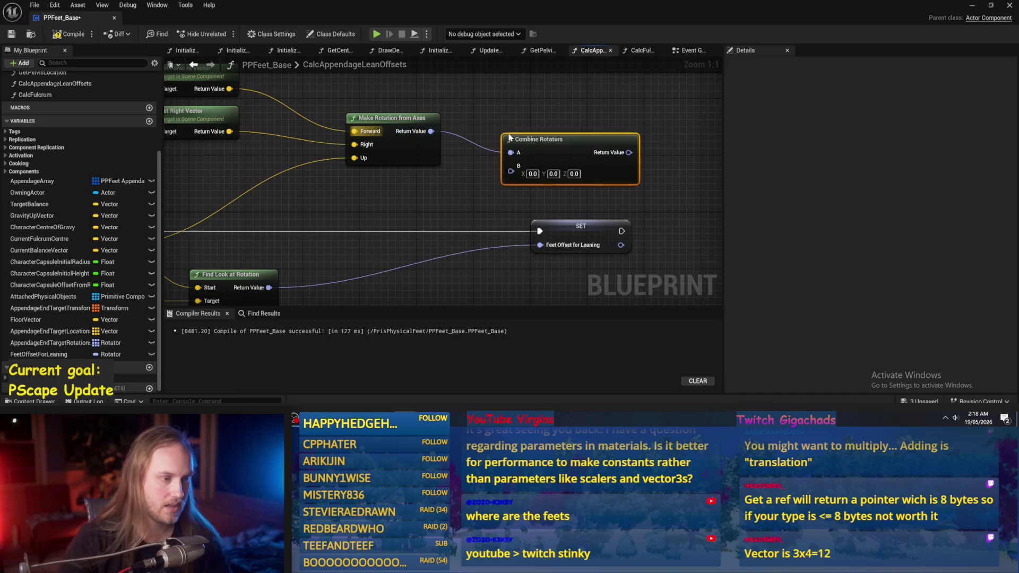
left_click_drag(269, 287, 323, 281)
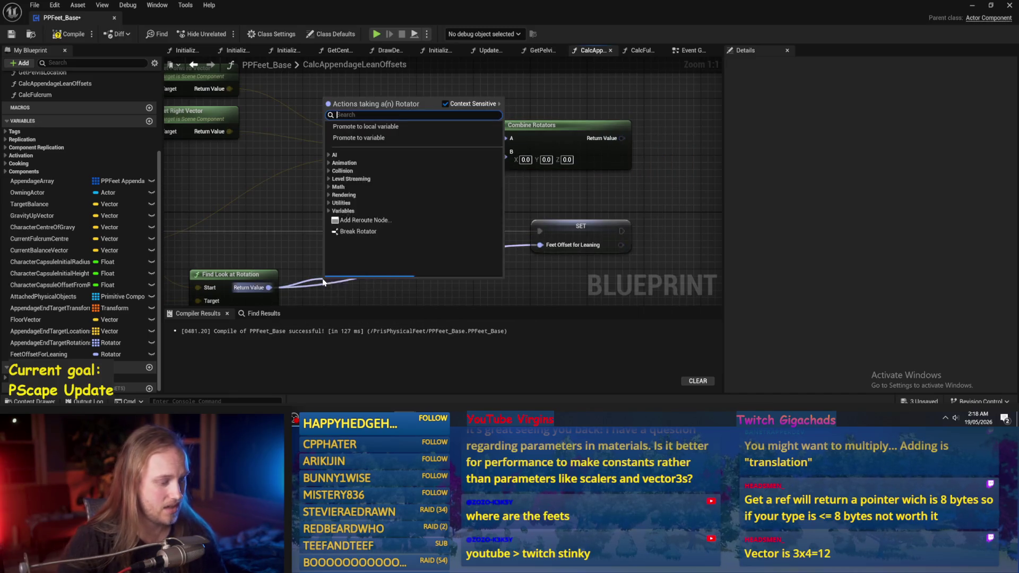
type("inve")
key("Up")
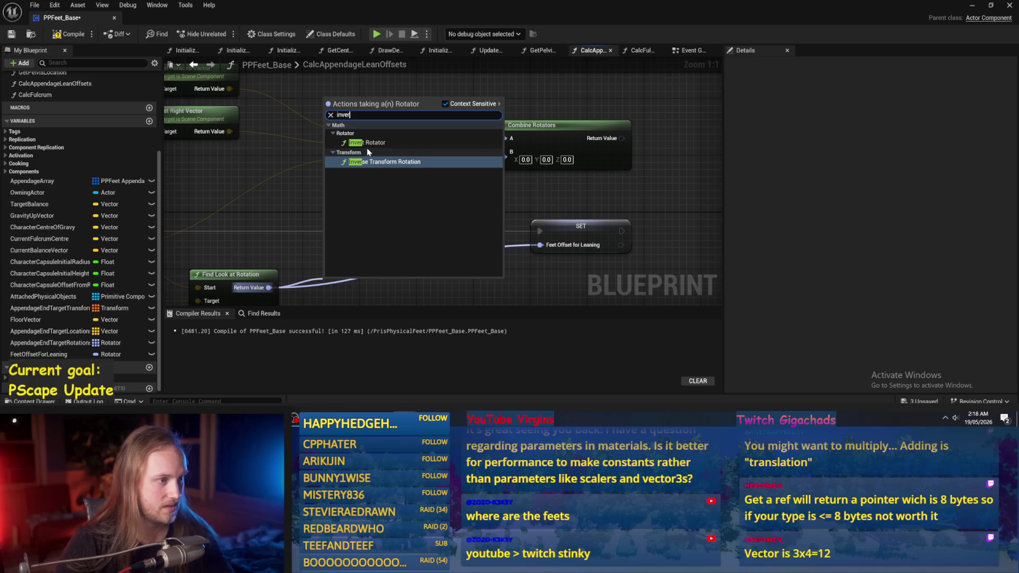
key("Return")
left_click_drag(348, 255, 505, 131)
Compile and save PPFeet_Base
mouse_move(560, 112)
left_mouse_down()
mouse_move(527, 125)
mouse_move(603, 221)
mouse_move(652, 221)
left_mouse_up()
scroll(580, 189, "down", 1)
left_click(632, 181)
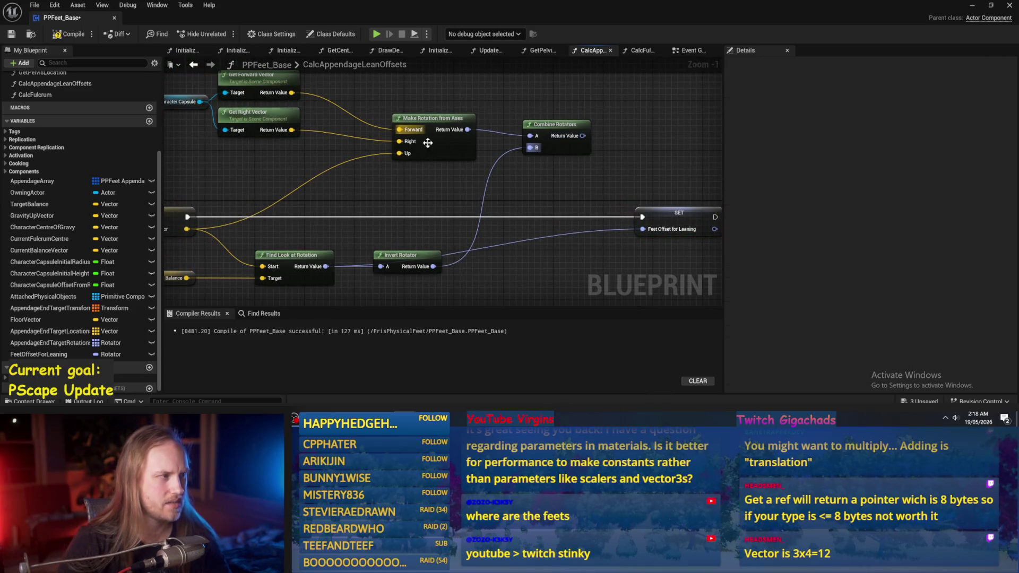
left_click(67, 34)
left_click(8, 35)
Replace Combine Rotators with Delta (Rotator) wired into the SET node, then compile and save
left_click(555, 124)
key("Delete")
mouse_move(468, 129)
left_mouse_down()
mouse_move(536, 127)
mouse_move(528, 128)
left_mouse_up()
type("delta")
key("Return")
mouse_move(434, 266)
left_mouse_down()
mouse_move(530, 148)
mouse_move(643, 229)
left_mouse_up()
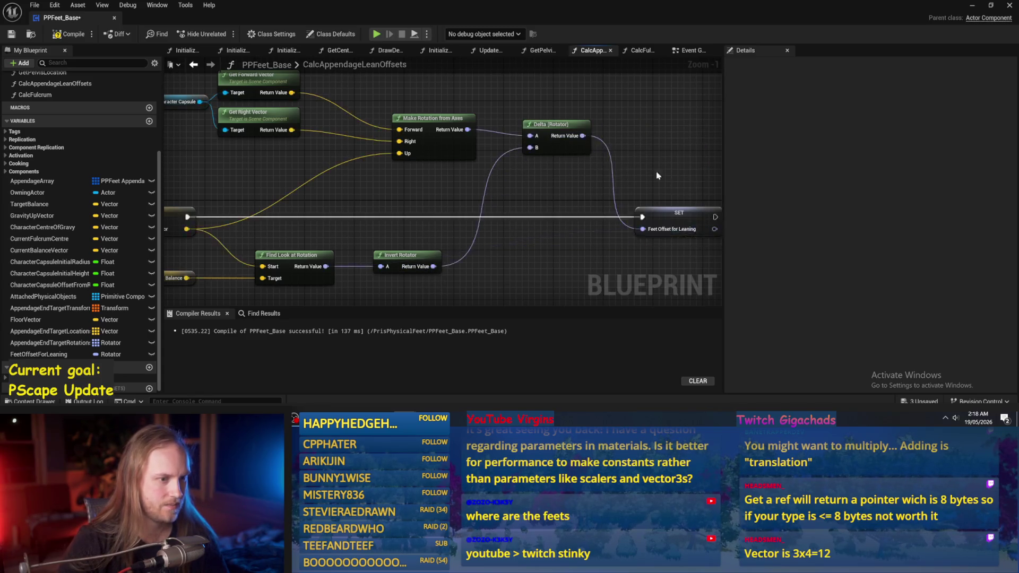
left_click(68, 34)
left_click(11, 34)
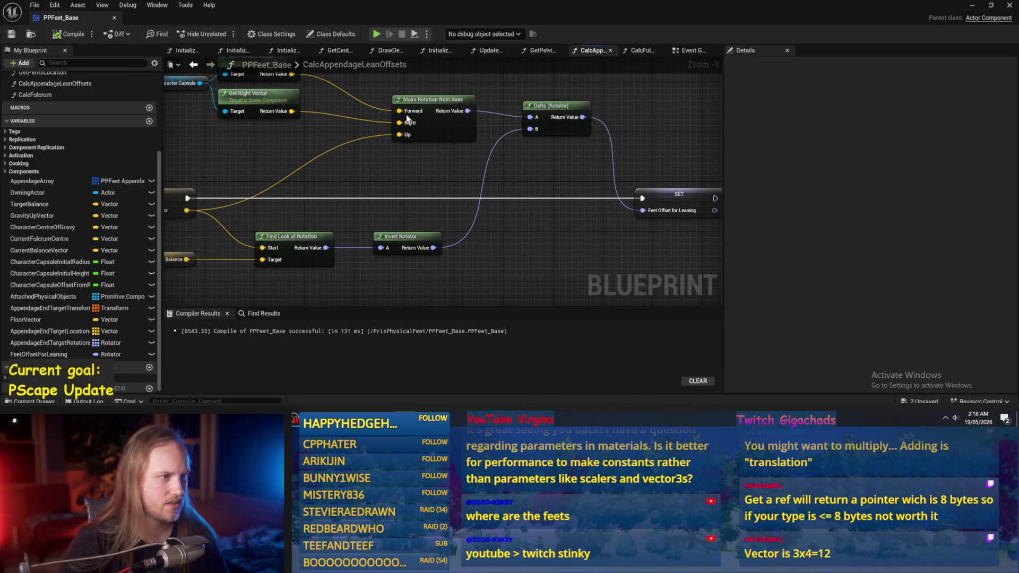
In UpdateAppendages, add a Feet Offset for Leaning getter beside Set Angular Orientation Target
left_click(490, 50)
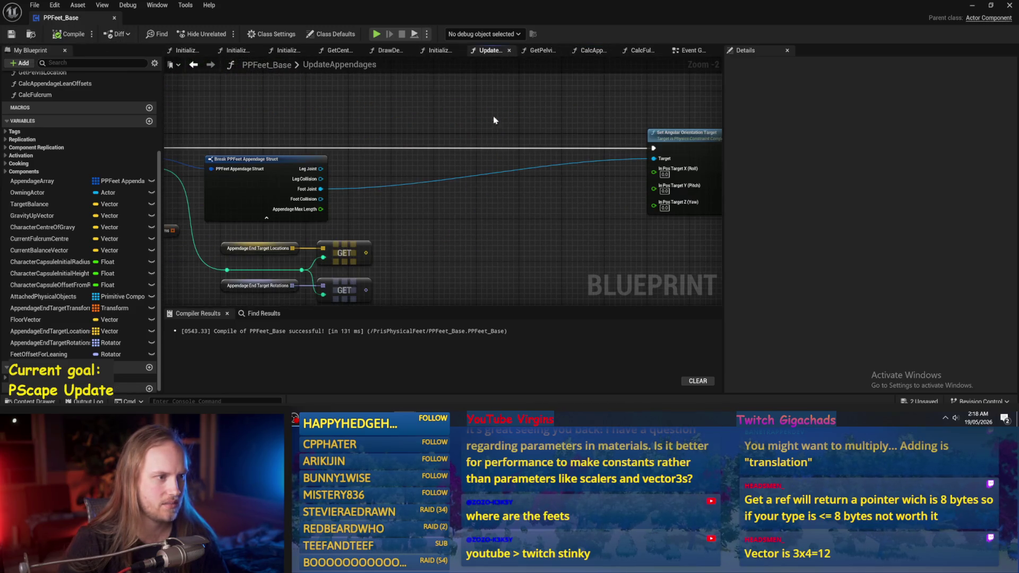
right_click(400, 238)
type("offset")
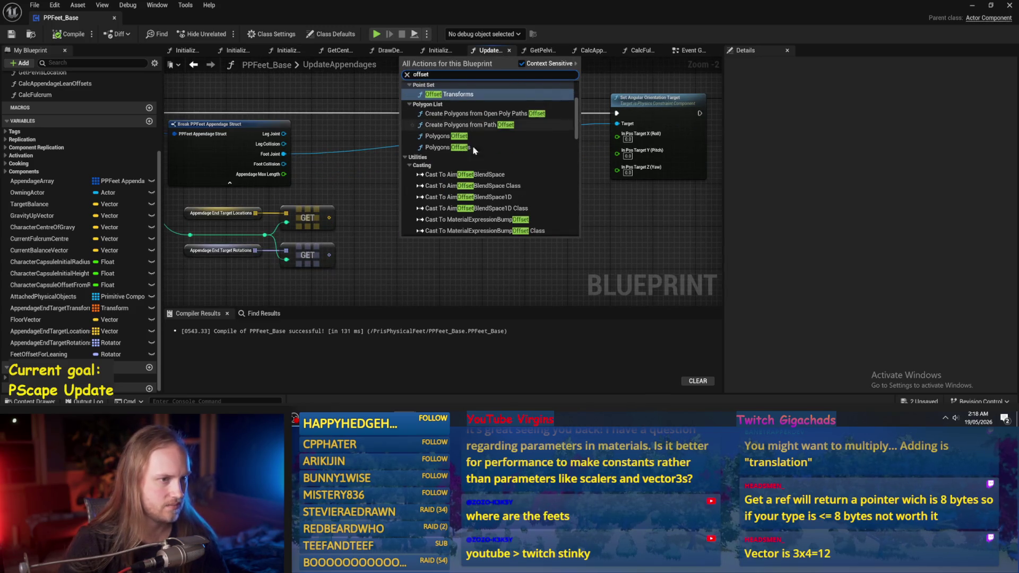
scroll(480, 170, "down", 5)
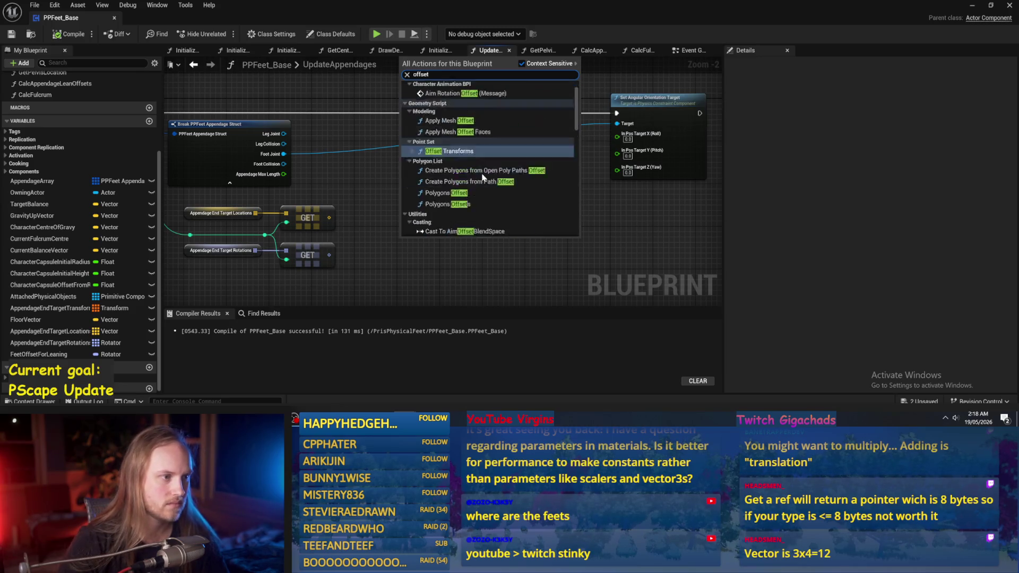
type("lea")
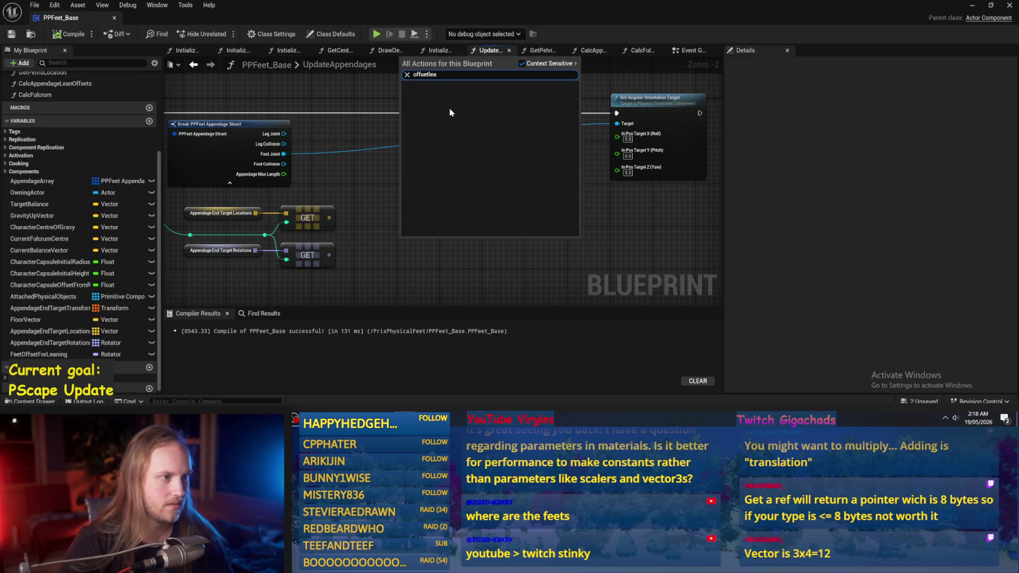
key("BackSpace")
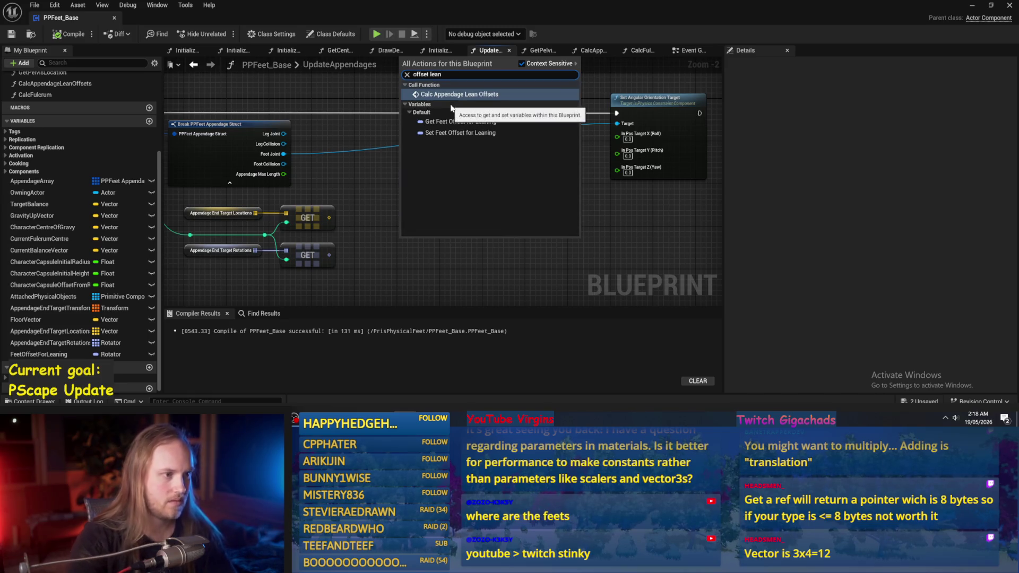
key("Escape")
left_click_drag(434, 249, 474, 174)
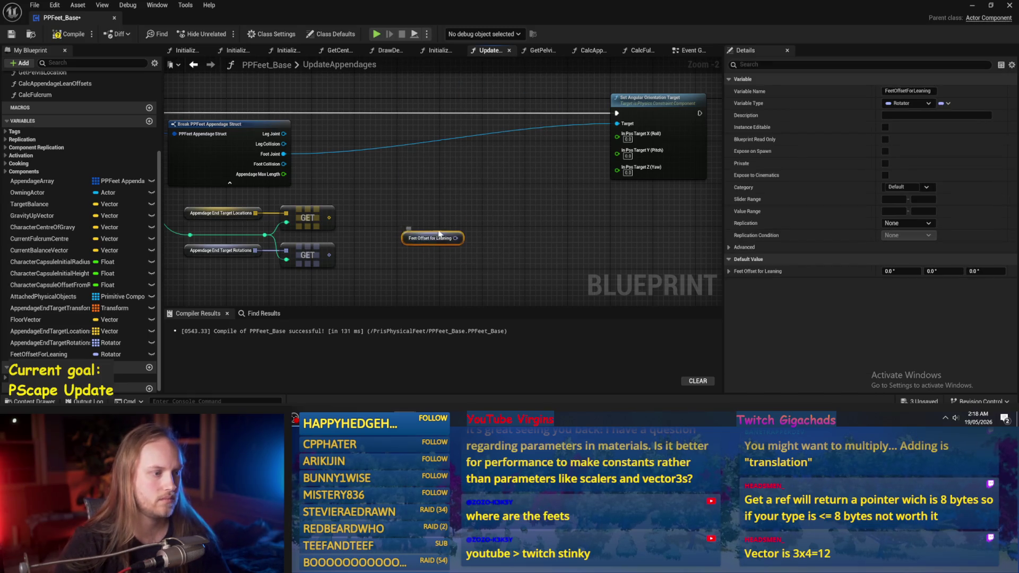
scroll(515, 194, "up", 2)
Split the target position and Feet Offset pins, and wire Roll into the X (Roll) target
right_click(556, 182)
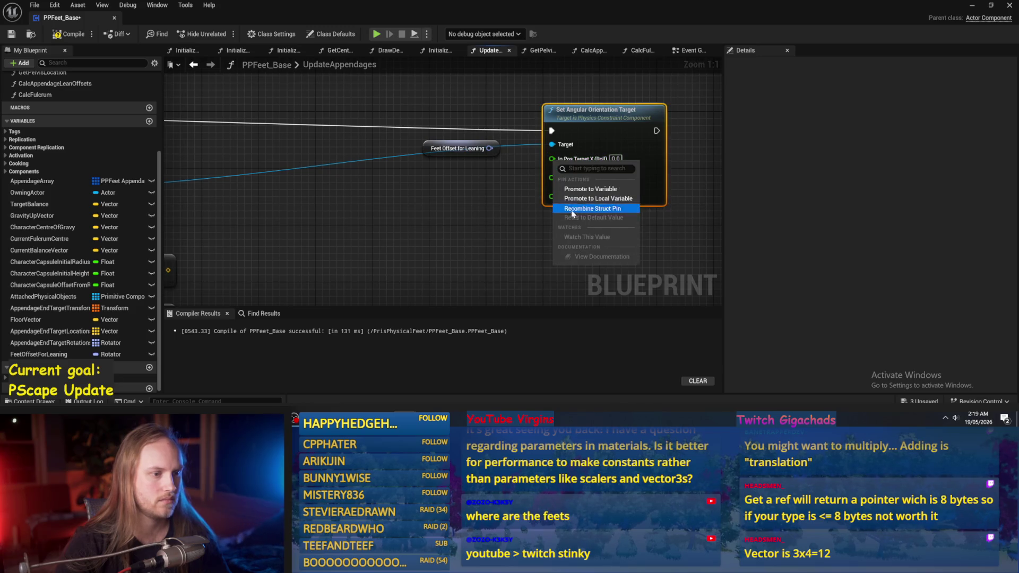
left_click(573, 210)
right_click(549, 157)
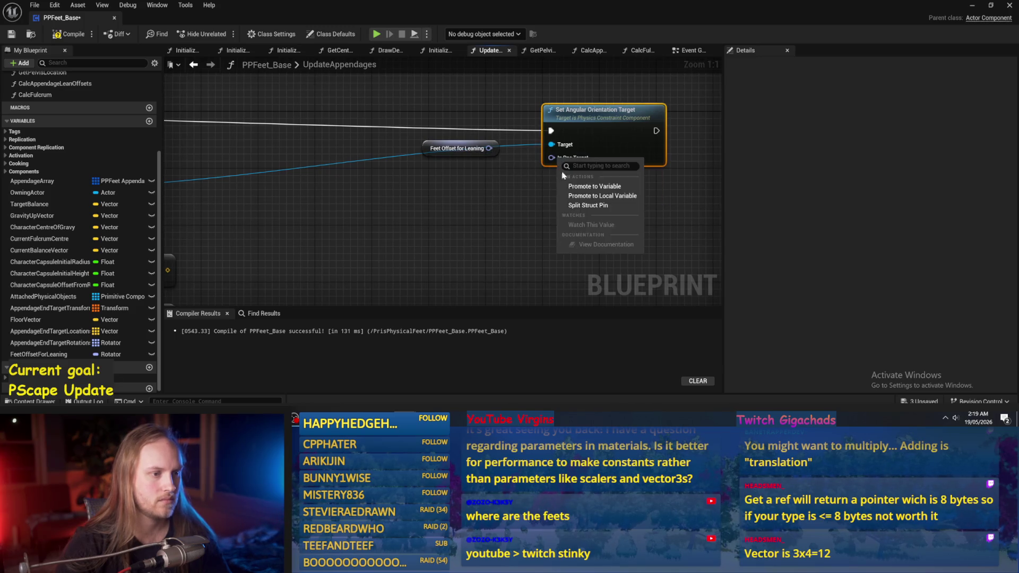
left_click(576, 197)
right_click(489, 154)
left_click(518, 196)
mouse_move(512, 148)
left_mouse_down()
mouse_move(553, 158)
mouse_move(552, 171)
left_mouse_up()
Compile and save the blueprint, and shift the split Feet Offset node left
left_click(69, 34)
key("ctrl+s")
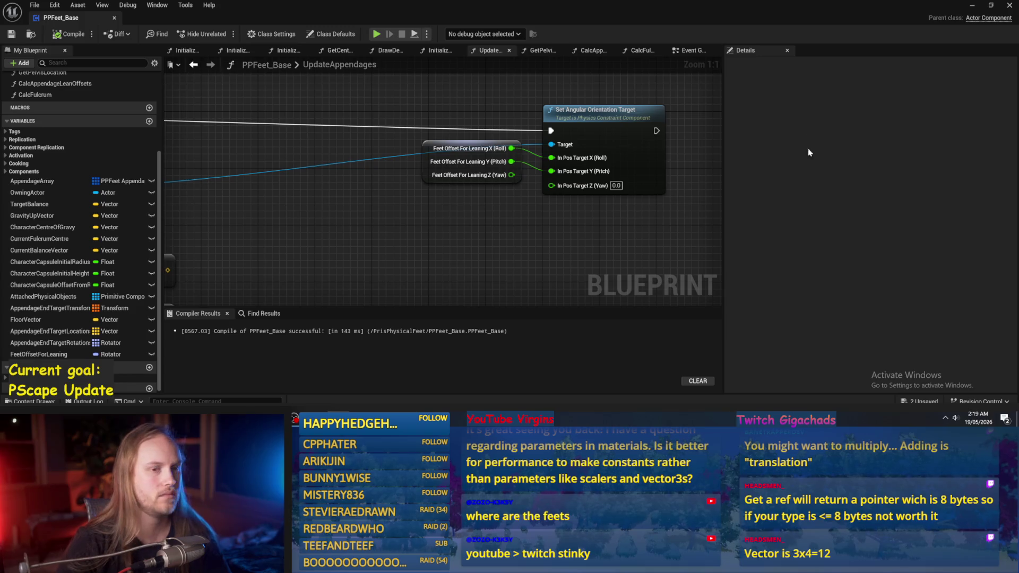
left_click_drag(462, 175, 384, 182)
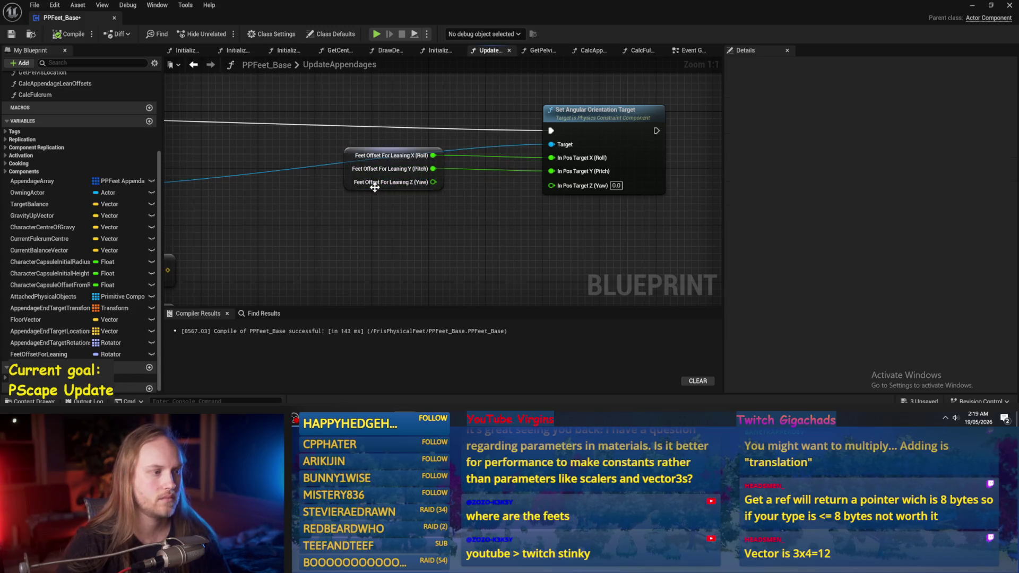
left_click(664, 187)
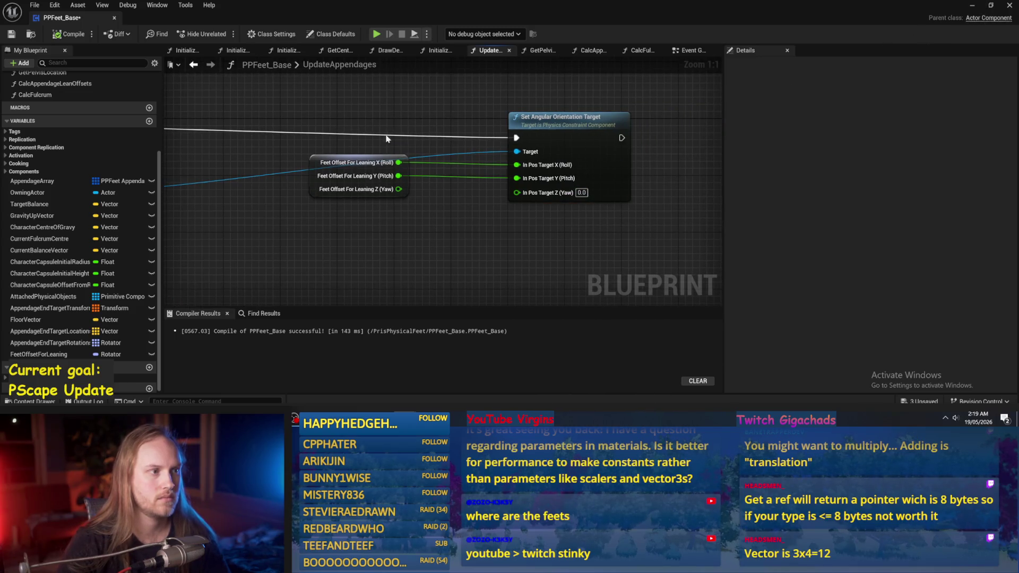
left_click(536, 50)
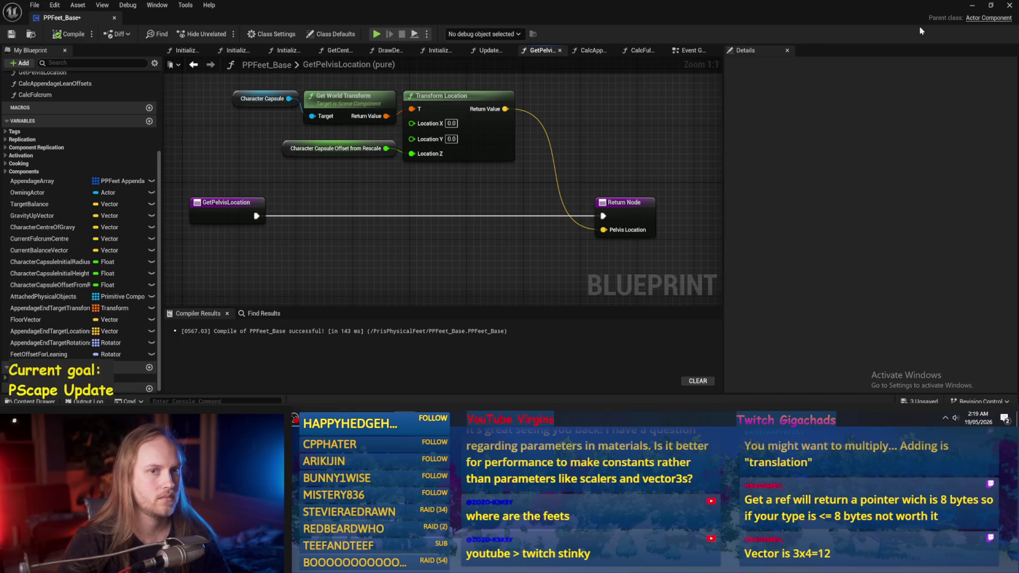
left_click(973, 6)
left_click(221, 34)
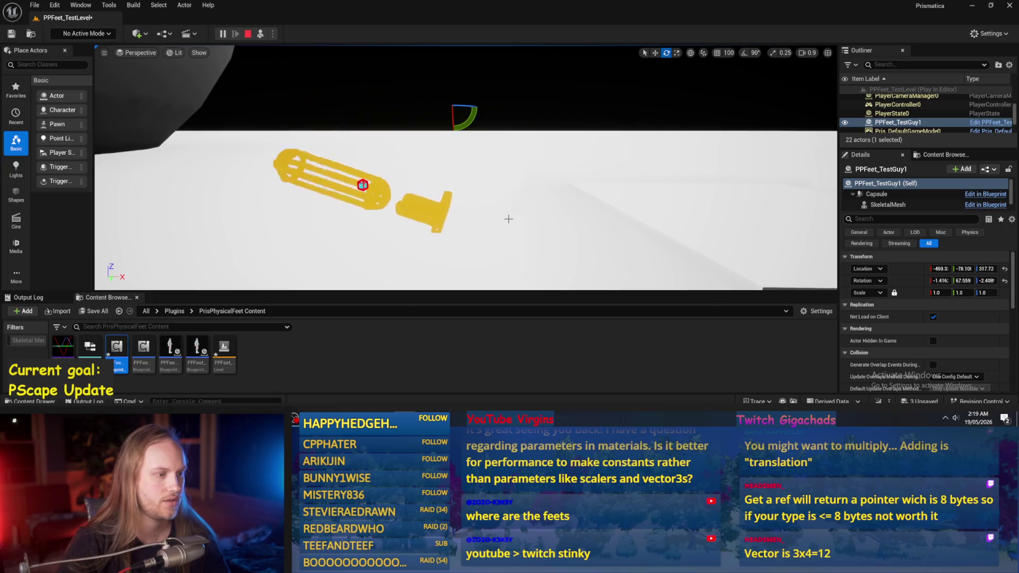
key("Escape")
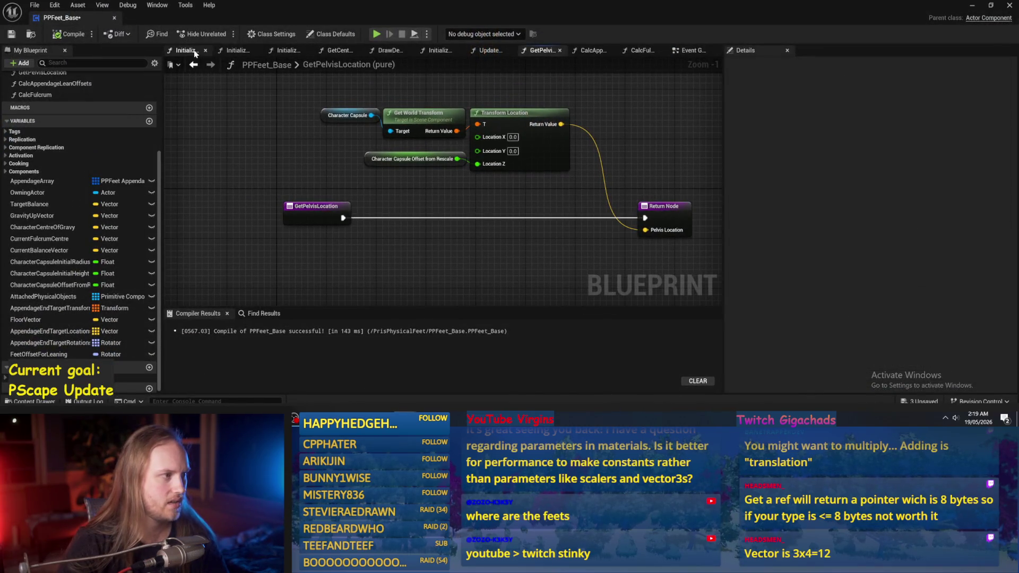
Place Calc Appendage Lean Offsets in the Event Graph ahead of Update Appendages
left_click_drag(693, 50, 184, 51)
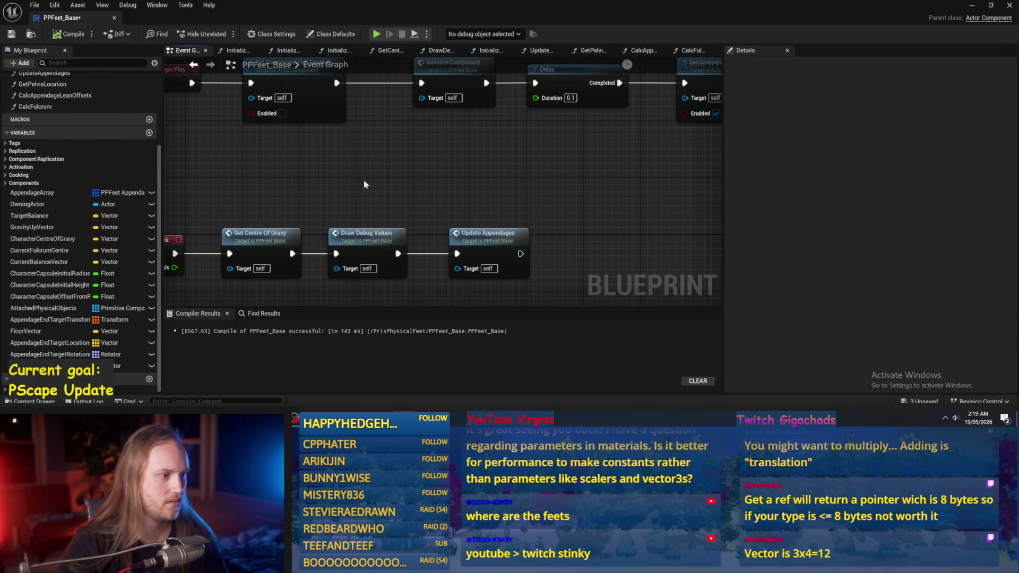
left_click(479, 202)
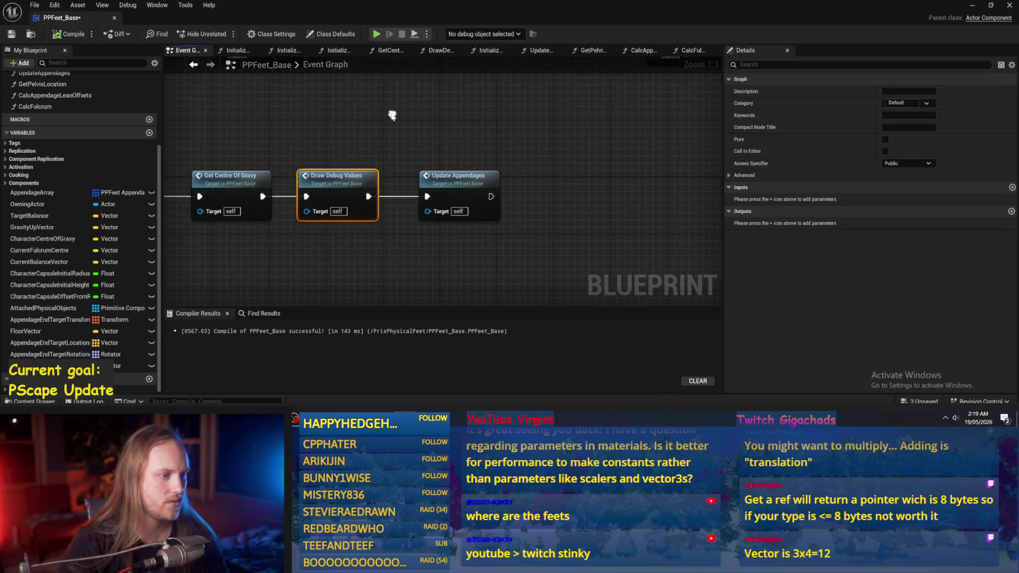
double_click(479, 201)
scroll(566, 158, "up", 3)
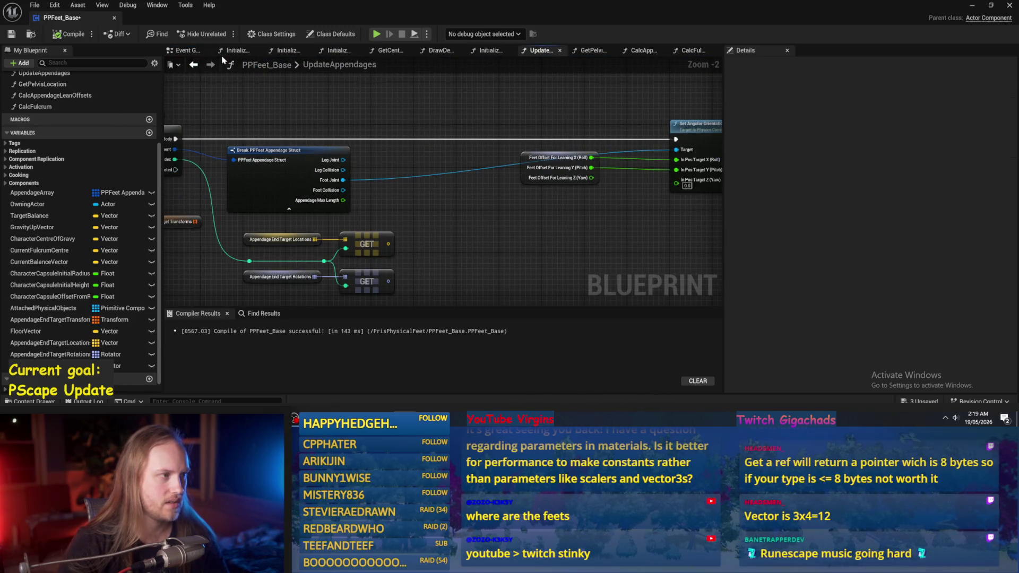
key("alt+Left")
scroll(110, 131, "up", 3)
left_click_drag(80, 138, 357, 96)
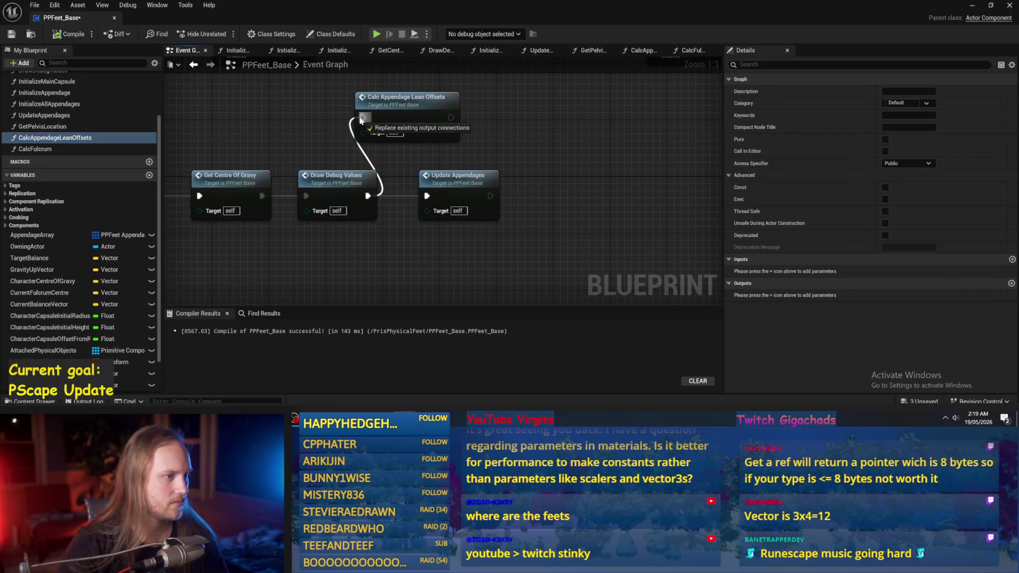
Save PPFeet_Base and start a play test in the level
left_click(14, 34)
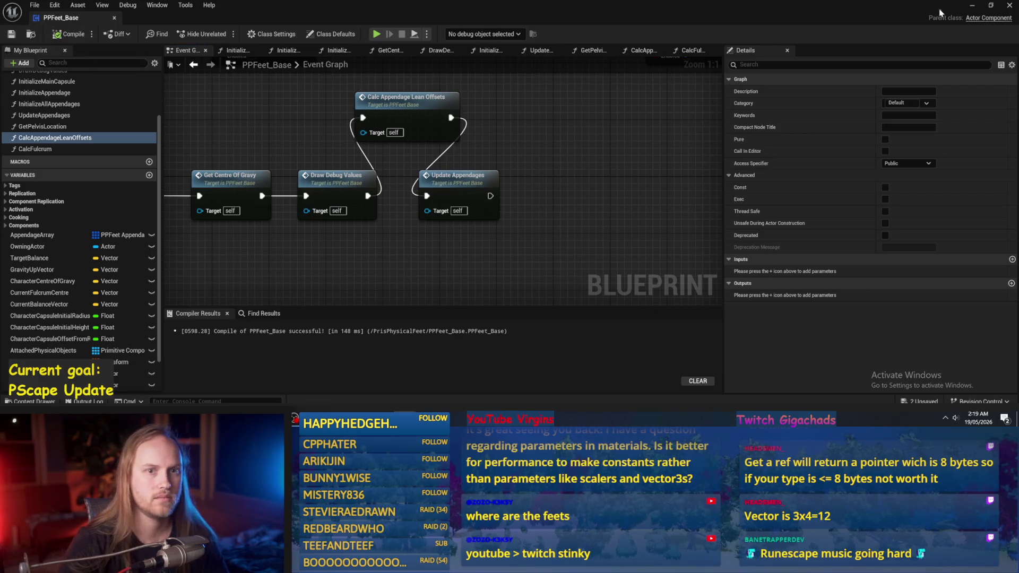
left_click(973, 5)
left_click(222, 33)
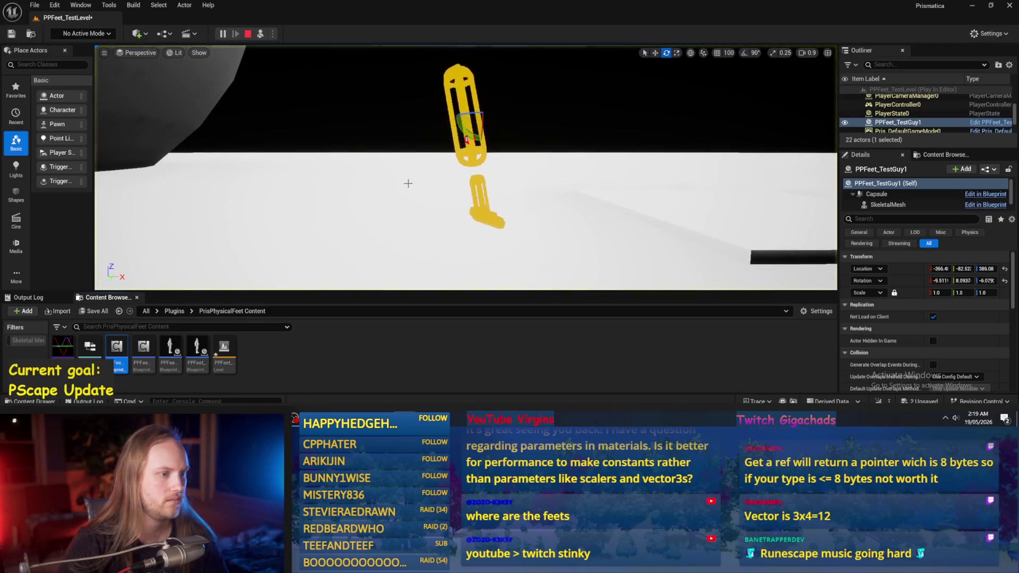
Inspect the falling PPFeet_TestGuy1 character, then return to PPFeet_Base and shift Update Appendages right
left_click(459, 208)
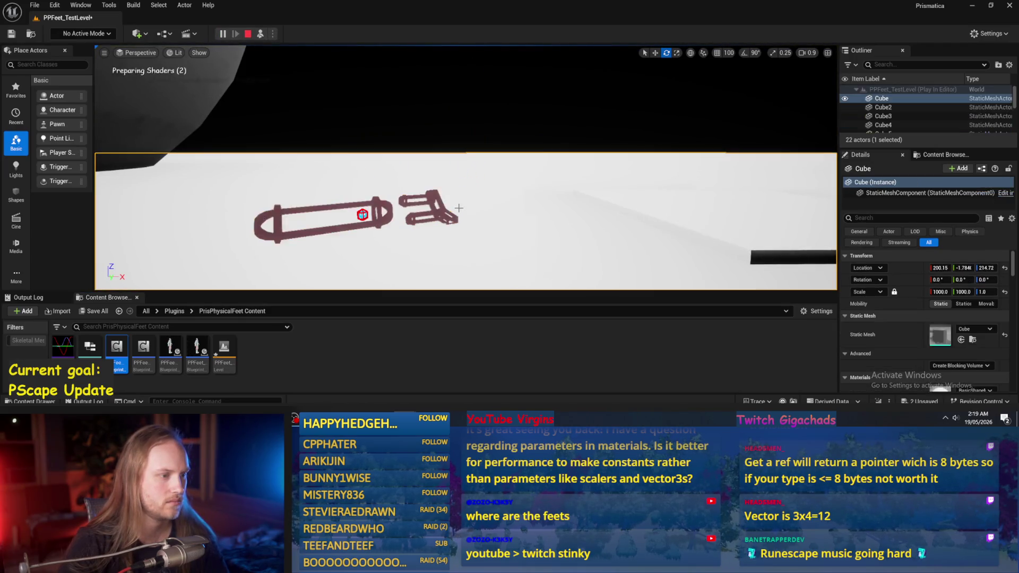
left_click(426, 211)
key("w")
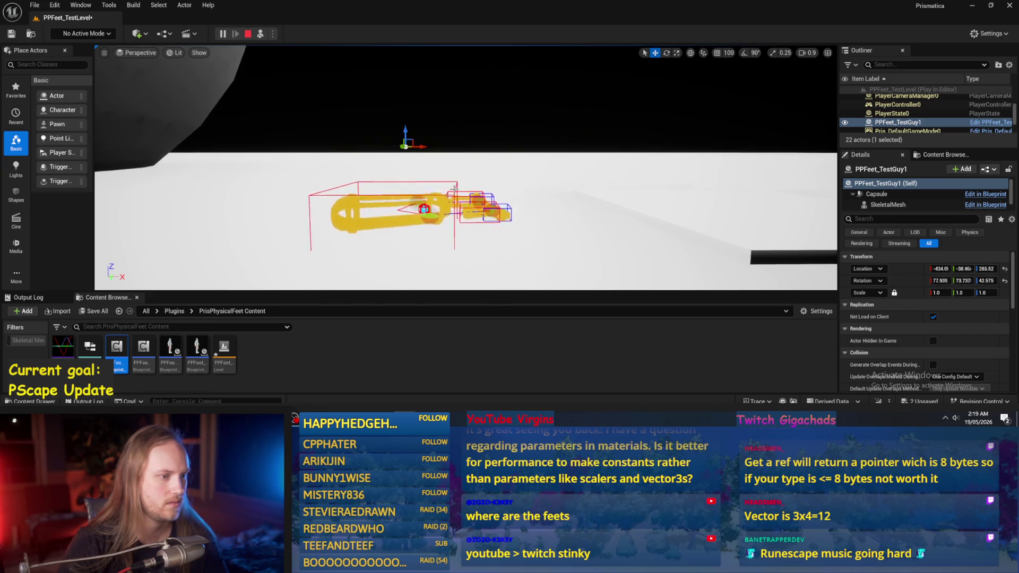
key("f")
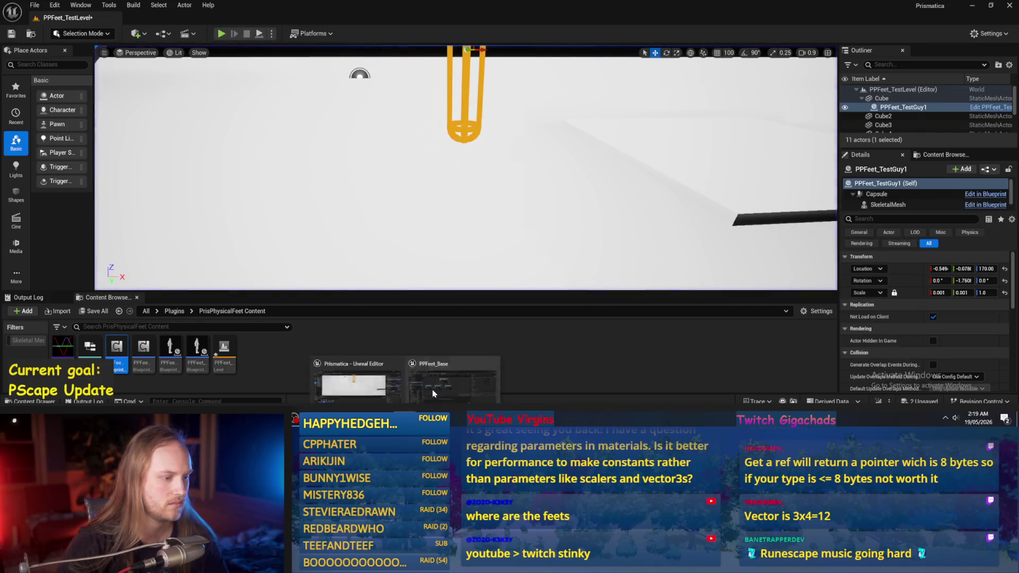
double_click(117, 350)
left_click_drag(456, 197, 542, 197)
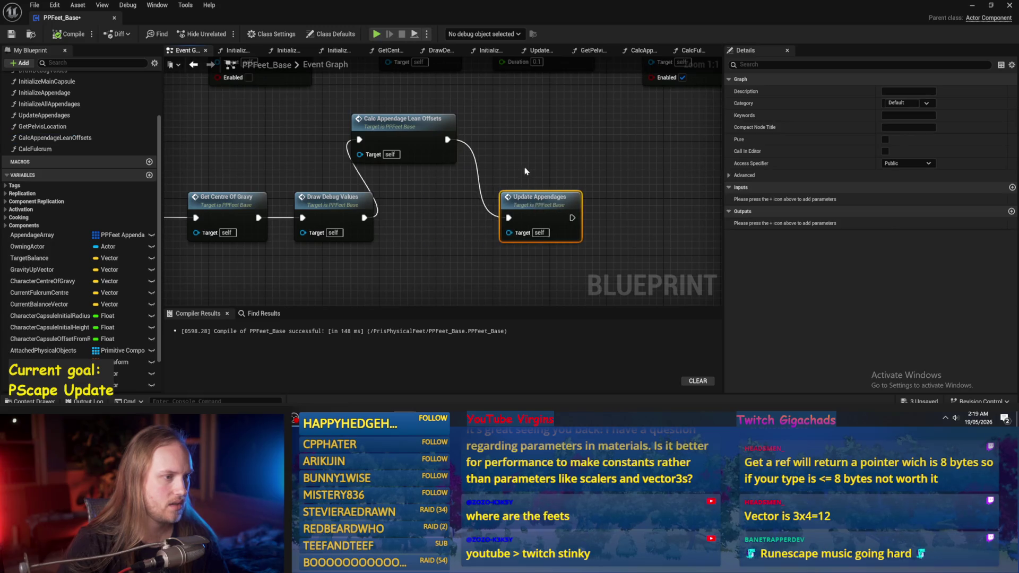
Connect Find Look at Rotation's Return Value directly to Delta (Rotator)'s B input
left_click_drag(402, 134, 430, 218)
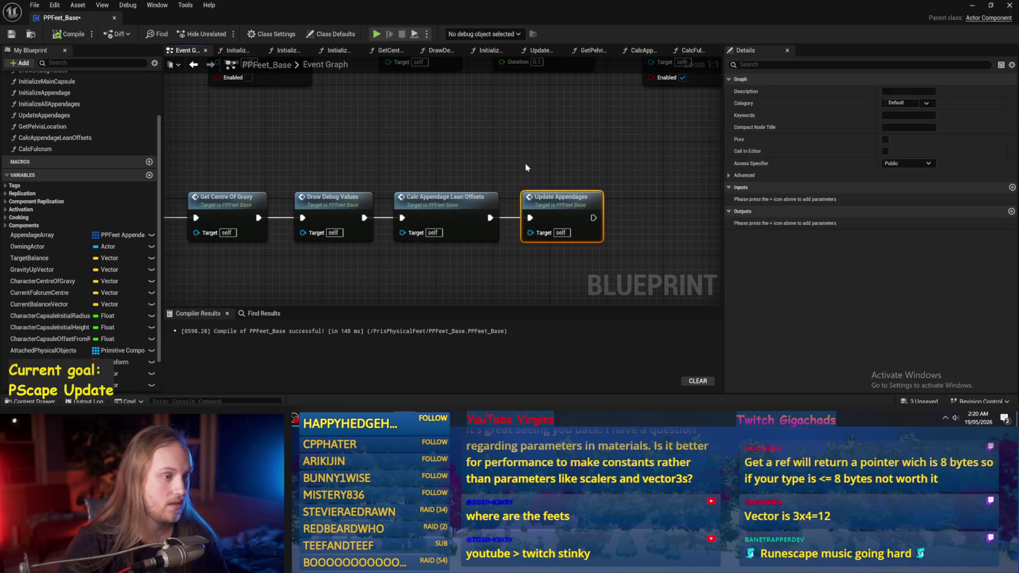
double_click(432, 211)
left_click_drag(431, 248, 326, 248)
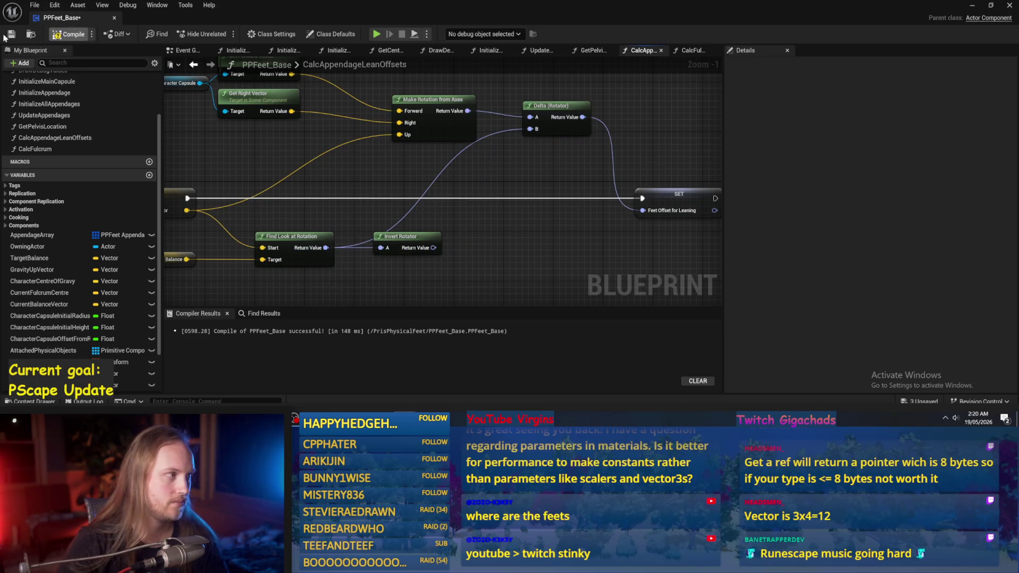
Play-test the level, then stop and return to the lean graph
left_click(972, 5)
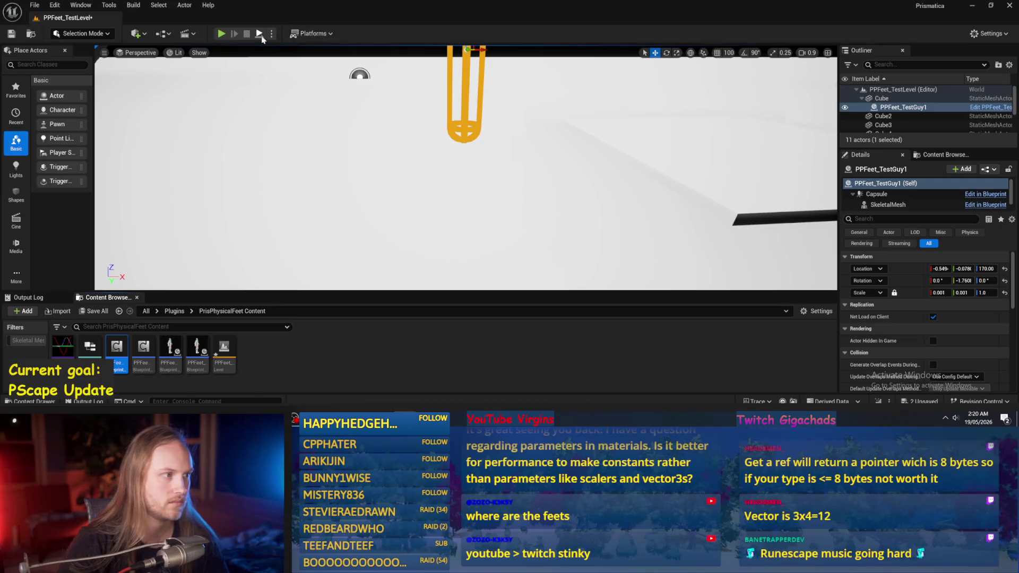
left_click(223, 34)
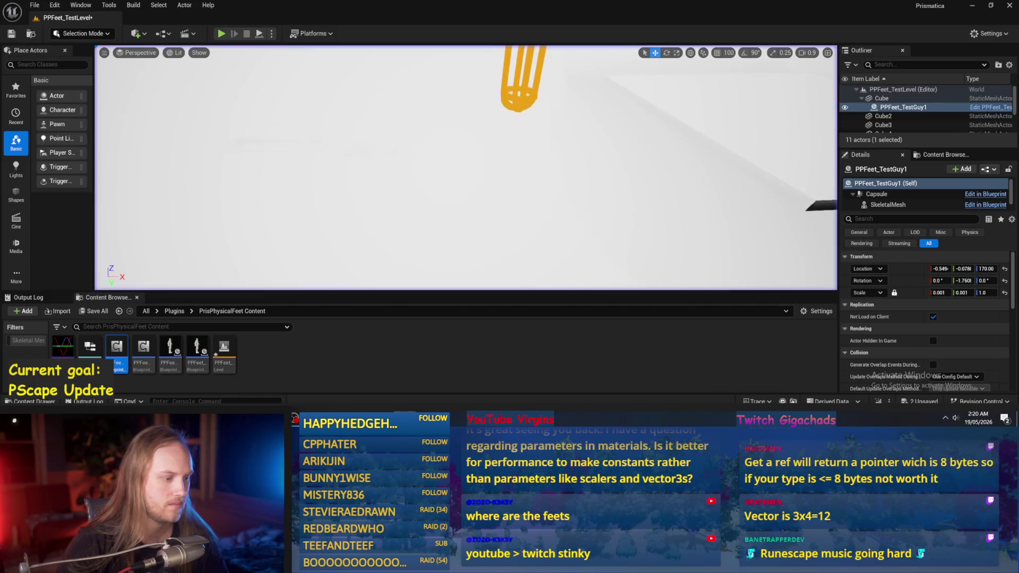
key("Escape")
mouse_move(509, 285)
left_mouse_down()
mouse_move(444, 238)
mouse_move(510, 237)
mouse_move(539, 223)
mouse_move(452, 230)
left_mouse_up()
scroll(546, 227, "down", 1)
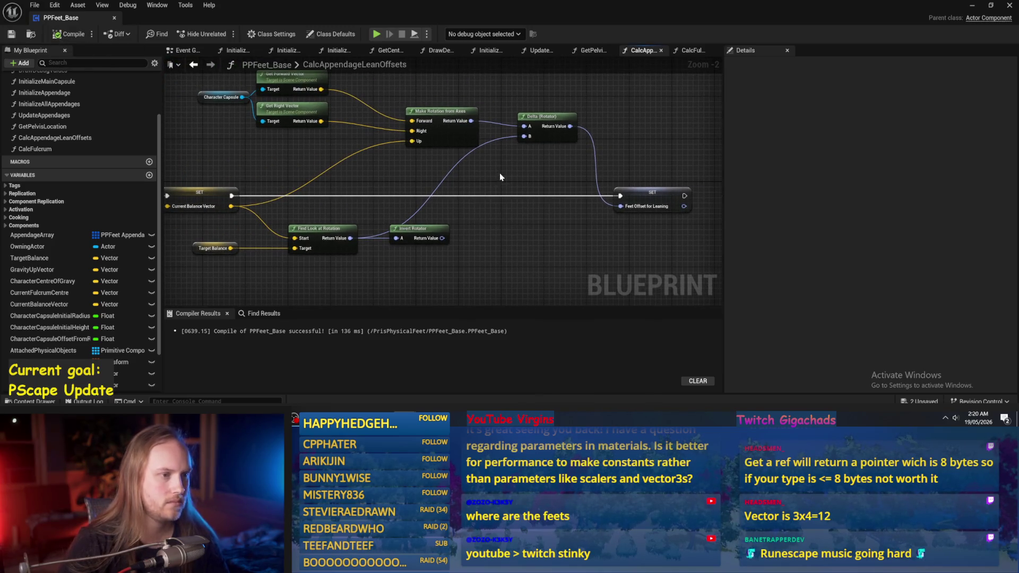
Add a Combine Rotators node from Make Rotation from Axes, with the inverted look-at rotation wired into B
right_click(476, 90)
type("combine")
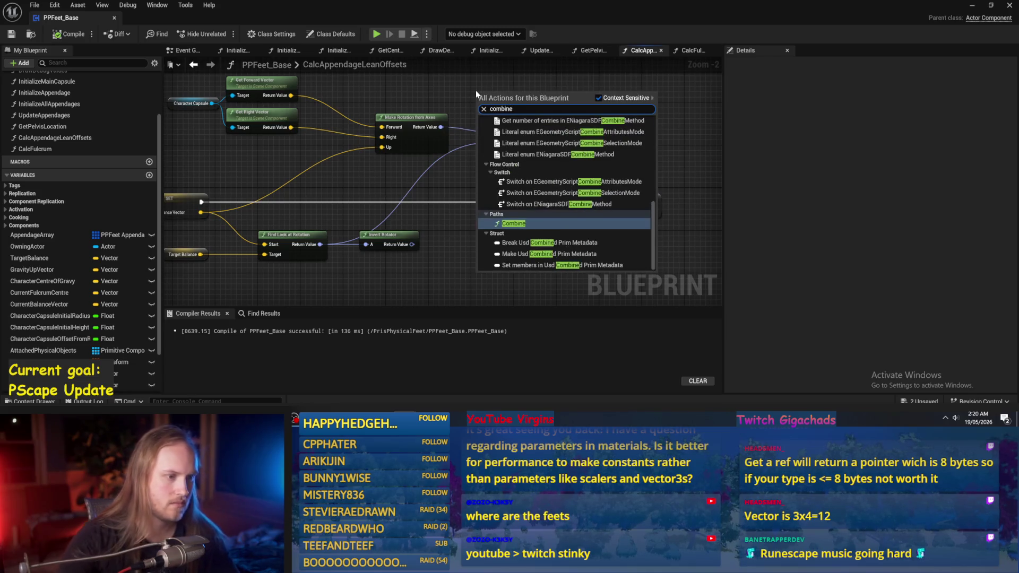
key("Return")
key("Delete")
left_click_drag(441, 127, 474, 151)
type("combin")
key("Return")
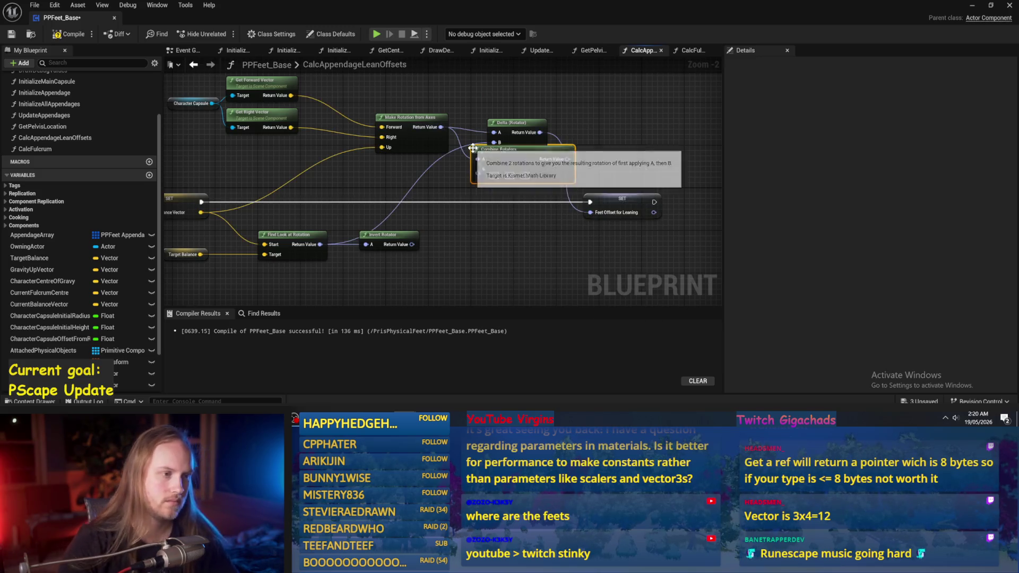
scroll(425, 249, "up", 1)
mouse_move(409, 244)
left_mouse_down()
mouse_move(488, 156)
mouse_move(619, 207)
left_mouse_up()
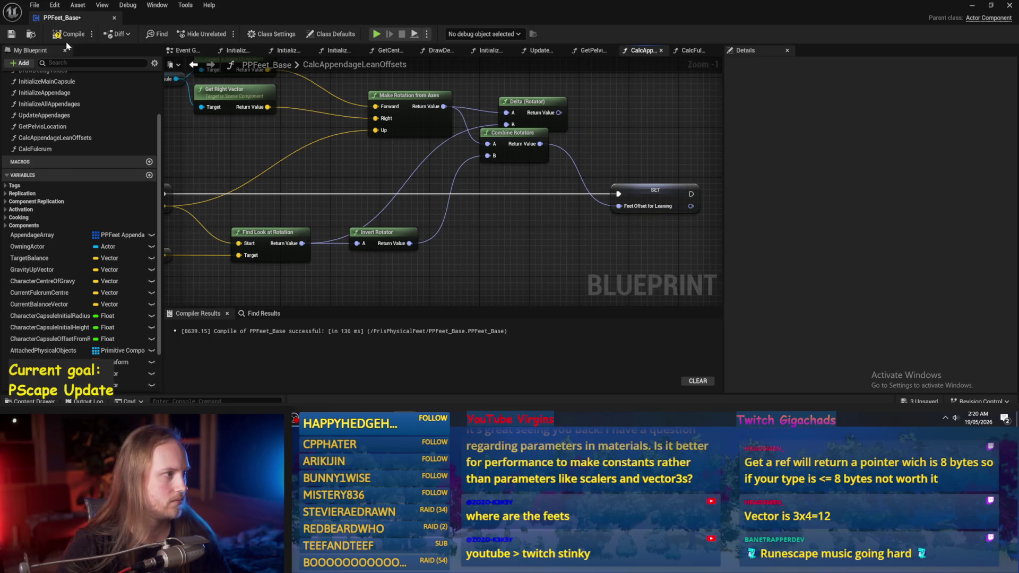
left_click_drag(494, 104, 505, 92)
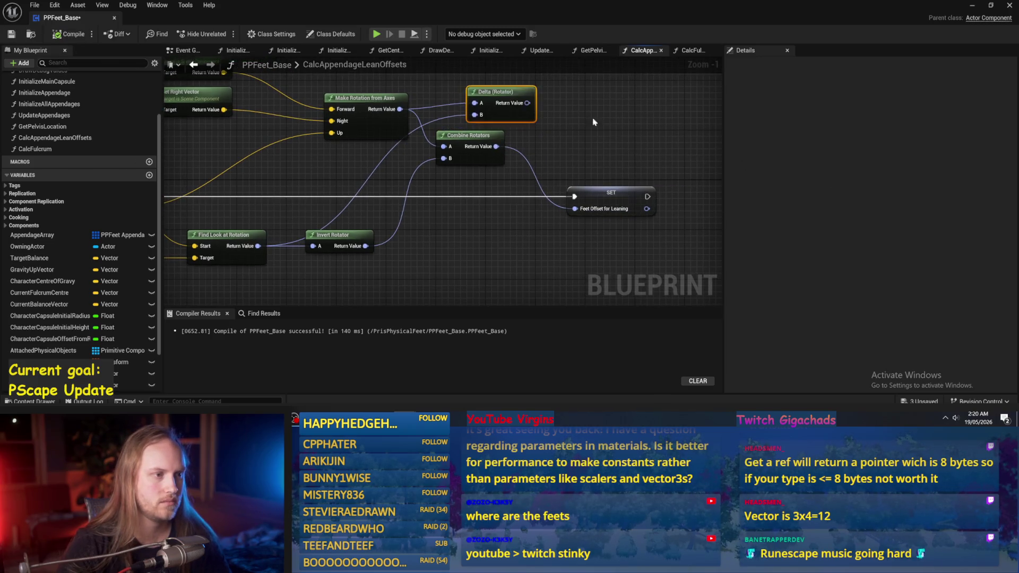
left_click_drag(646, 143, 497, 142)
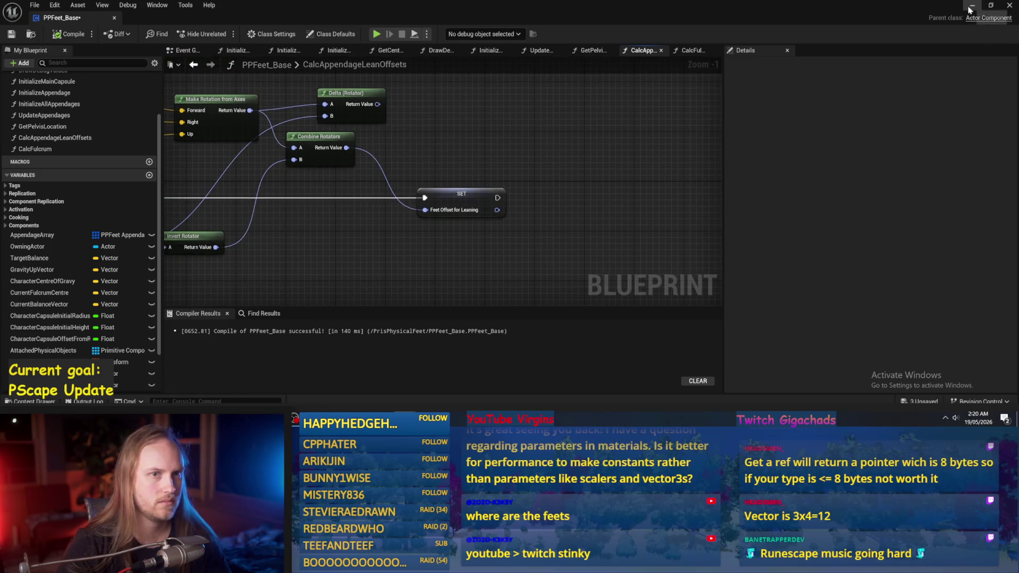
Run two short play tests of the leaning in PPFeet_TestLevel, then return to the lean graph
left_click(969, 9)
left_click(260, 34)
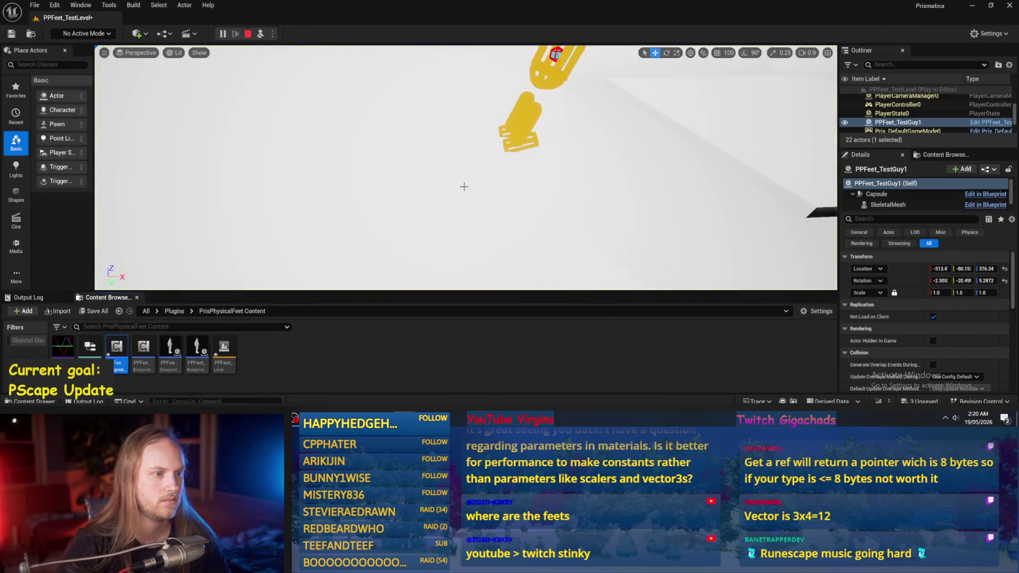
key("Escape")
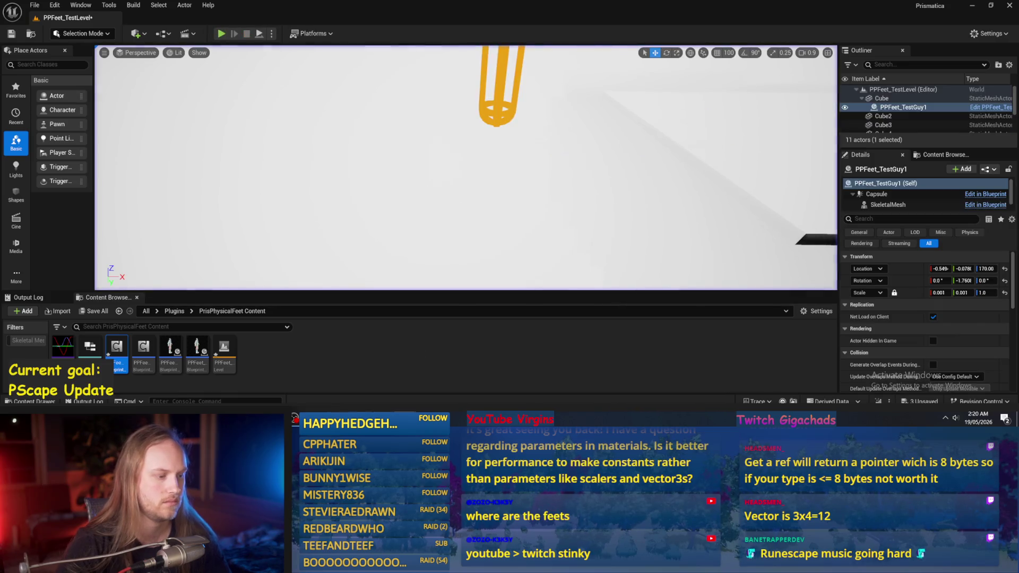
key("alt+s")
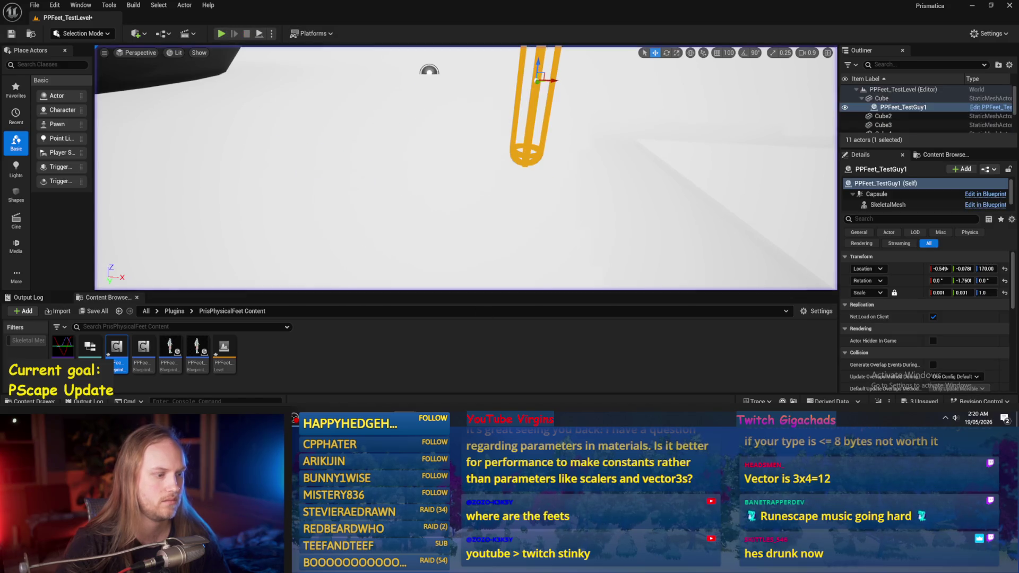
key("alt+Tab")
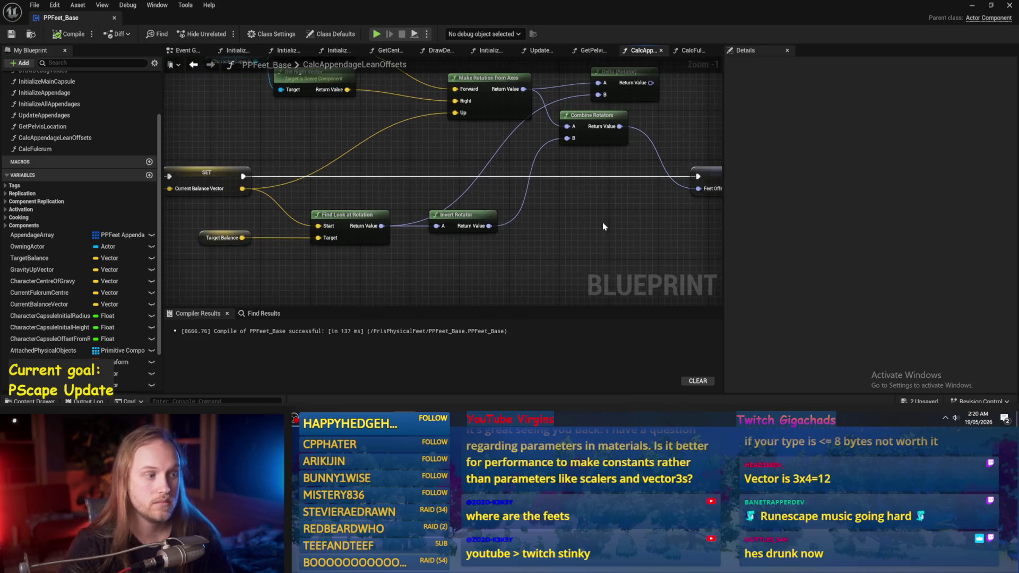
Rearrange the rotator nodes and wire Make Rotation from Axes directly into Feet Offset for Leaning
scroll(580, 225, "down", 1)
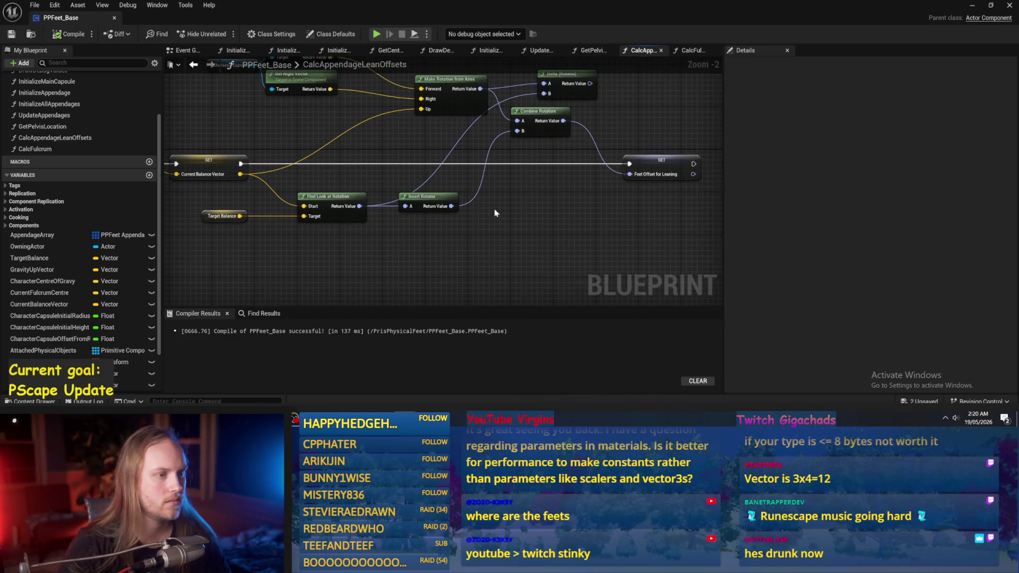
scroll(506, 202, "up", 1)
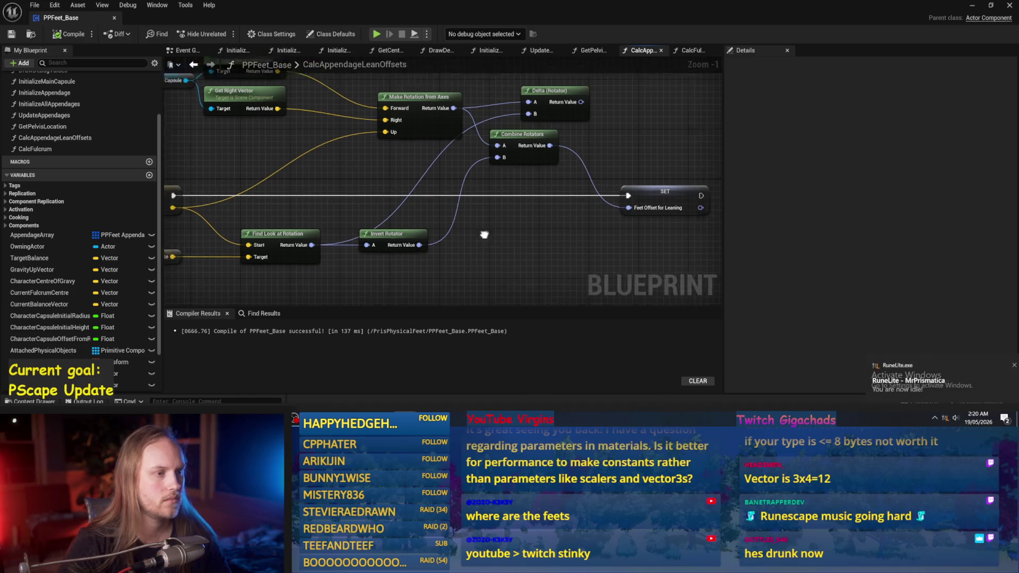
left_click_drag(511, 185, 531, 106)
left_click_drag(523, 165, 523, 110)
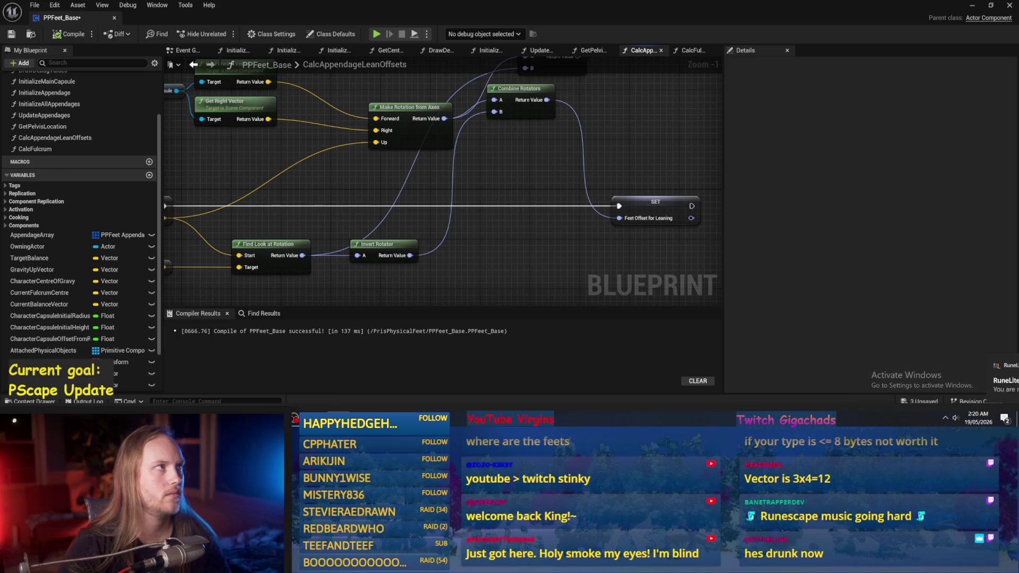
scroll(522, 242, "down", 1)
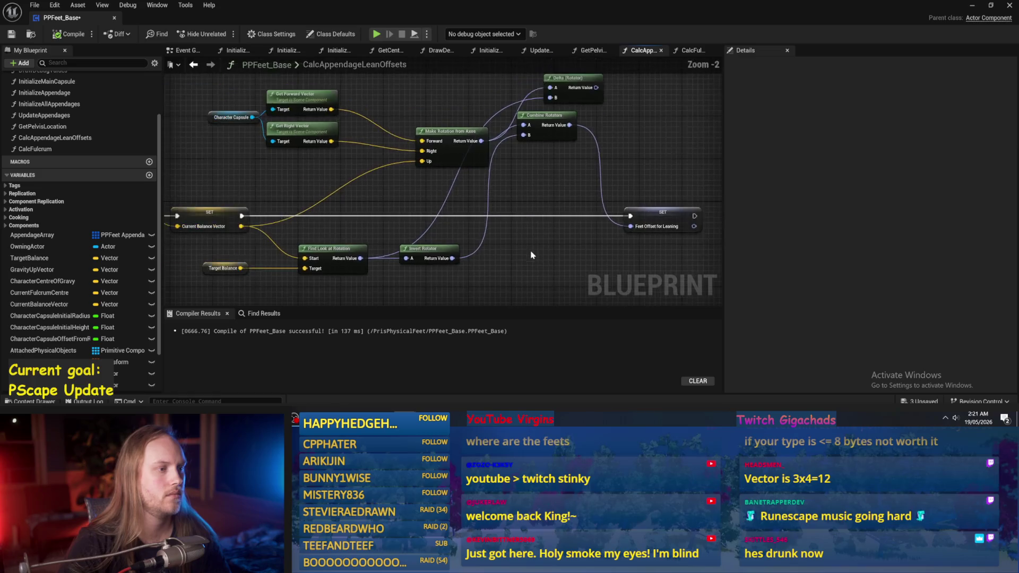
mouse_move(468, 159)
left_mouse_down()
mouse_move(425, 136)
mouse_move(457, 126)
left_mouse_up()
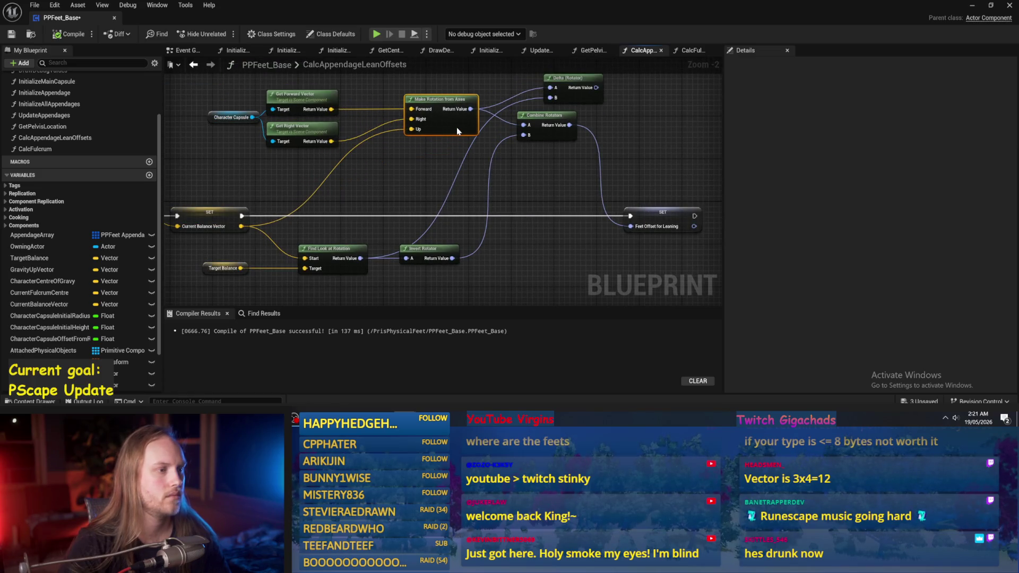
left_click_drag(541, 136, 567, 135)
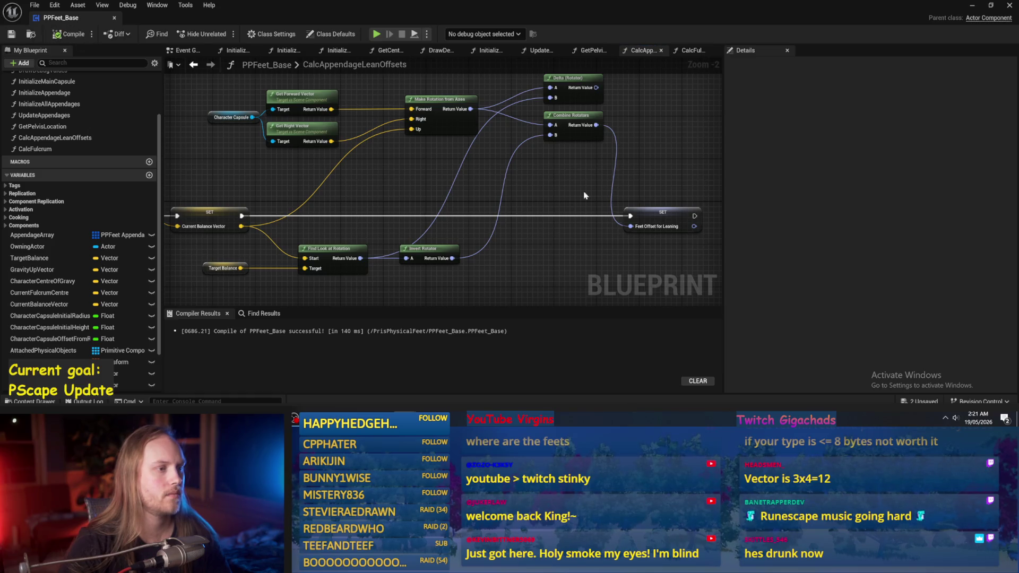
left_click_drag(559, 178, 511, 177)
left_click_drag(422, 107, 583, 225)
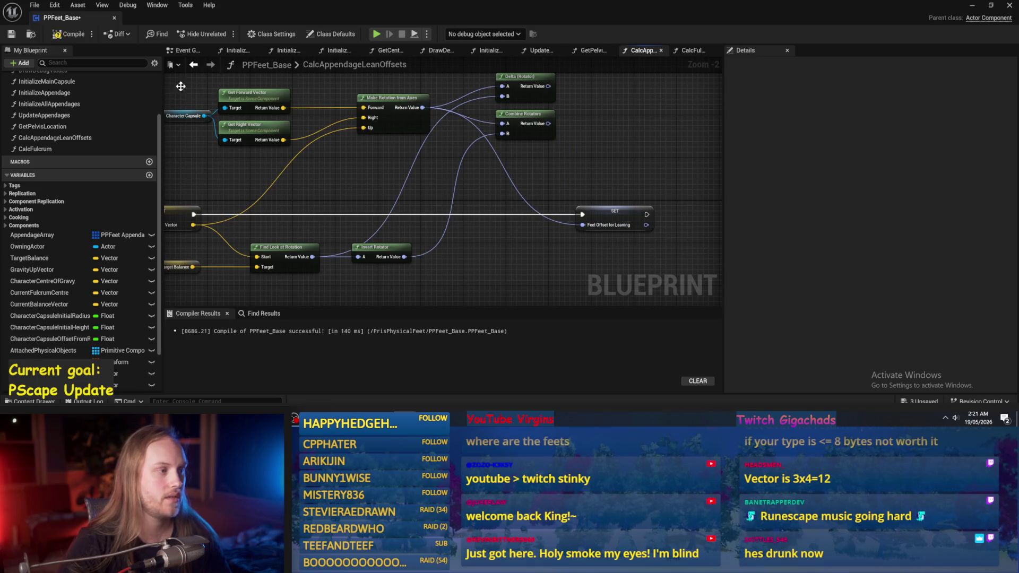
Play-test the level with the new wiring, then stop it
left_click(973, 5)
left_click(259, 34)
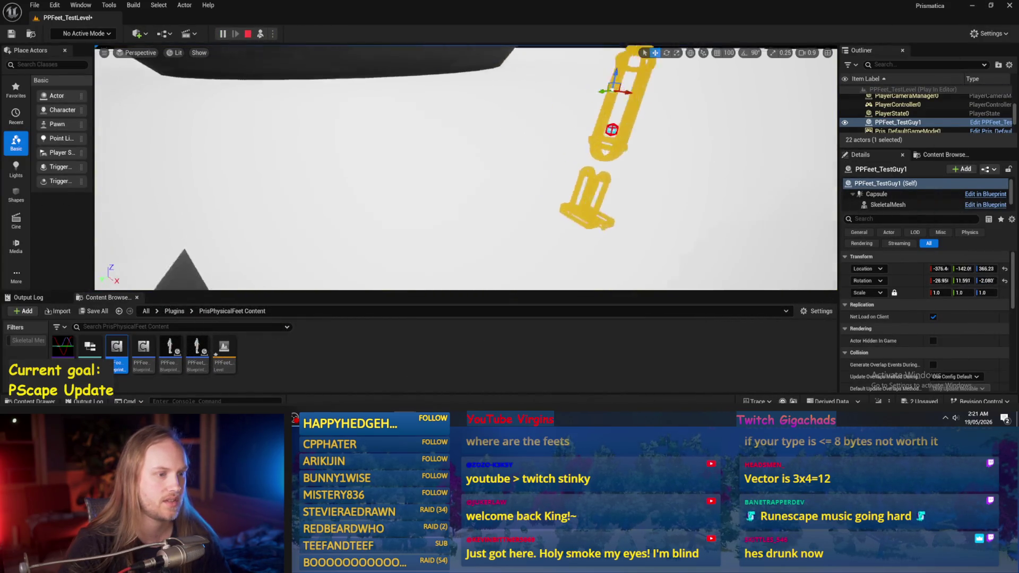
key("Escape")
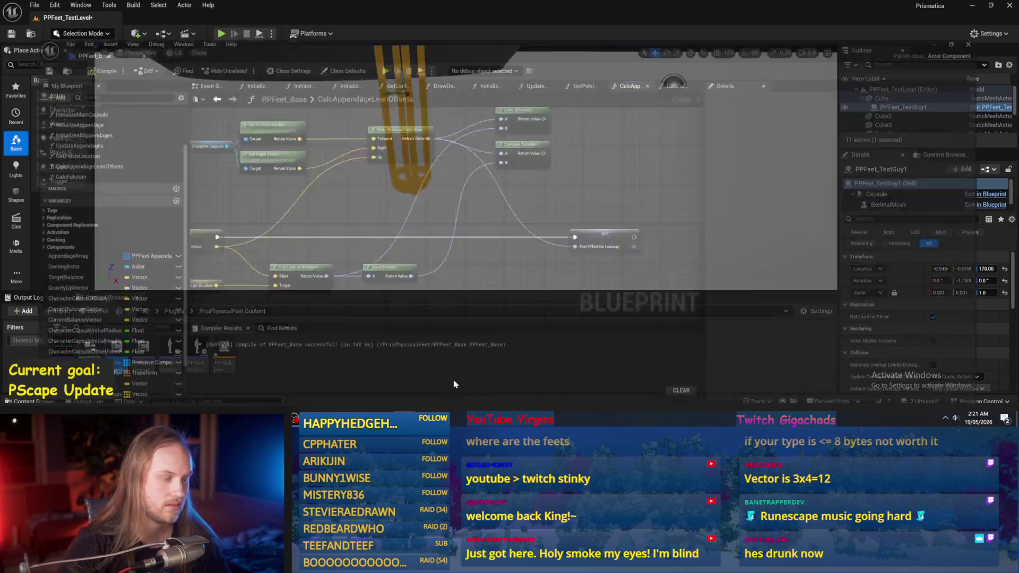
In PPFeet_Base's UpdateAppendages graph, connect the yaw lean offset to the yaw target and compile
double_click(117, 351)
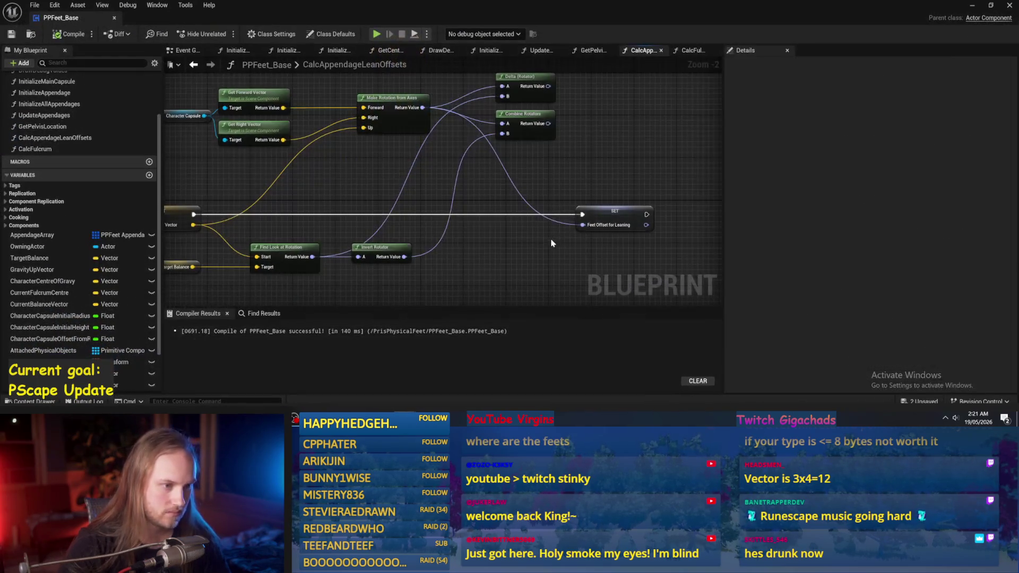
left_click_drag(562, 222, 572, 176)
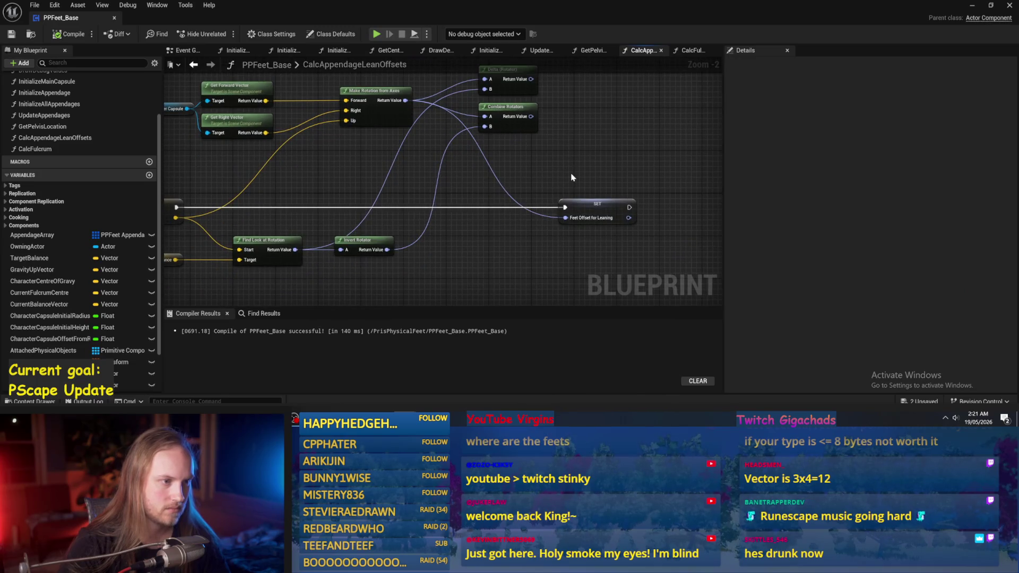
left_click(593, 51)
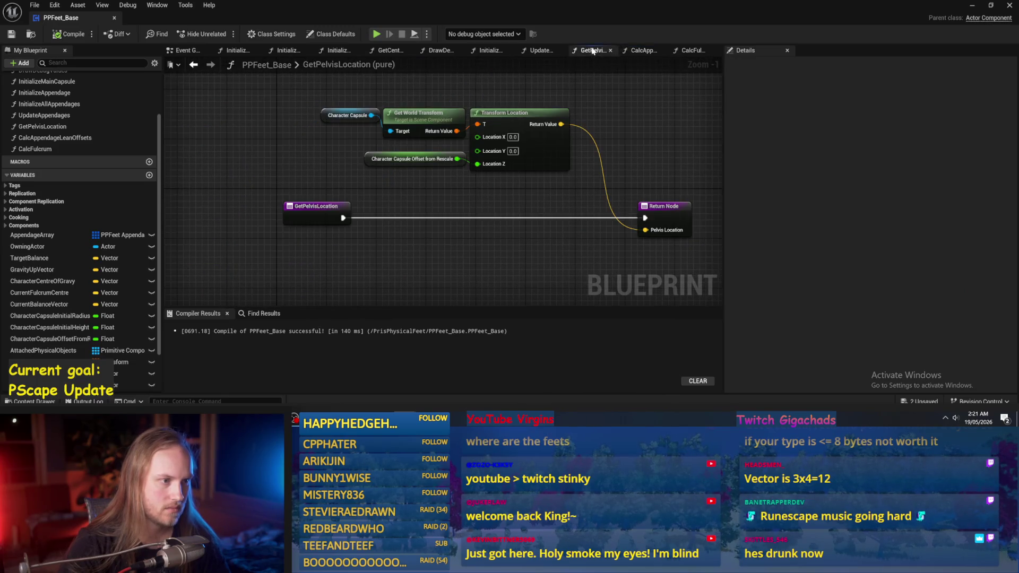
left_click_drag(633, 54, 688, 52)
left_click(642, 50)
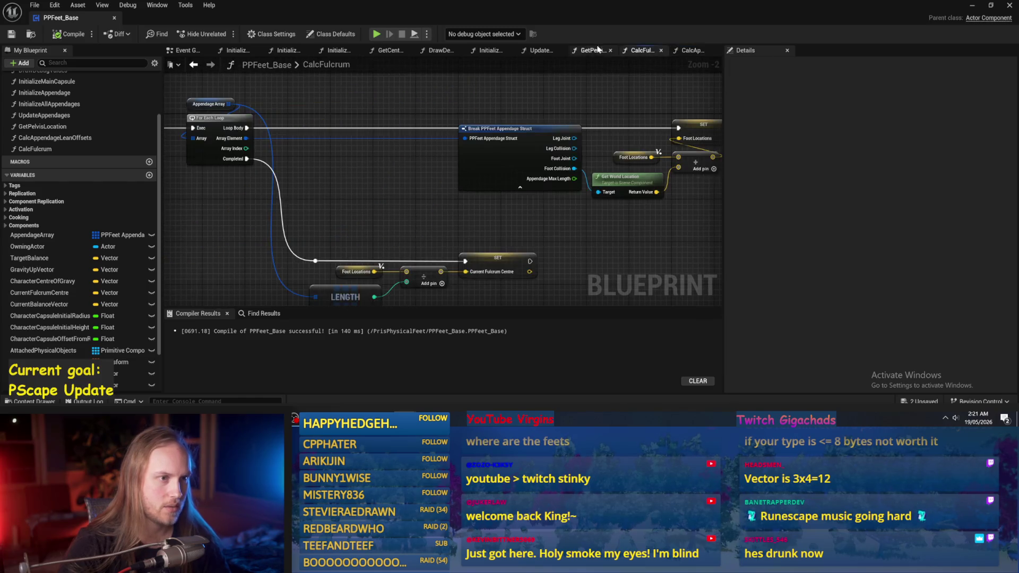
left_click(592, 51)
left_click(540, 51)
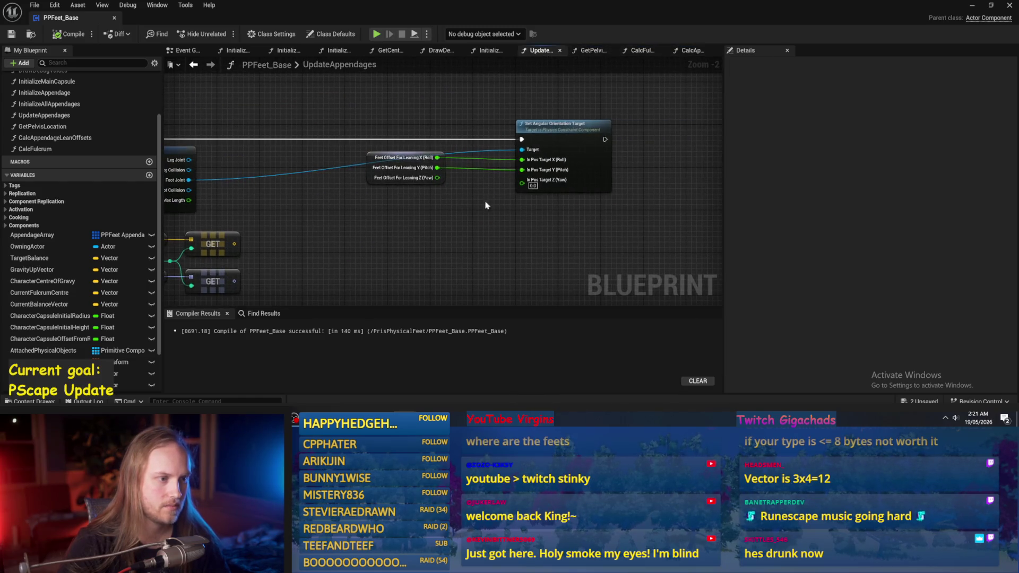
left_click_drag(440, 179, 528, 181)
left_click(67, 35)
Play-test the level twice, then move the three Feet Offset getter nodes lower
key("alt+Tab")
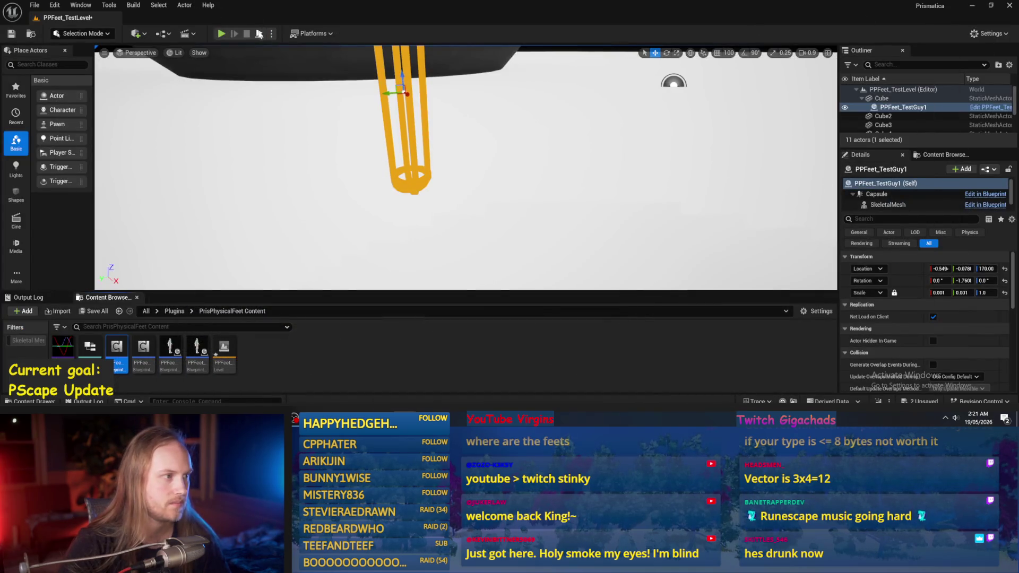
left_click(259, 33)
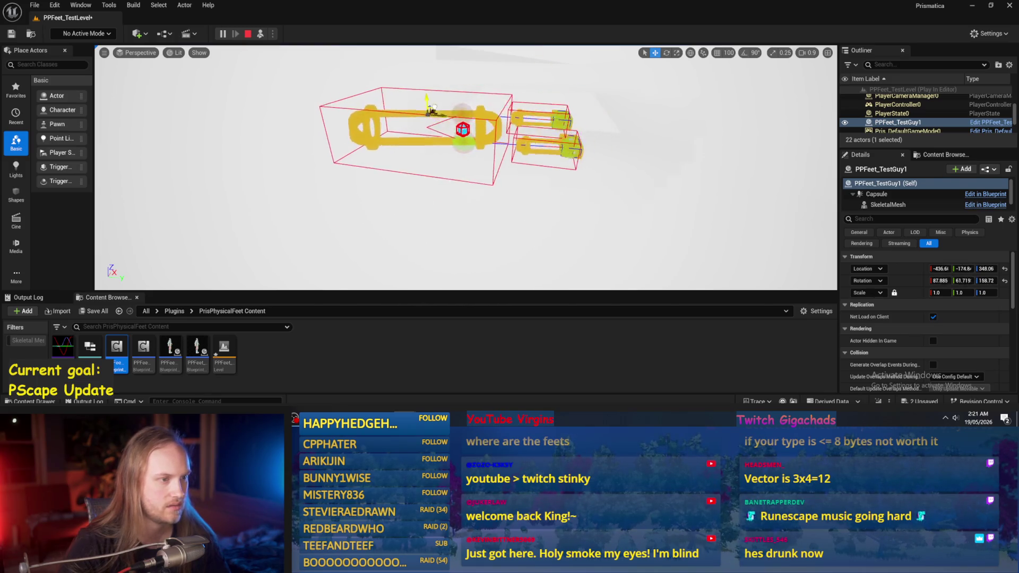
key("Escape")
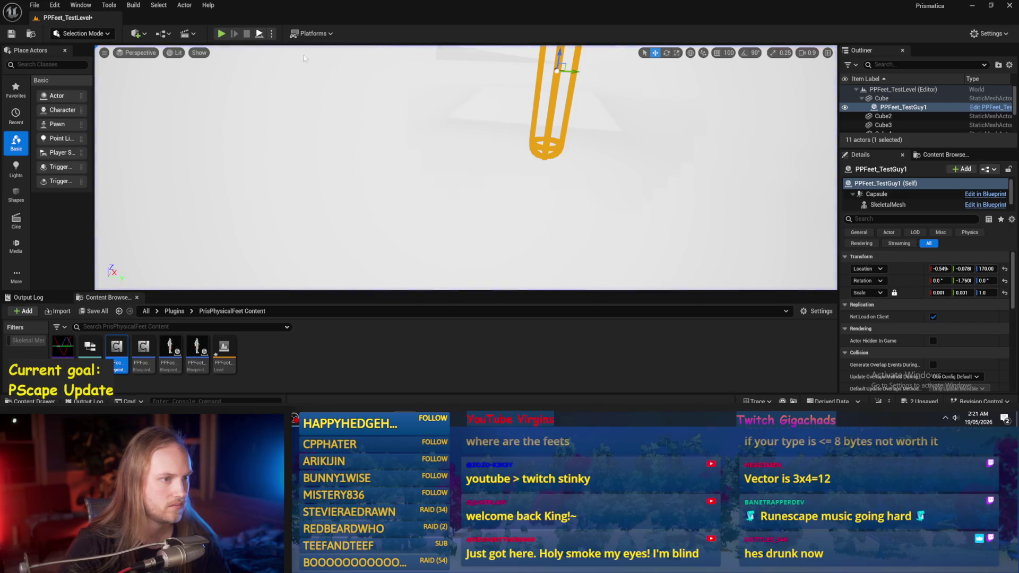
key("alt+p")
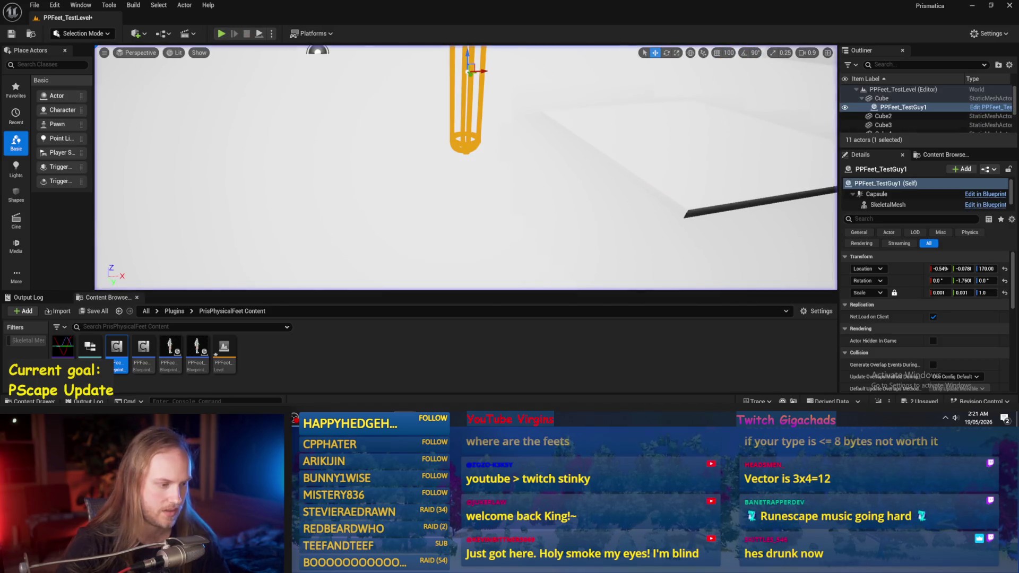
key("alt+Tab")
left_click_drag(441, 191, 446, 233)
left_click(426, 200)
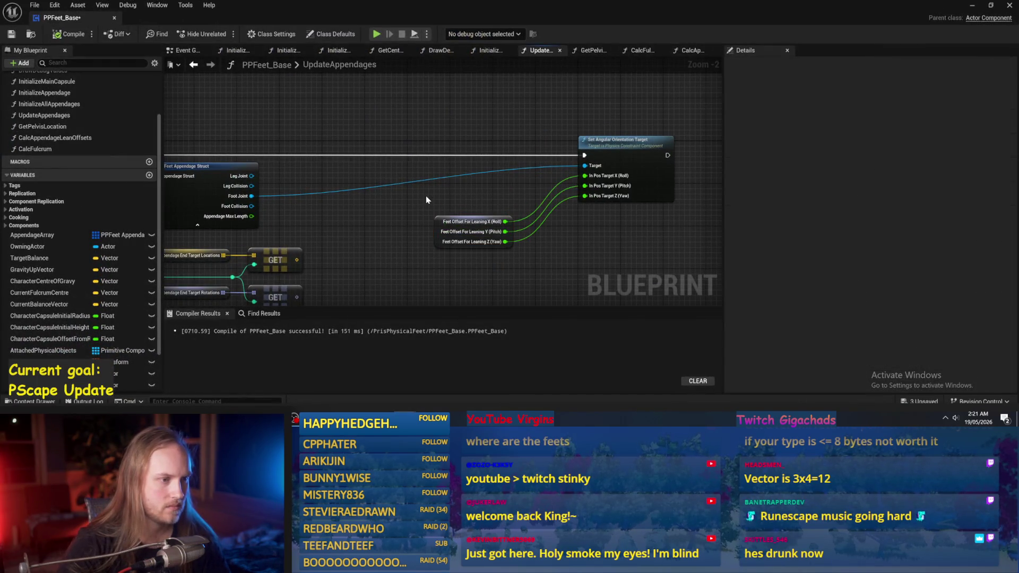
Compile PPFeet_Base and switch to the CalcAppendageLeanOffsets graph
left_click(63, 34)
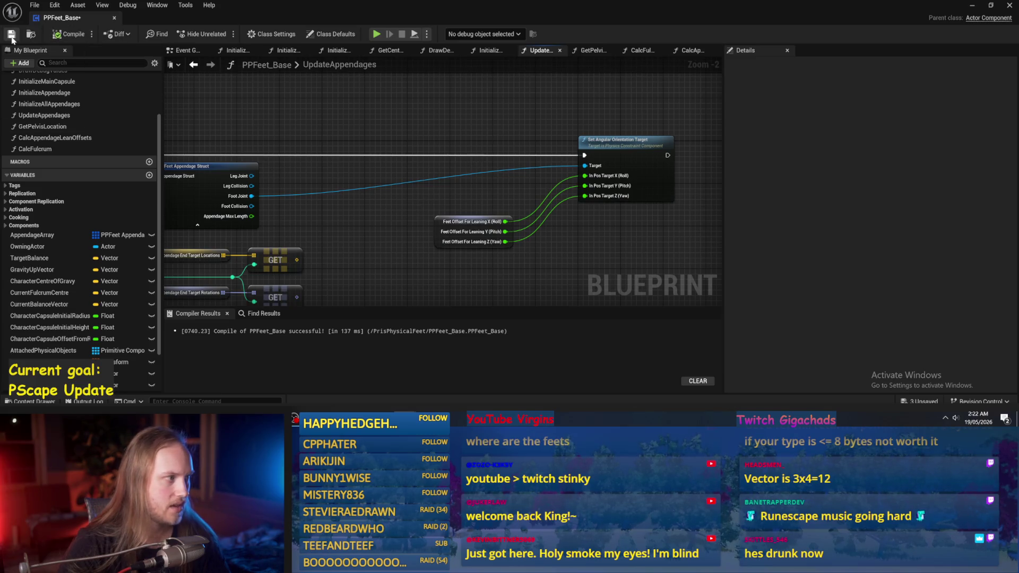
left_click(593, 51)
left_click(490, 53)
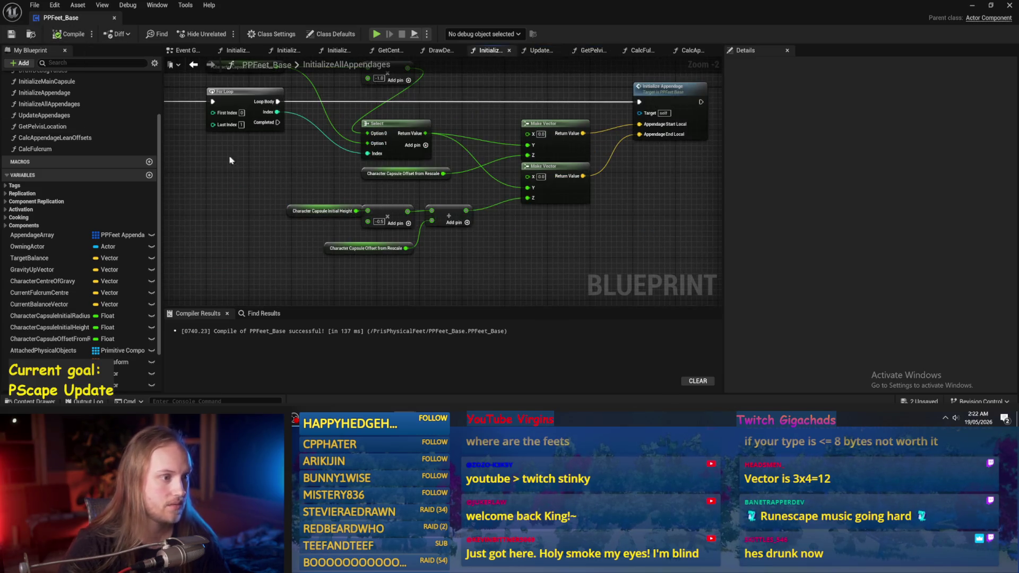
left_click(692, 50)
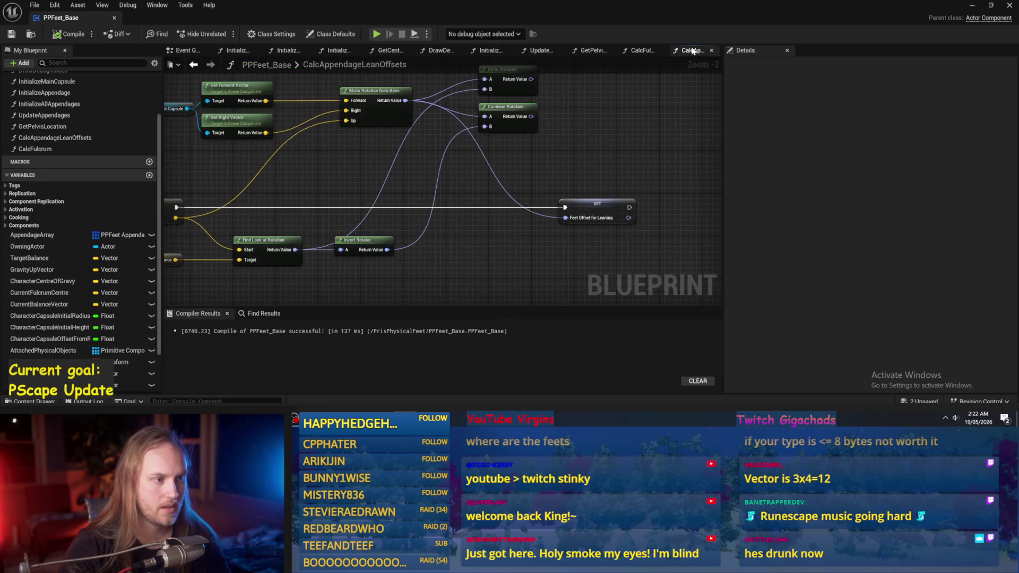
Reposition the Feet Offset for Leaning SET, Delta and Combine Rotators nodes, then save the Blueprint
left_click_drag(568, 204, 631, 205)
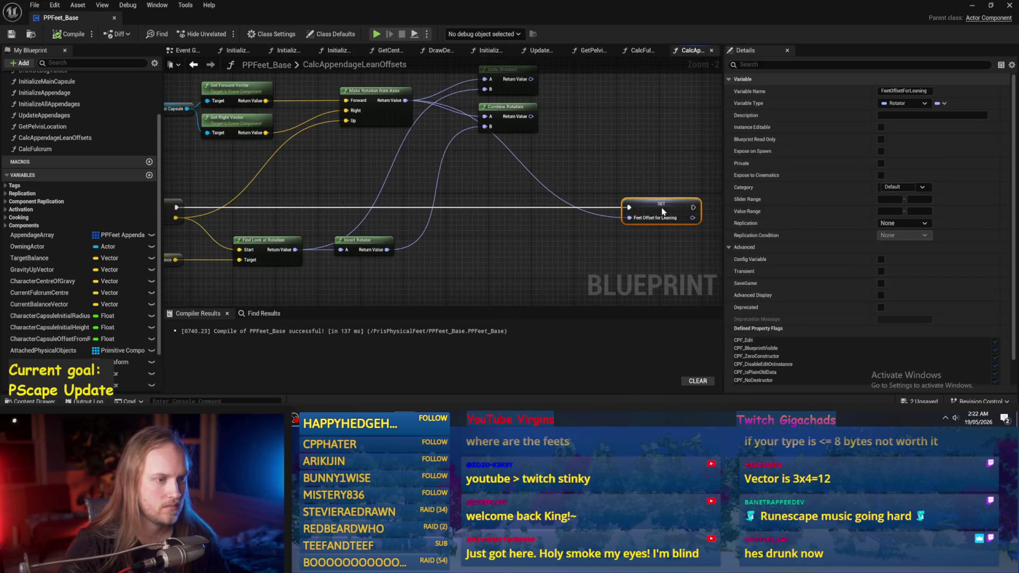
left_click(633, 168)
mouse_move(632, 168)
left_mouse_down()
mouse_move(529, 163)
mouse_move(640, 172)
left_mouse_up()
mouse_move(491, 166)
left_mouse_down()
mouse_move(512, 87)
mouse_move(529, 102)
mouse_move(583, 85)
left_mouse_up()
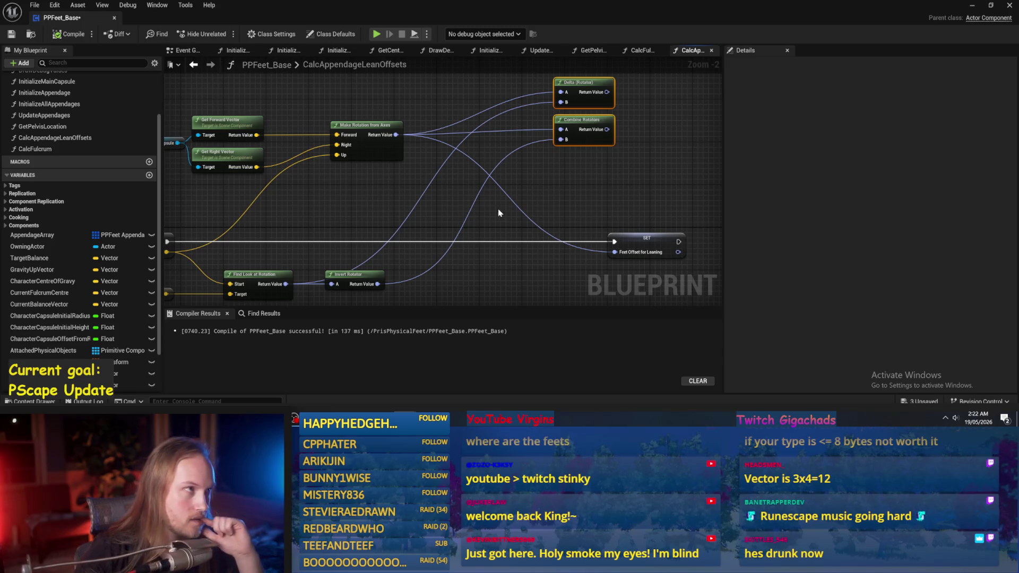
left_click_drag(503, 204, 504, 206)
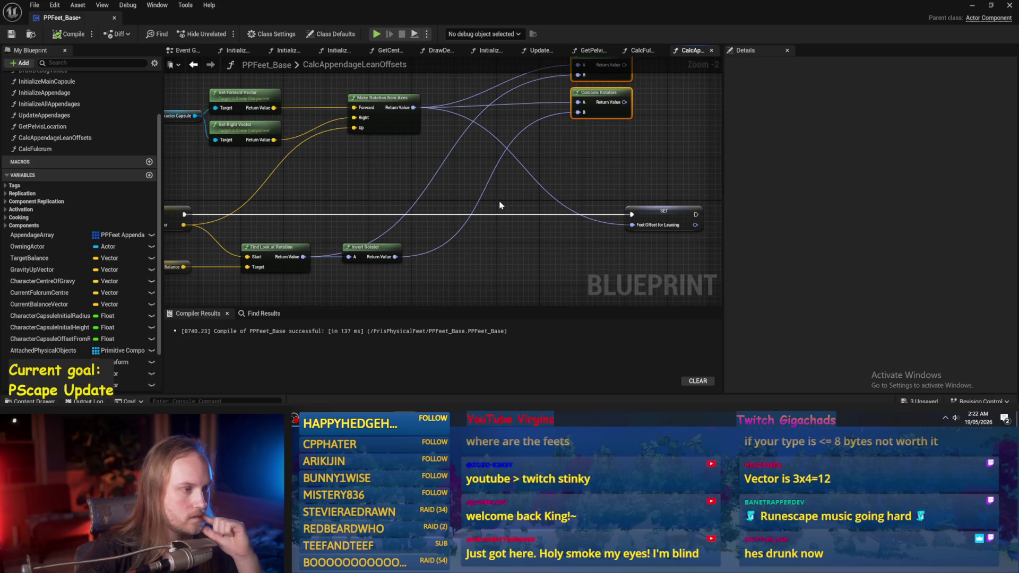
left_click_drag(500, 205, 464, 197)
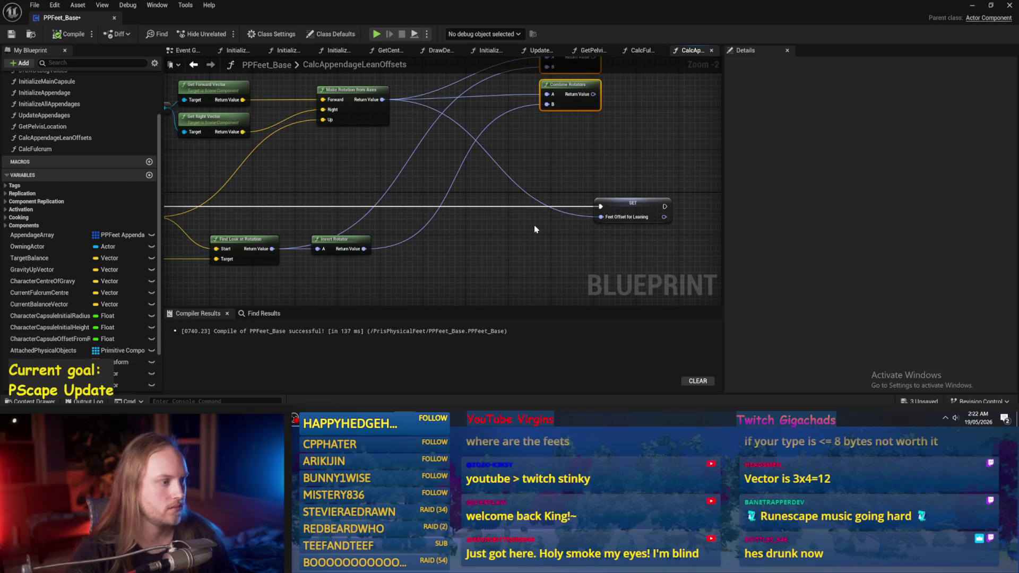
left_click(15, 36)
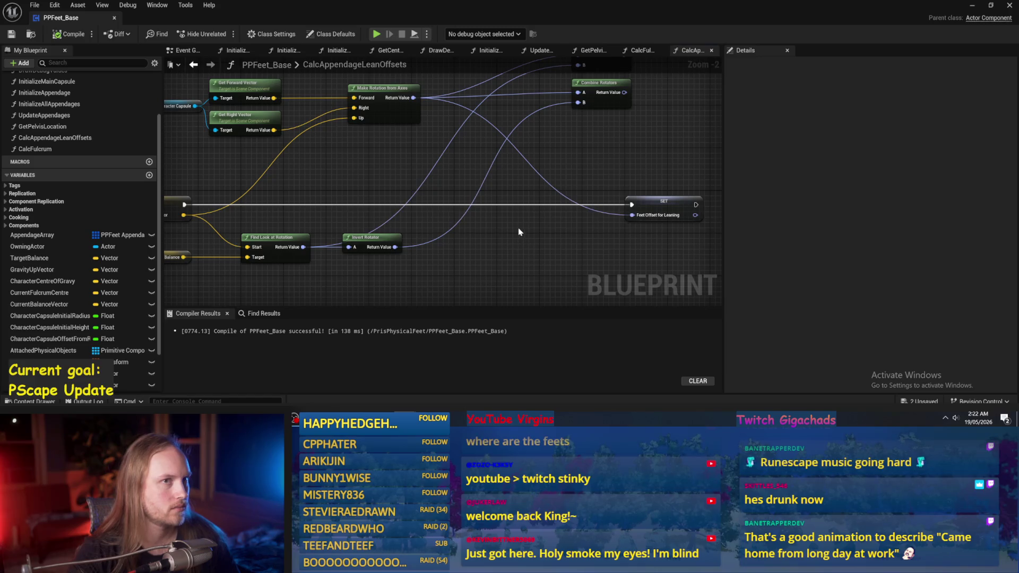
left_click_drag(519, 232, 504, 240)
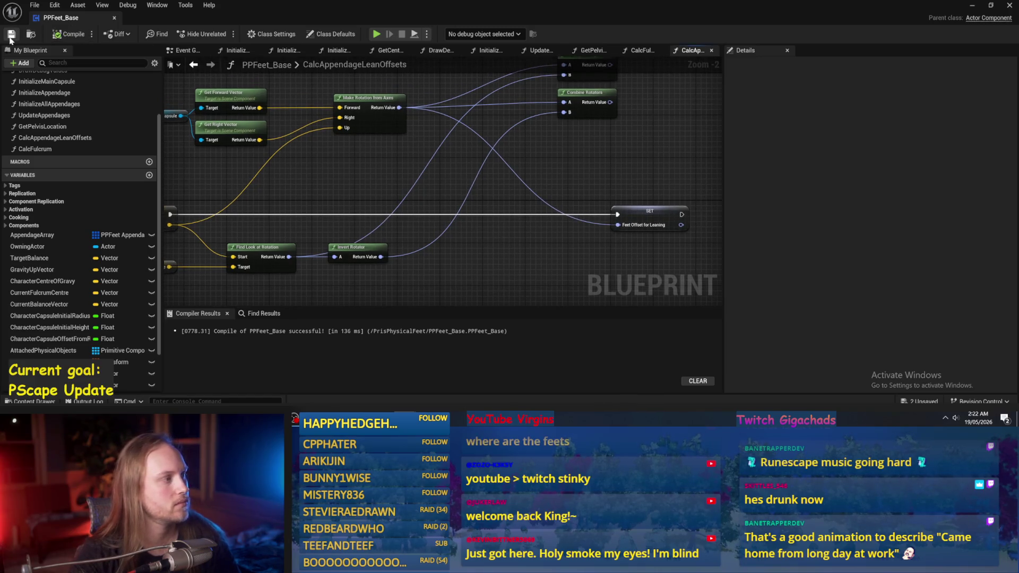
scroll(443, 143, "down", 2)
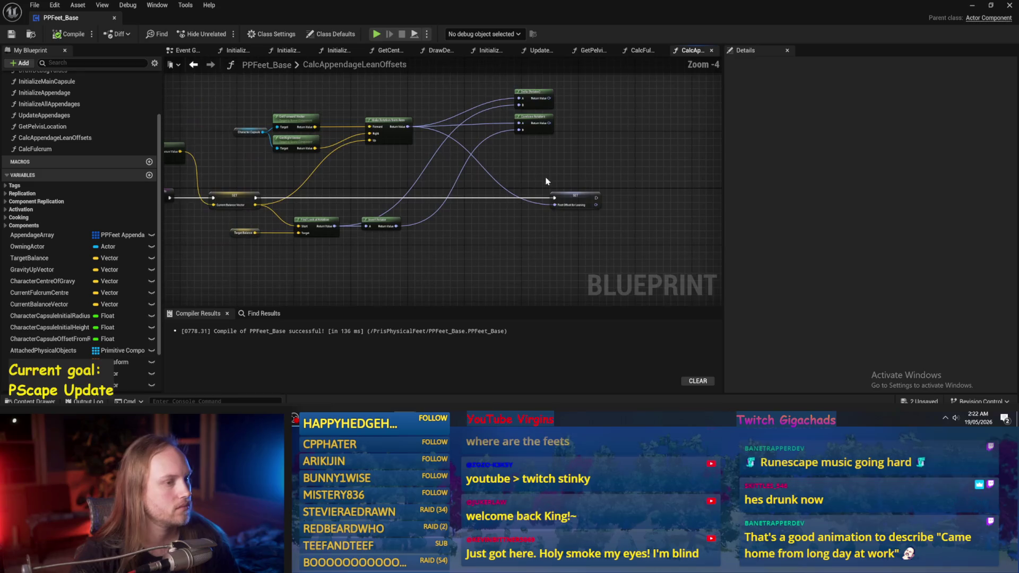
Wire Invert Rotator's result into Feet Offset for Leaning, compile, and run a quick play test
scroll(462, 233, "up", 2)
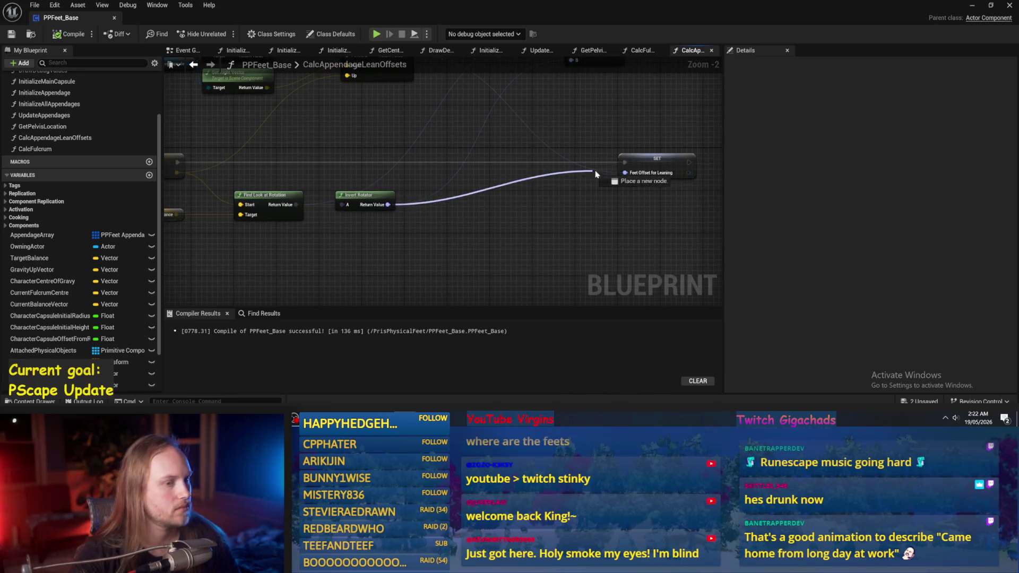
left_click_drag(628, 176, 627, 173)
left_click(68, 34)
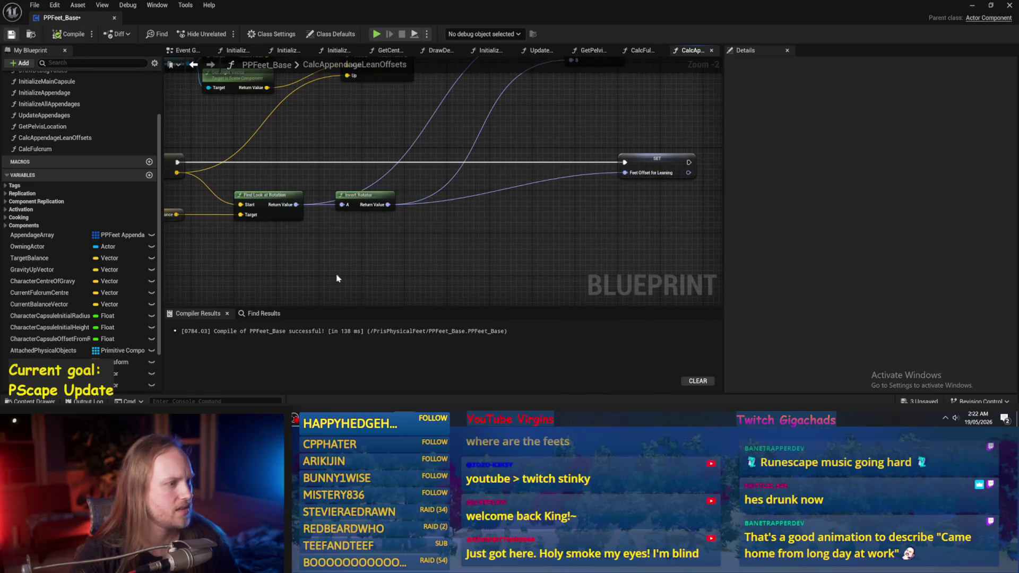
left_click(973, 6)
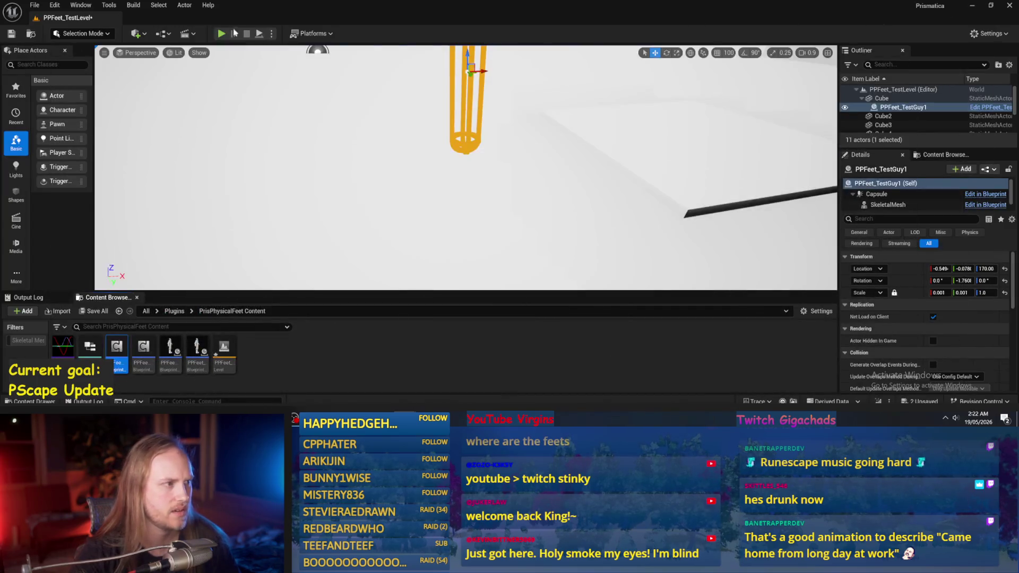
left_click(259, 34)
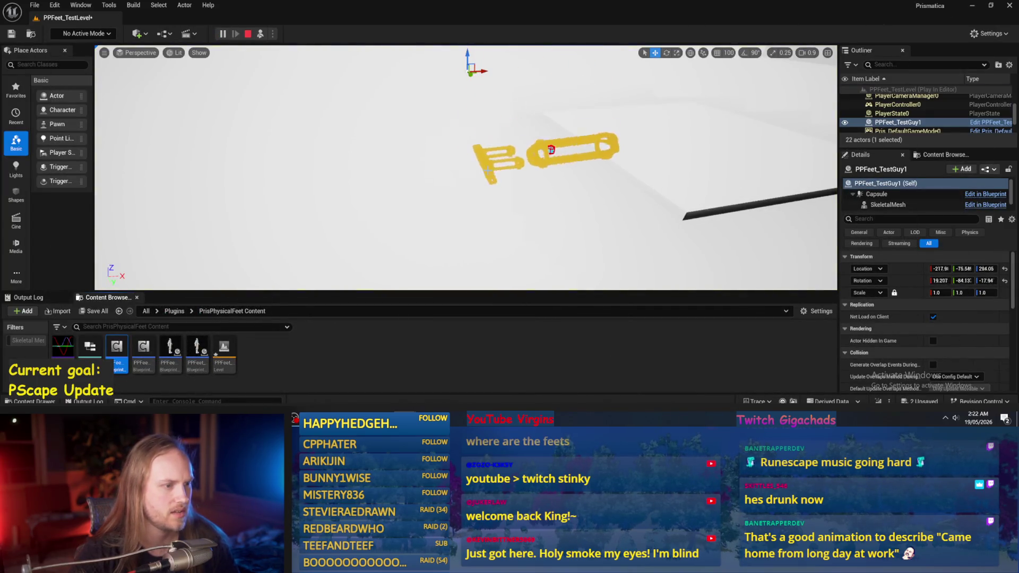
key("Escape")
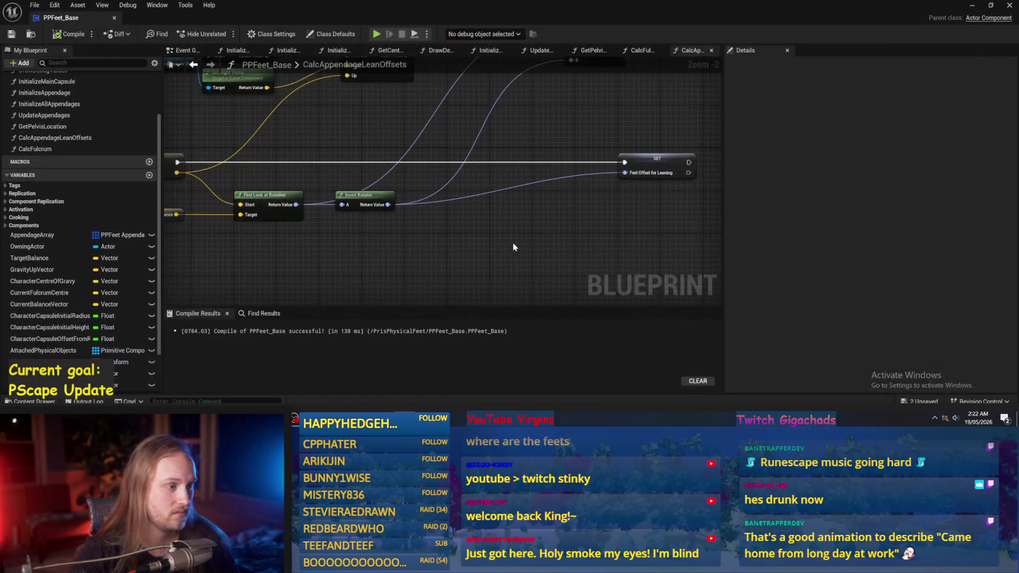
Search for a 'scale' action without adding one, move Invert Rotator right, and view GetPelvisLocation
left_click_drag(514, 247, 455, 263)
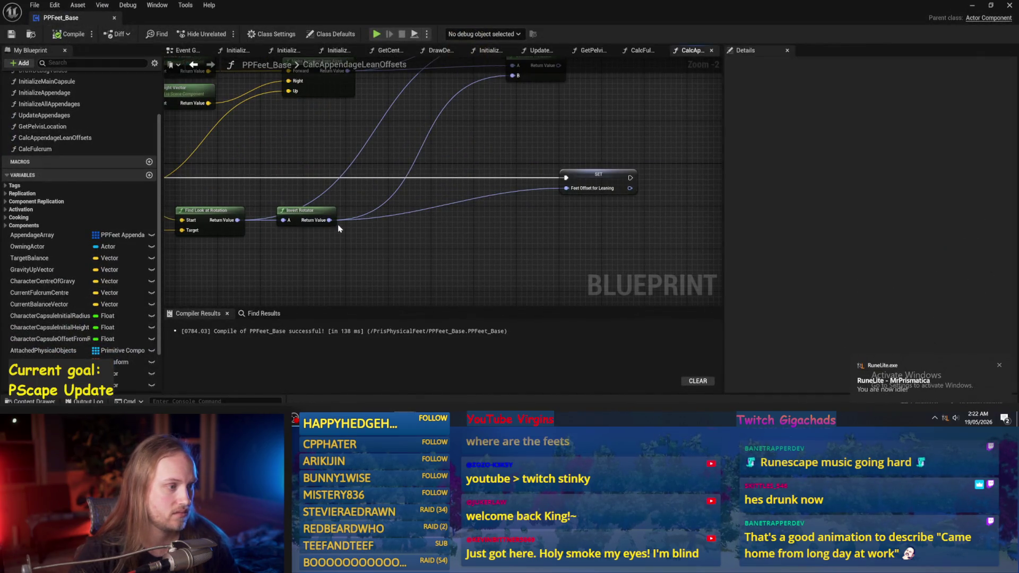
left_click_drag(333, 239, 418, 244)
type("scale")
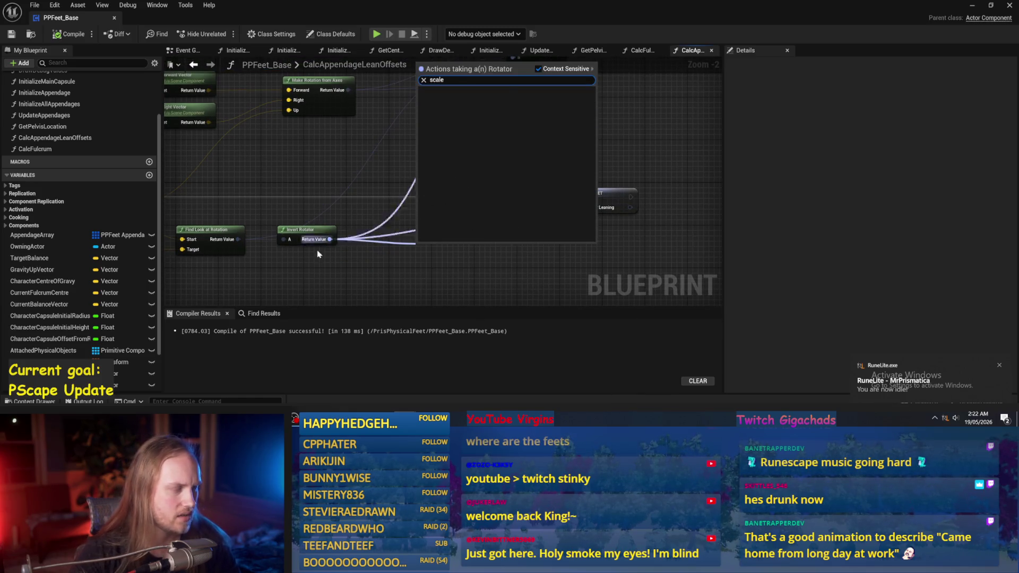
key("Escape")
left_click_drag(377, 228, 477, 228)
left_click_drag(659, 216, 582, 215)
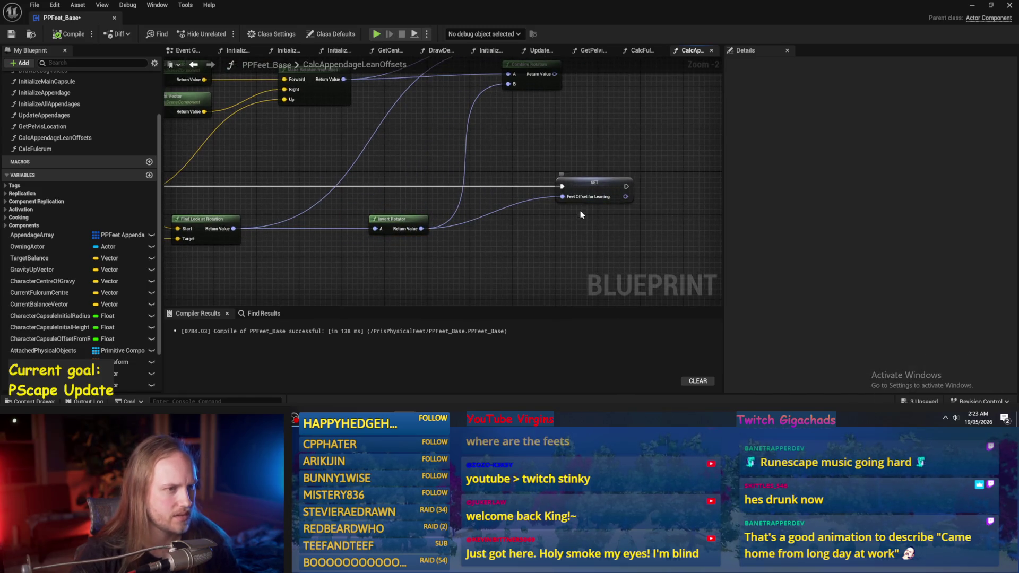
left_click(642, 51)
left_click(590, 51)
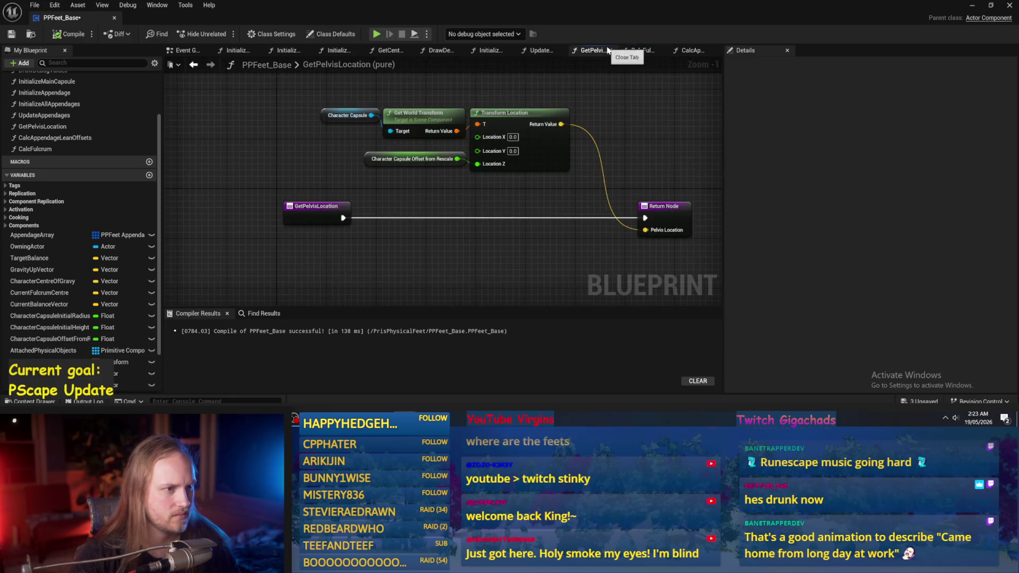
In UpdateAppendages, move the Feet Offset getter and search 'rotator' without adding a node
left_click(538, 53)
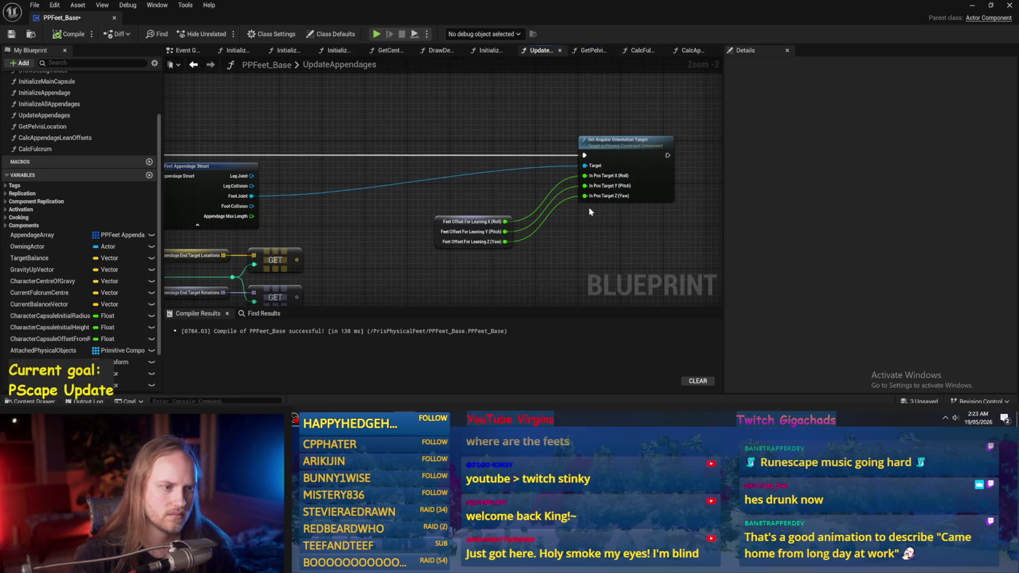
left_click_drag(446, 234, 393, 217)
left_click(505, 253)
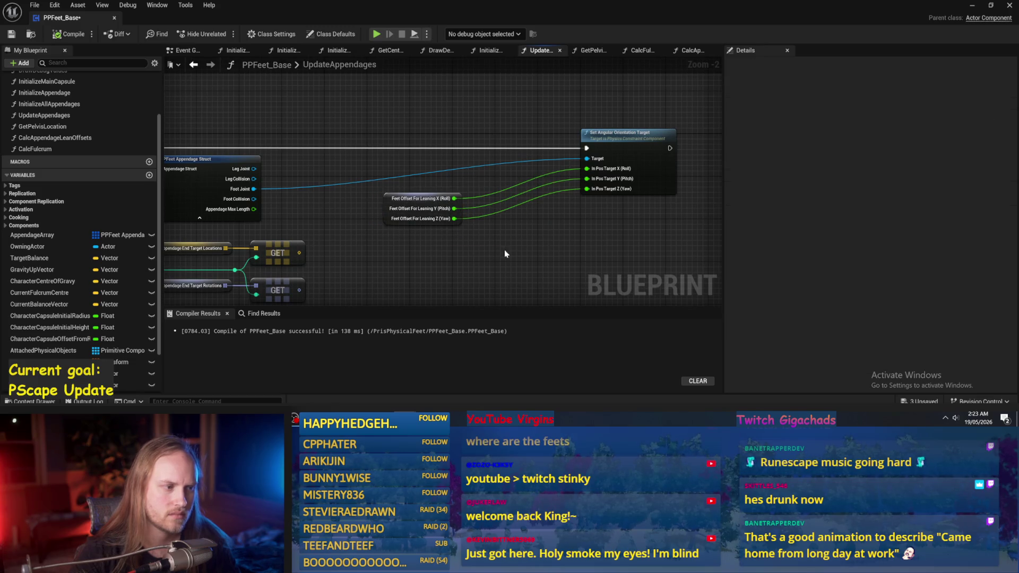
right_click(505, 254)
type("rotator")
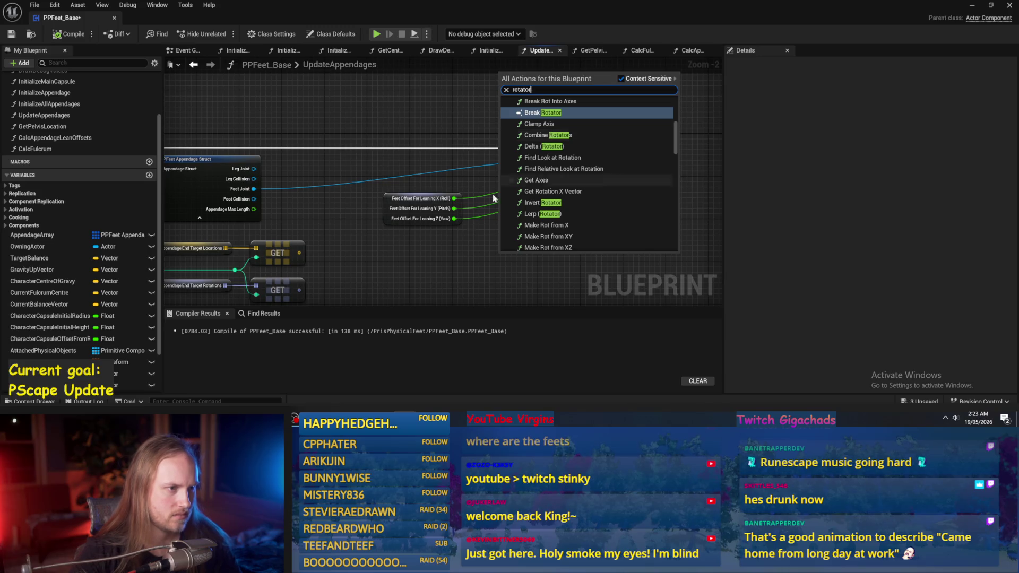
left_click(439, 248)
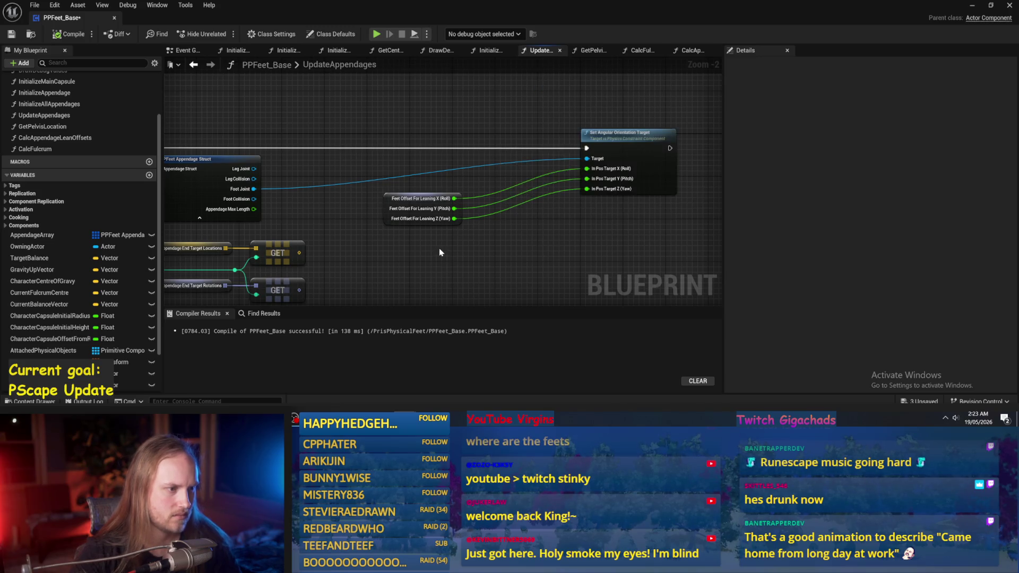
Route Feet Offset X (Roll) and Y (Pitch) through multiply nodes into the In Pos Target pins
left_click(586, 189, "alt")
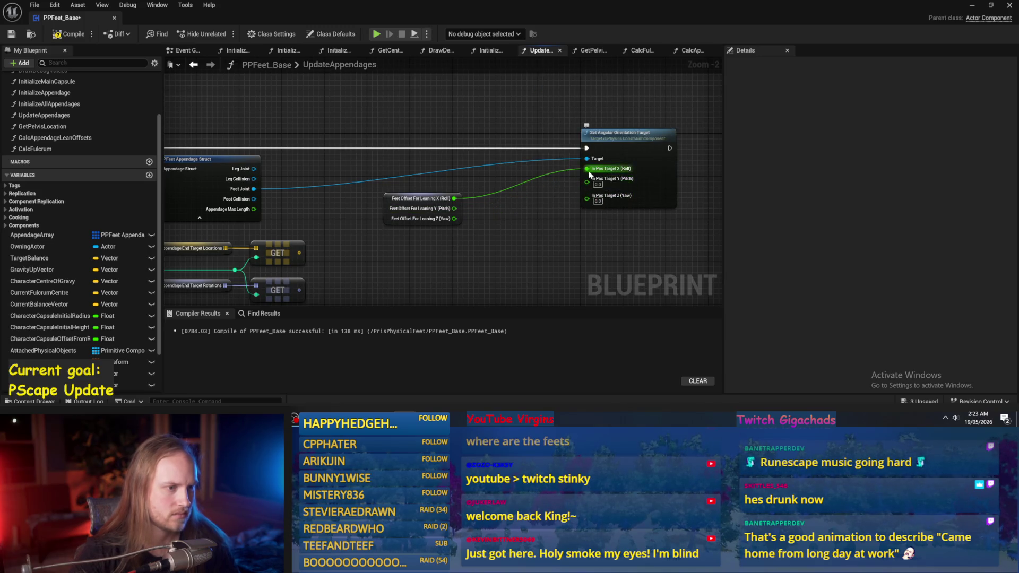
key("ctrl+z")
scroll(497, 239, "up", 1)
left_click_drag(452, 176, 504, 171)
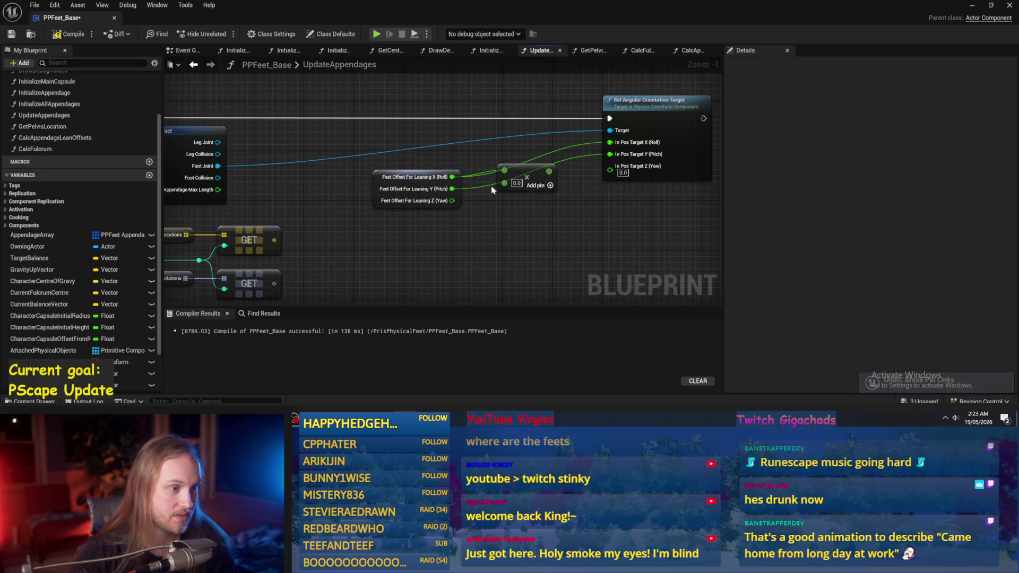
left_click_drag(550, 174, 610, 143)
left_click_drag(536, 190, 516, 161)
key("ctrl+d")
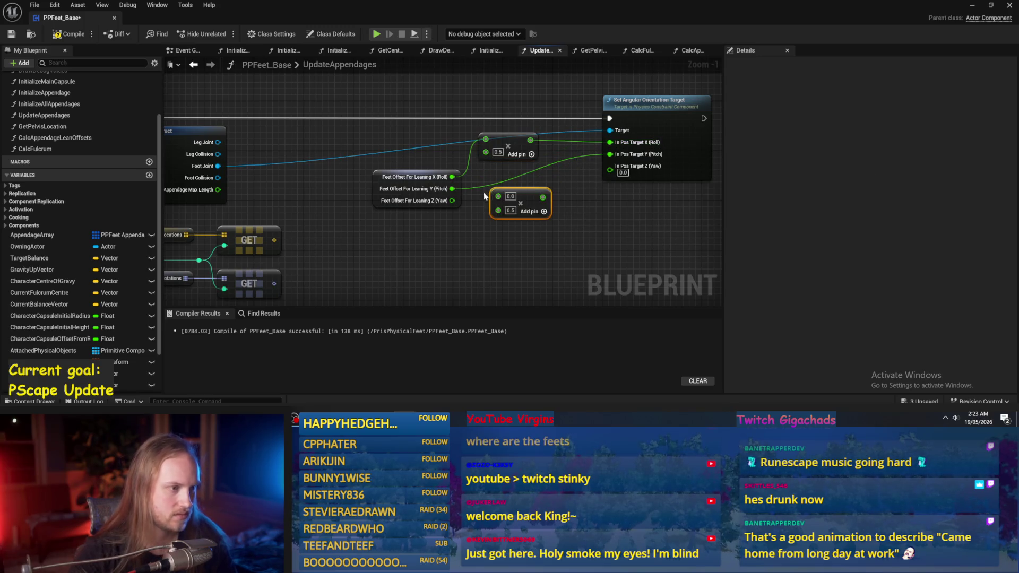
mouse_move(452, 189)
left_mouse_down()
mouse_move(499, 201)
mouse_move(492, 196)
mouse_move(526, 174)
mouse_move(610, 154)
left_mouse_up()
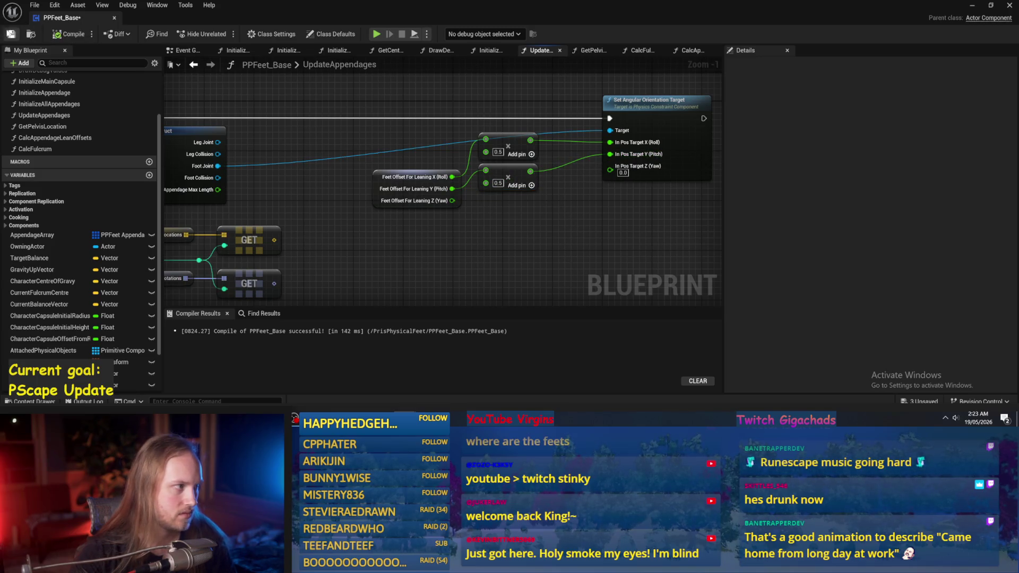
left_click_drag(365, 148, 345, 173)
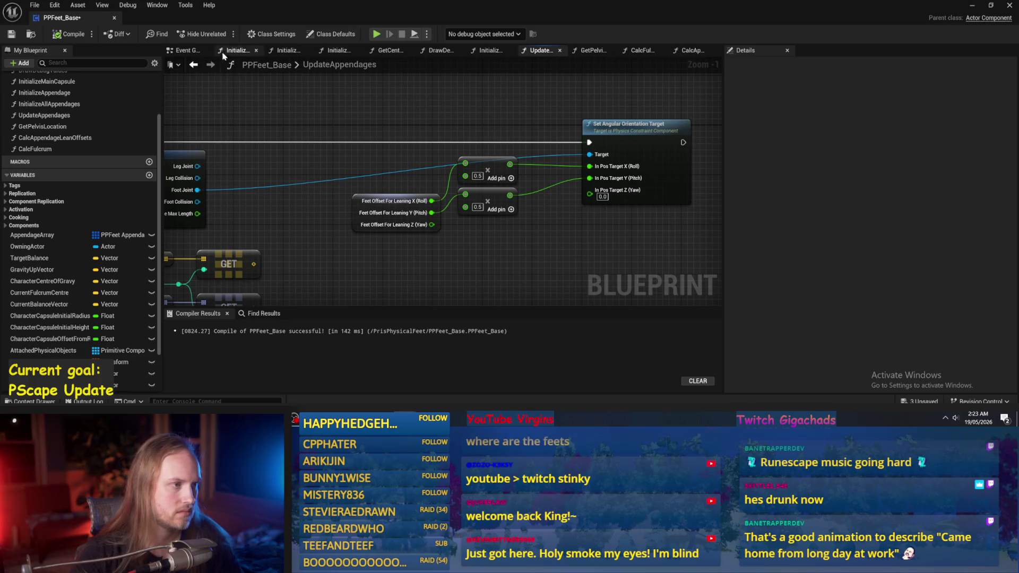
Run another play test of the level from the Event Graph and stop it
left_click(179, 52)
left_click(973, 7)
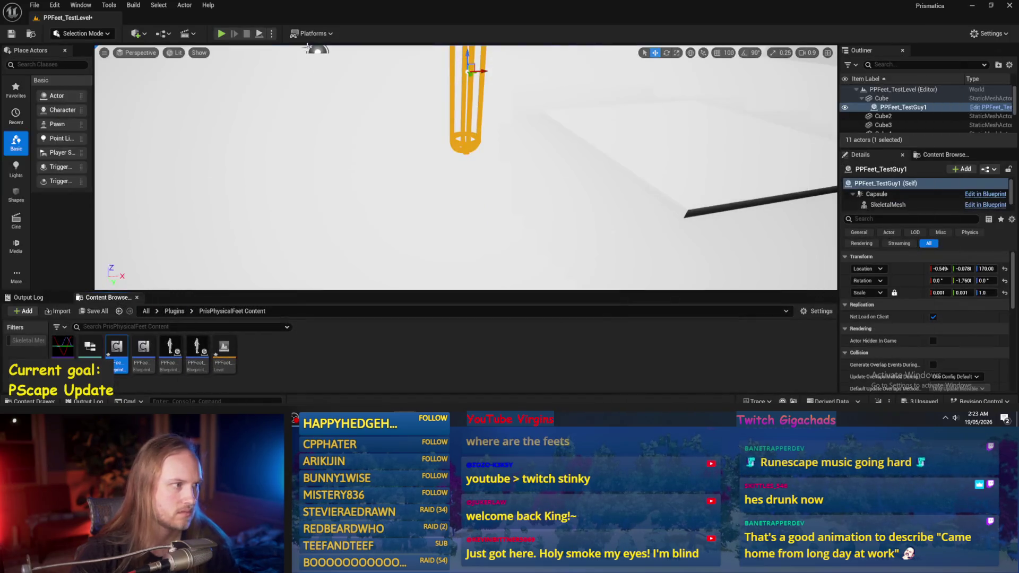
left_click(259, 34)
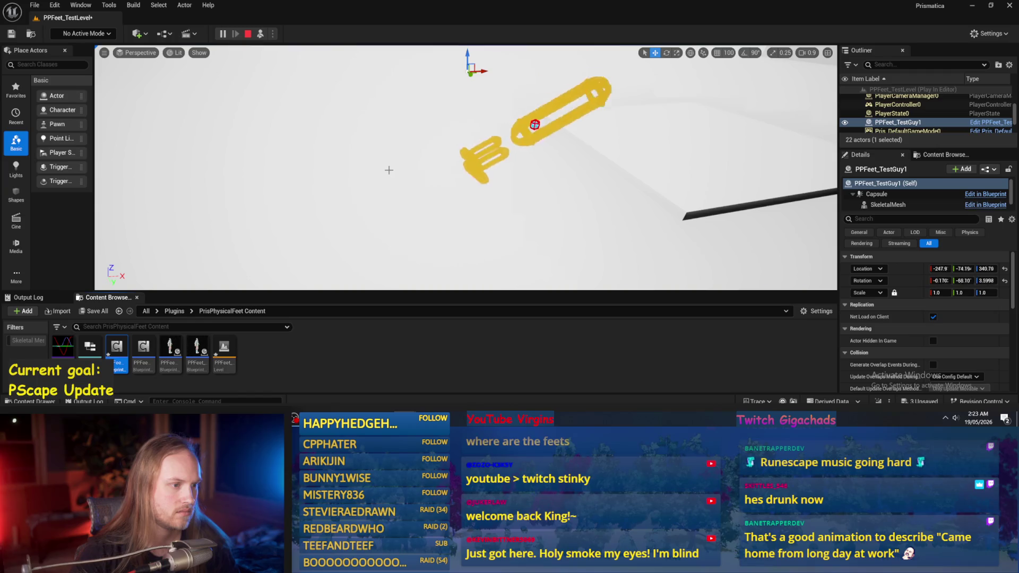
key("Escape")
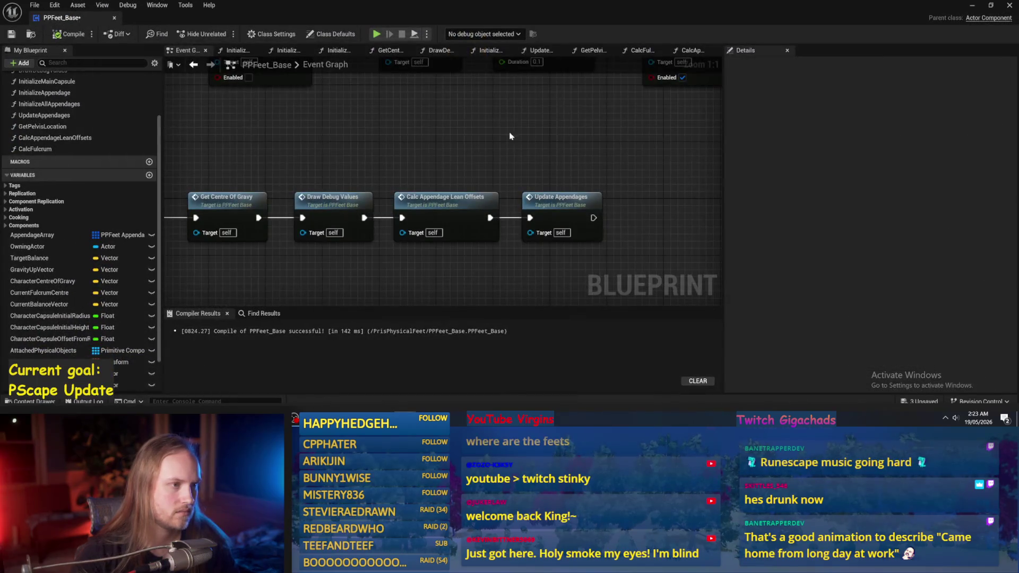
Close the unneeded function graph tabs and return to CalcAppendageLeanOffsets
double_click(464, 253)
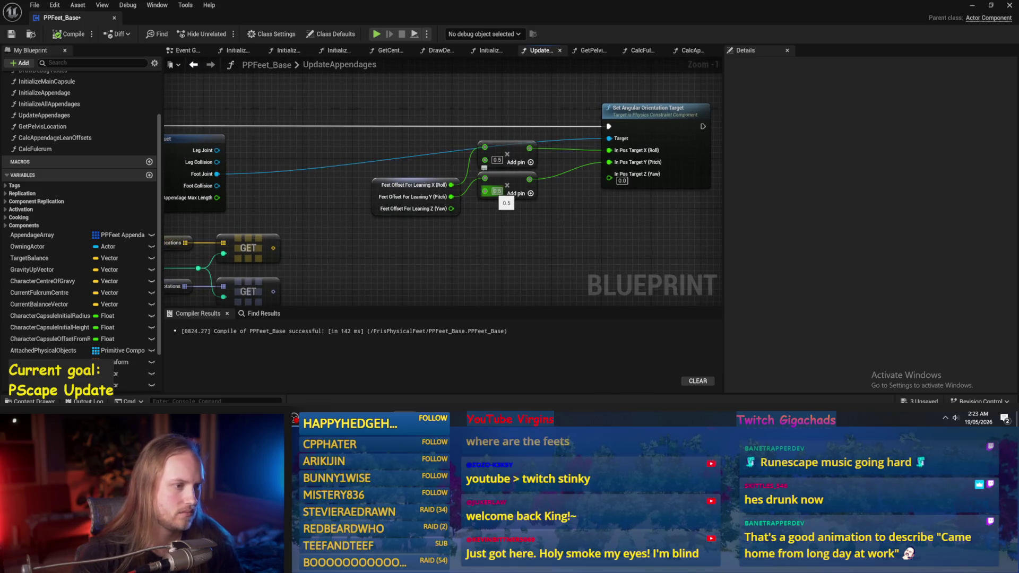
left_click(485, 50)
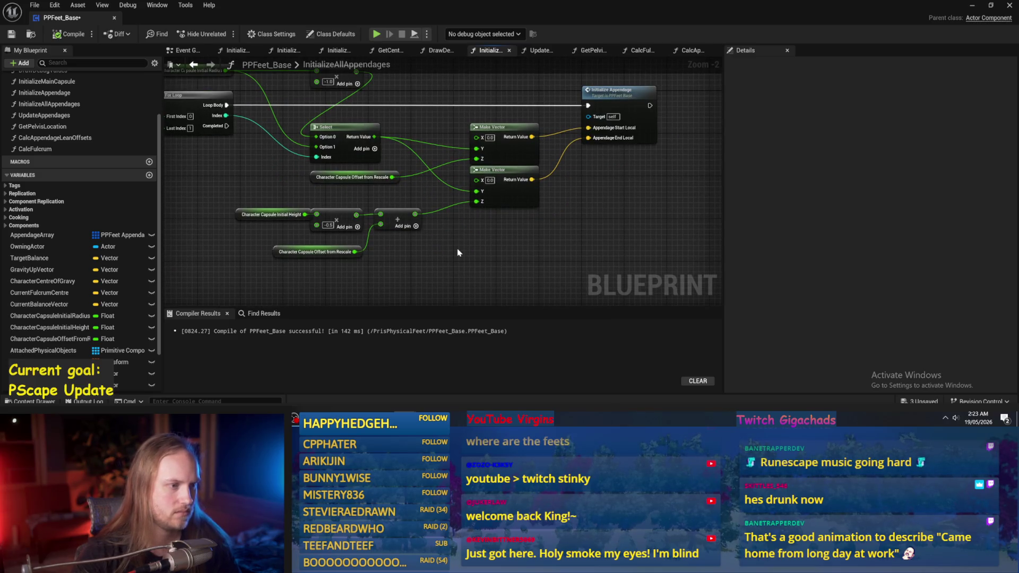
left_click(440, 51)
left_click(390, 50)
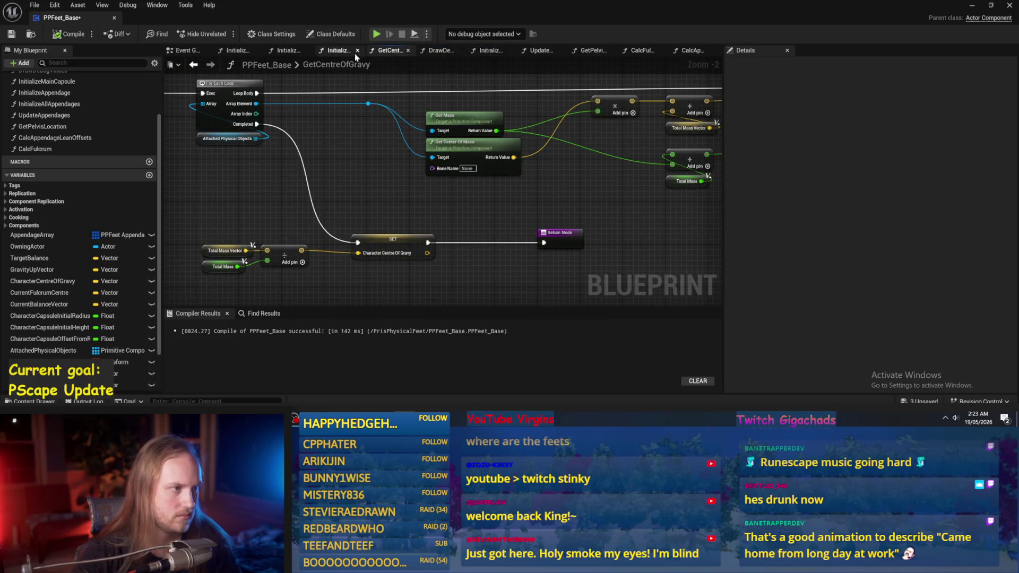
left_click(334, 50)
left_click(306, 50)
left_click(256, 51)
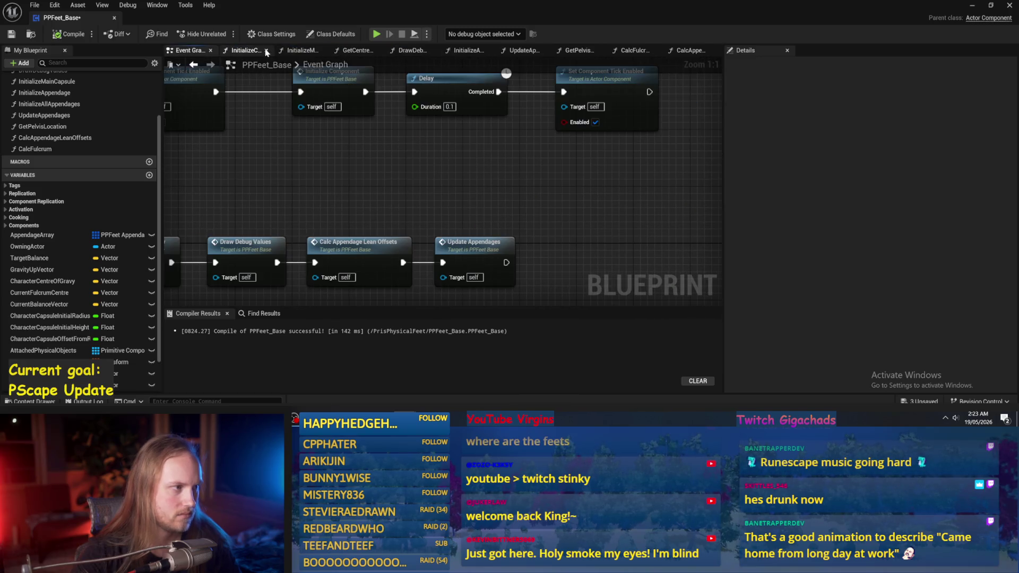
left_click(279, 50)
left_click(292, 51)
left_click(301, 51)
left_click(361, 51)
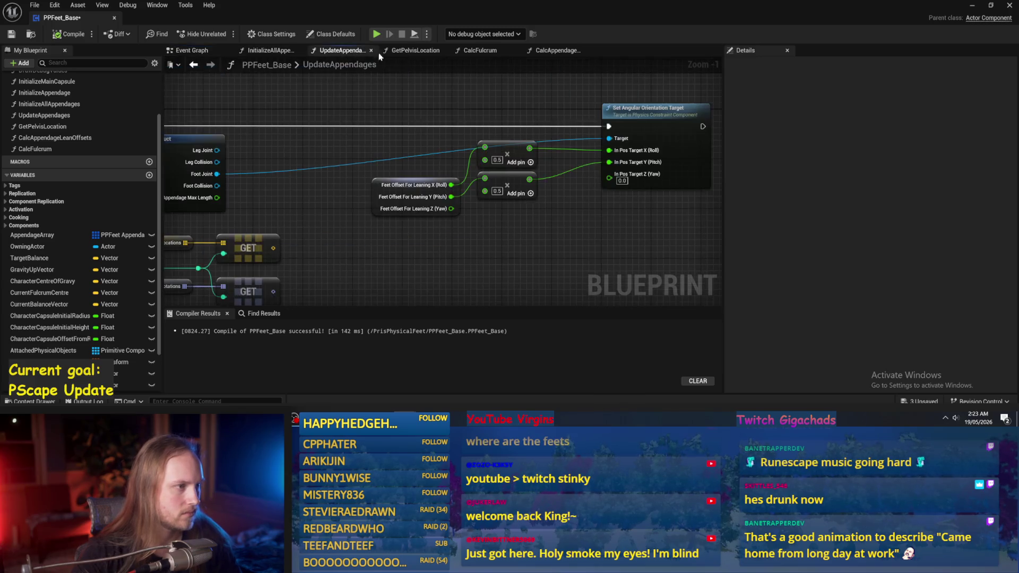
left_click(423, 52)
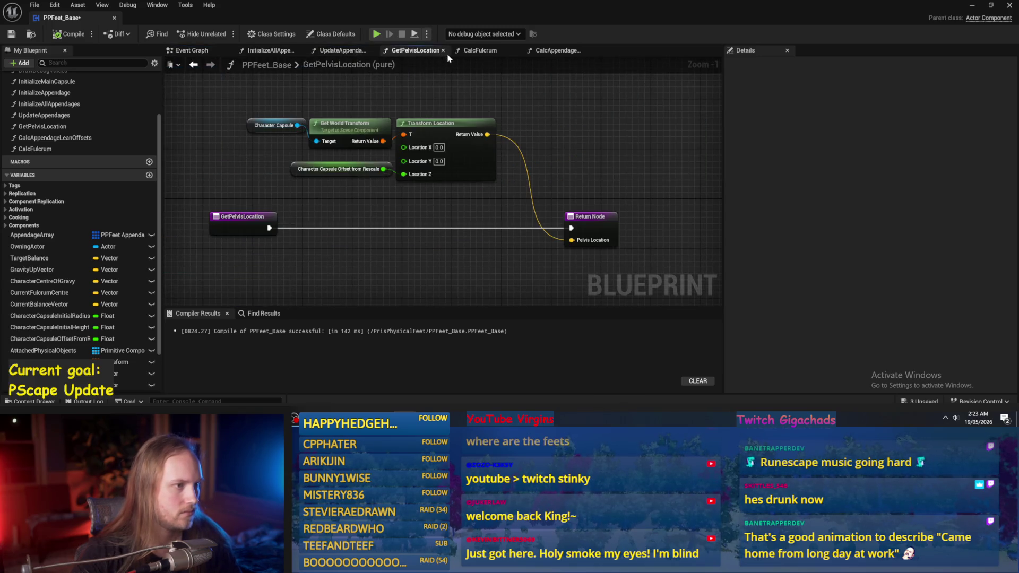
left_click(483, 51)
left_click(558, 50)
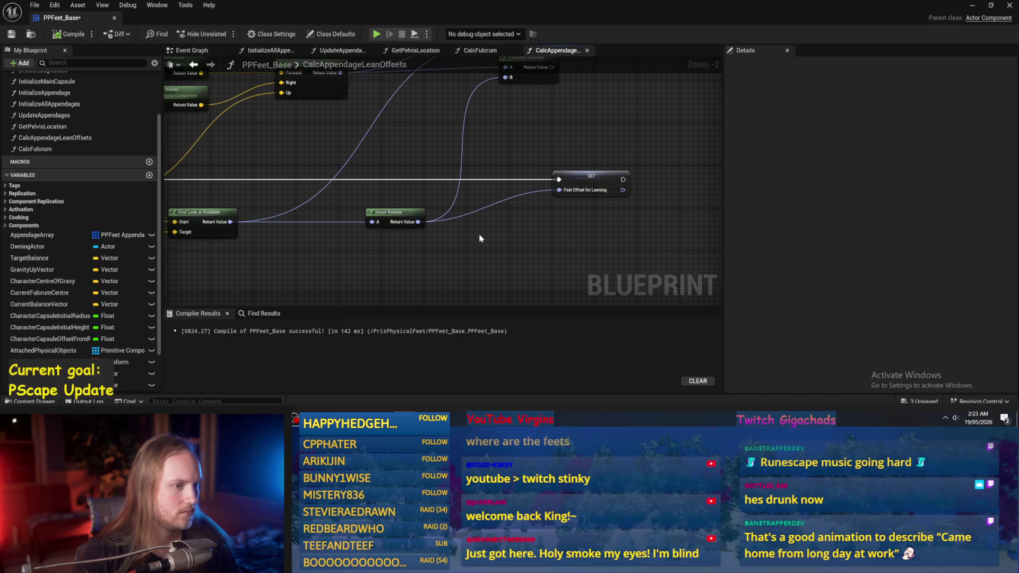
Wire Find Look at Rotation straight into Feet Offset for Leaning, save, and play-test twice
left_click_drag(229, 222, 560, 190)
left_click(16, 34)
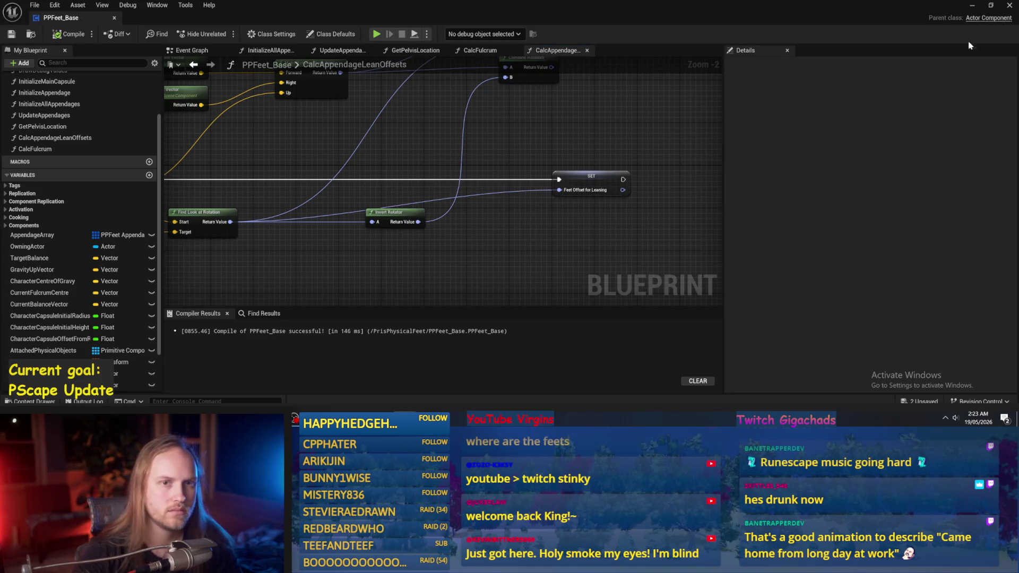
left_click(975, 7)
left_click(260, 34)
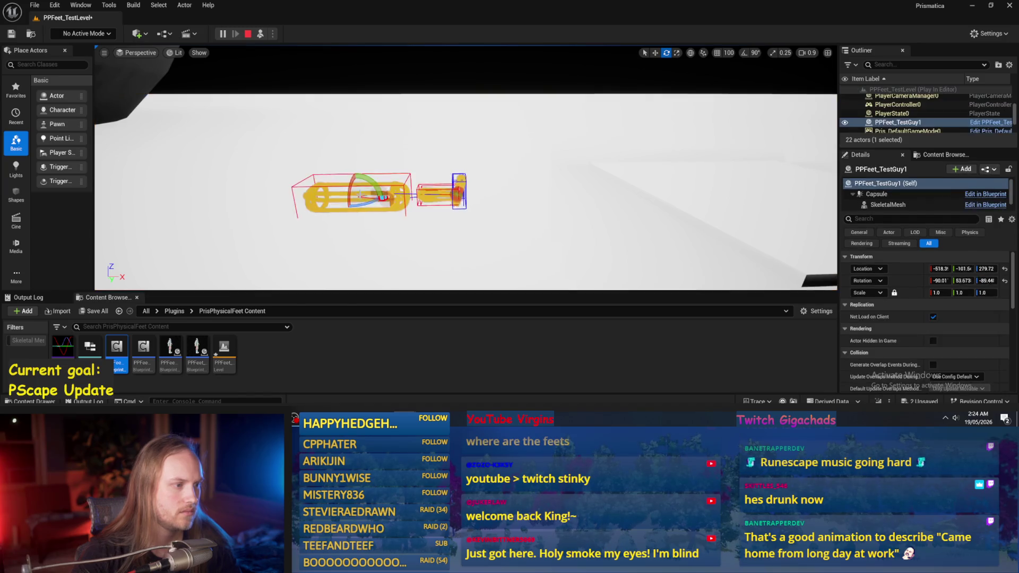
left_click_drag(383, 191, 393, 183)
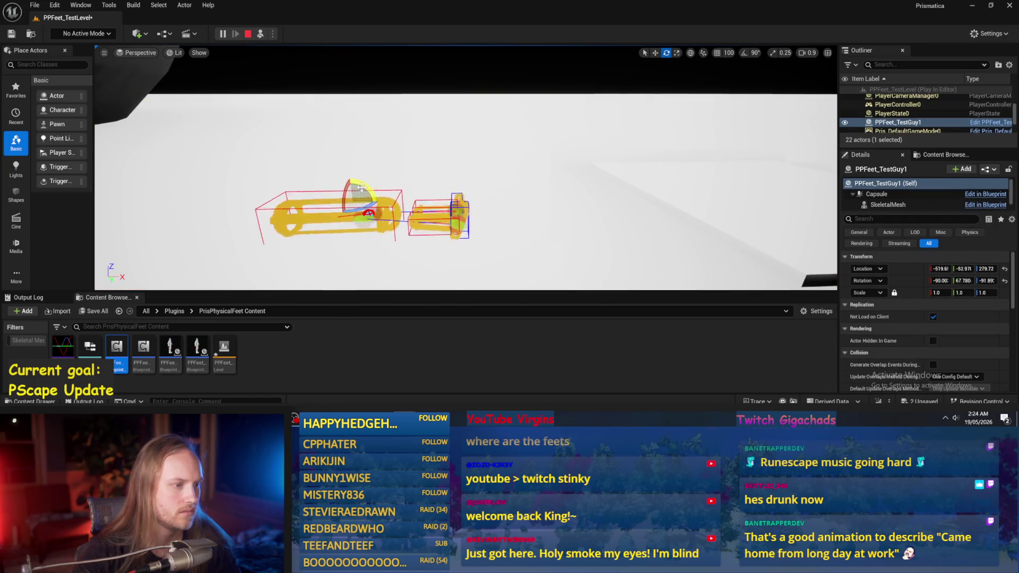
key("Escape")
left_click(260, 34)
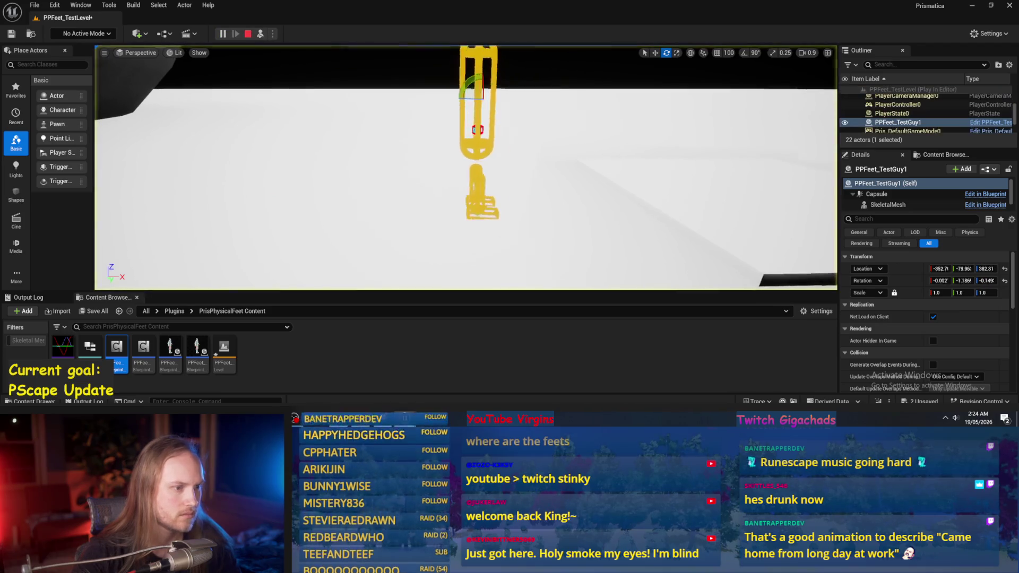
key("Escape")
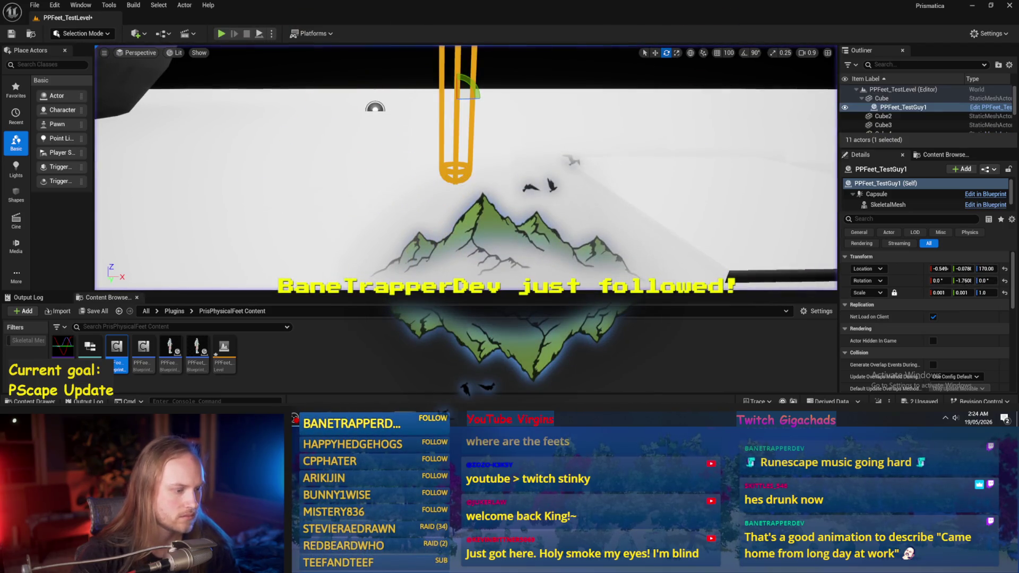
key("alt+Tab")
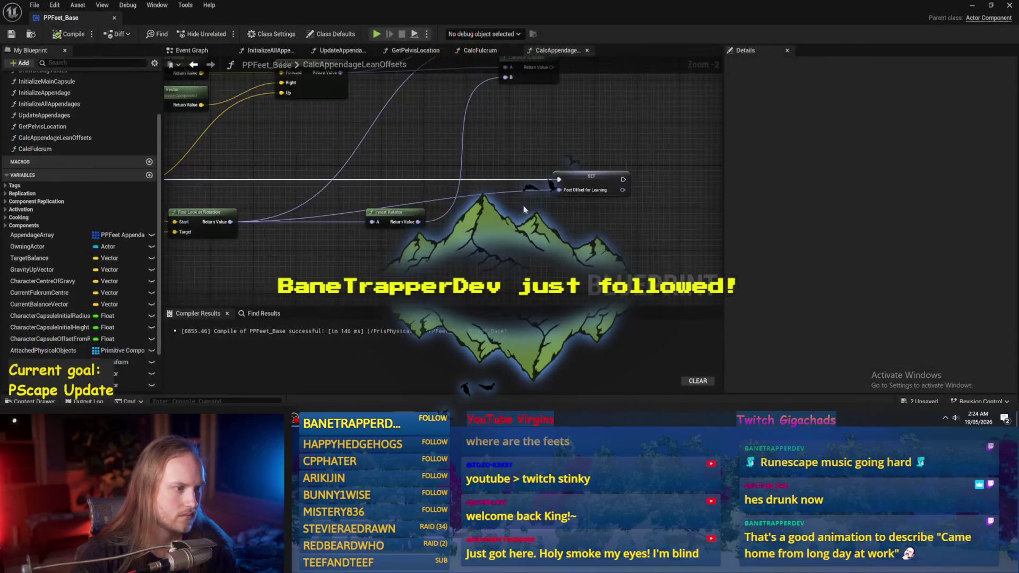
Reposition the Feet Offset for Leaning SET and Invert Rotator nodes, then save and compile
mouse_move(582, 214)
left_mouse_down()
mouse_move(407, 194)
mouse_move(309, 213)
mouse_move(414, 205)
left_mouse_up()
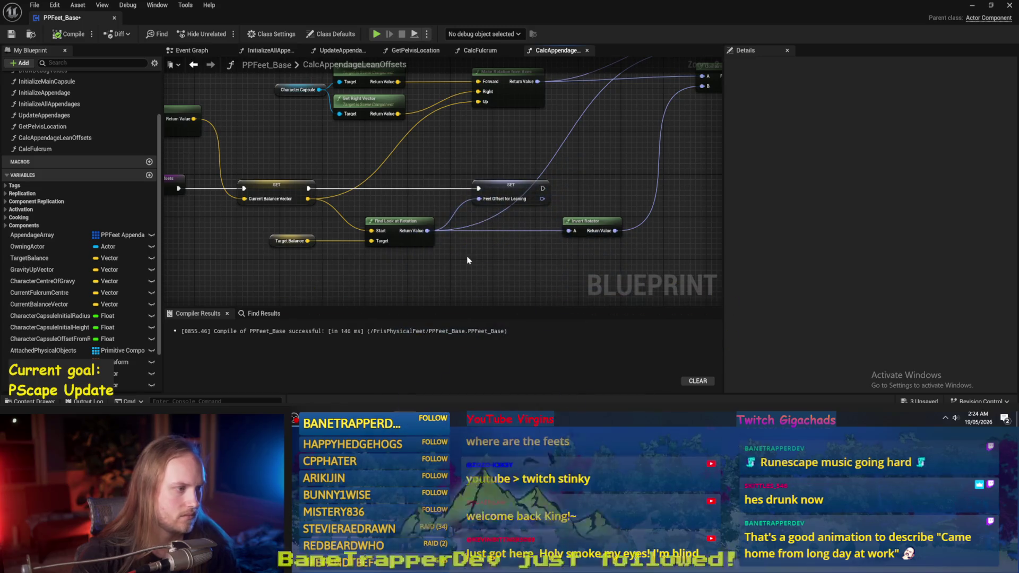
left_click_drag(590, 220, 625, 219)
left_click_drag(493, 184, 531, 185)
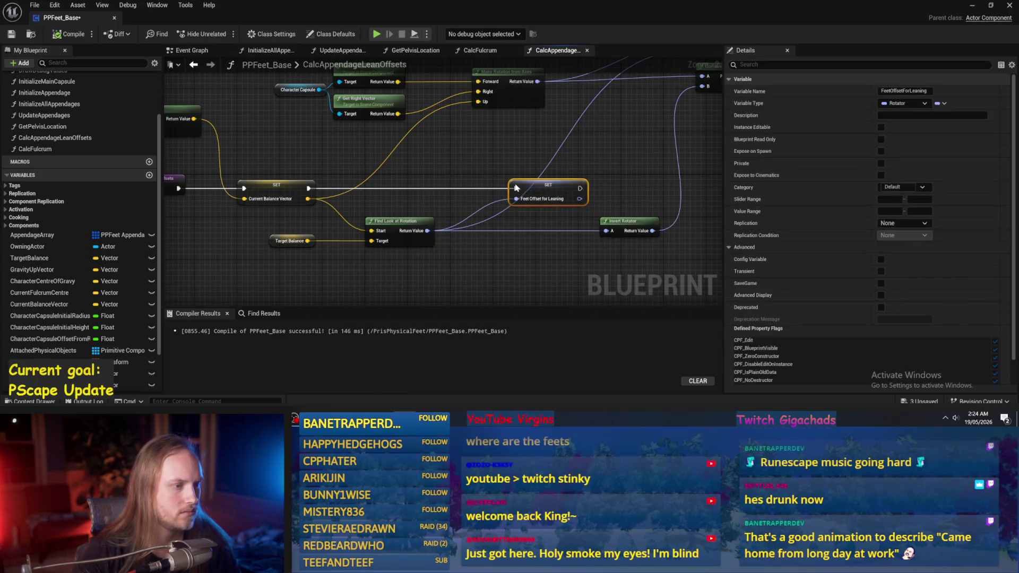
left_click(479, 166)
left_click(11, 34)
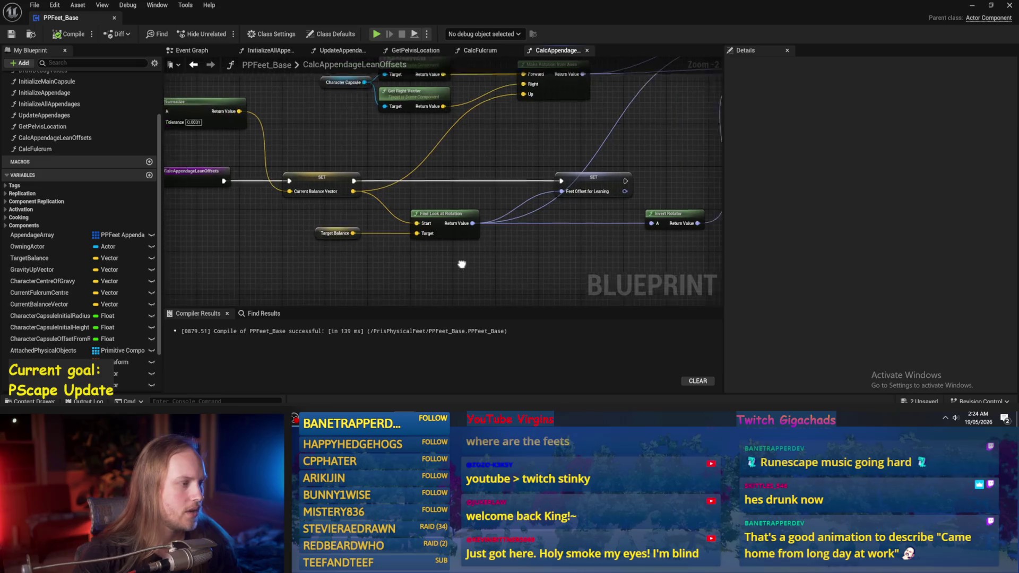
Move Target Balance left, inspect Character Centre Of Gravy and Current Fulcrum Centre, then return to Event Graph
scroll(416, 255, "up", 2)
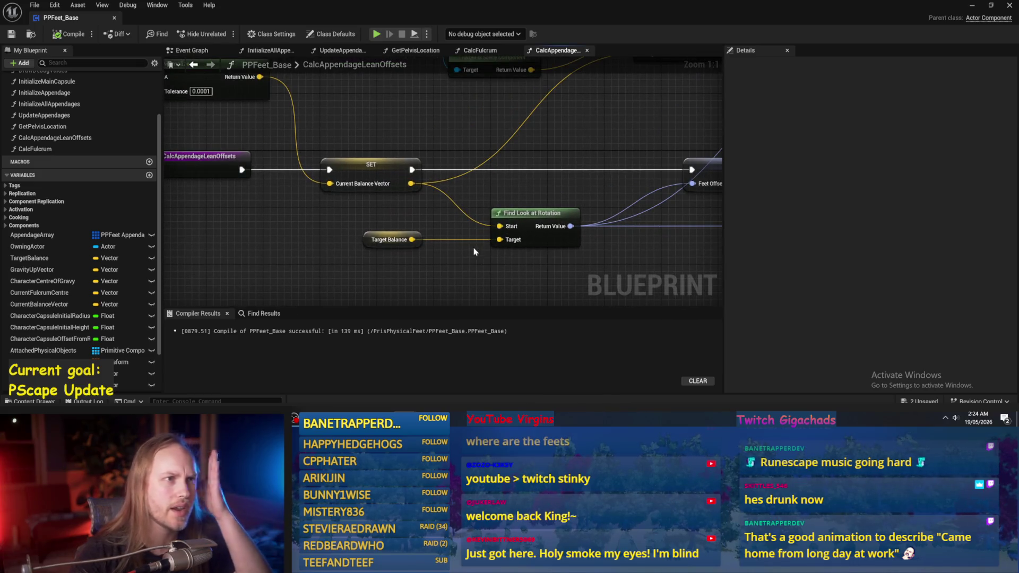
left_click_drag(403, 255, 433, 275)
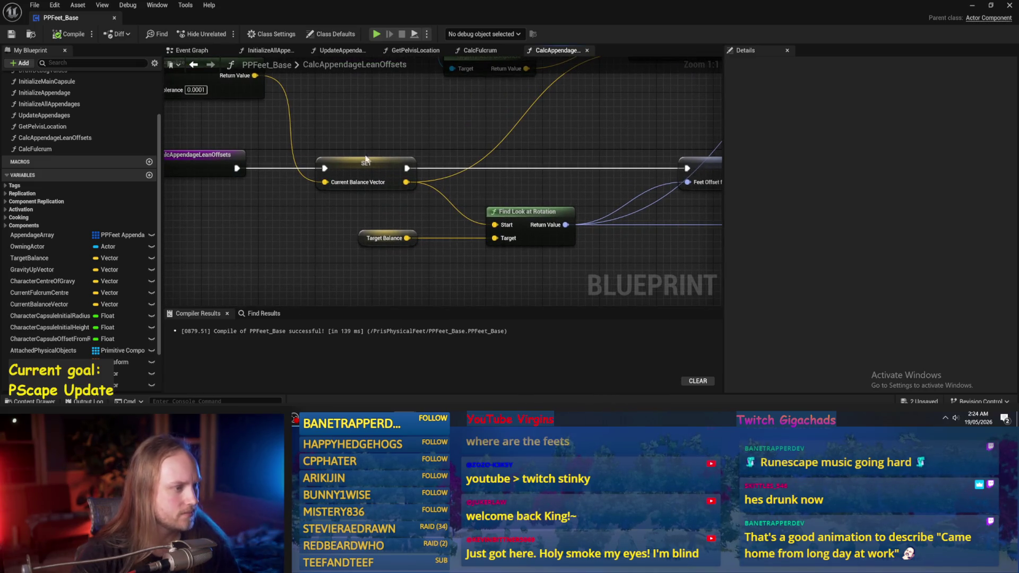
scroll(371, 157, "down", 1)
mouse_move(389, 249)
left_mouse_down()
mouse_move(370, 248)
mouse_move(605, 278)
left_mouse_up()
left_click(450, 269)
left_click(249, 130)
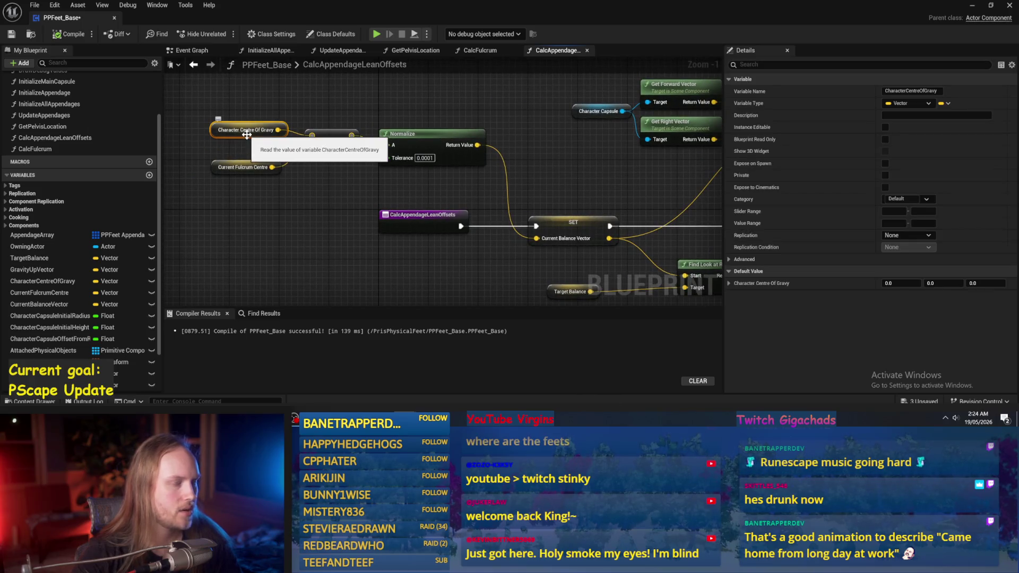
left_click(250, 167)
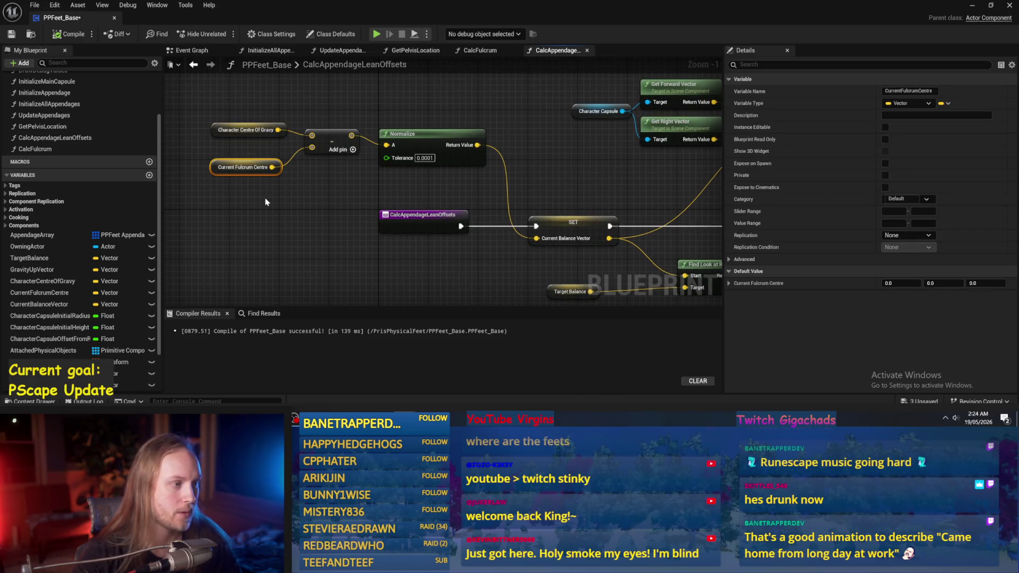
left_click(267, 202)
left_click(198, 51)
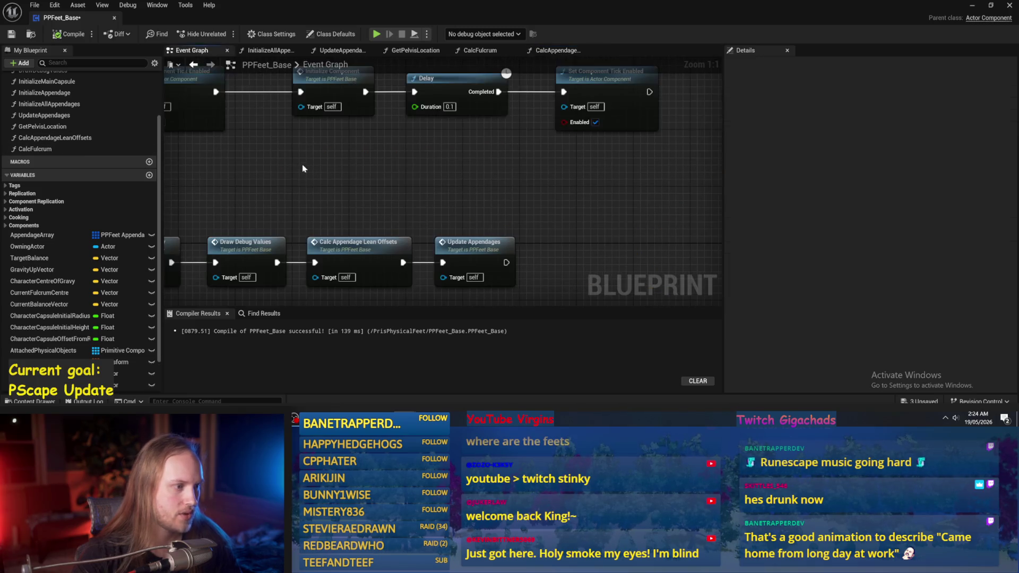
Add a Sequence node to the Event Graph and connect Event Tick into it
left_click(276, 244)
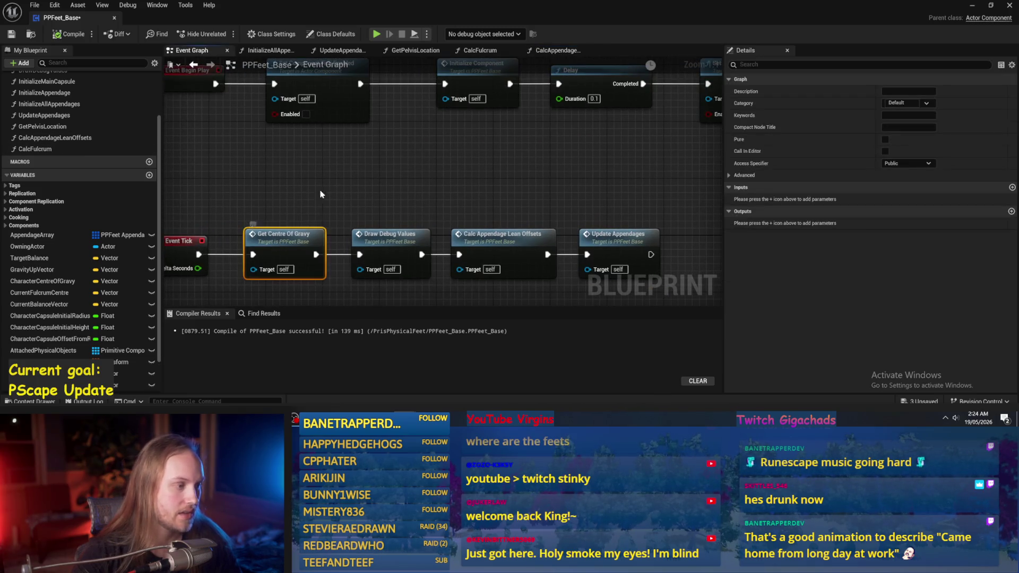
left_click(329, 185)
left_click(372, 198)
left_click_drag(239, 297, 302, 276)
left_click(293, 261)
left_click_drag(265, 192, 309, 281)
left_click_drag(337, 159, 402, 286)
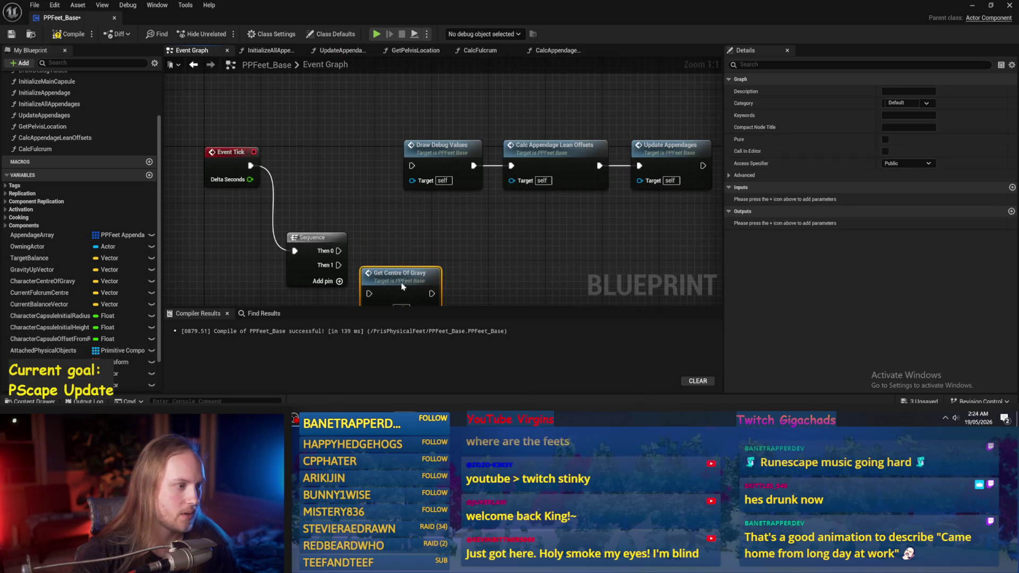
Wire Sequence Then 0 into Get Centre Of Gravy and Then 1 into Draw Debug Values, rearranging the nodes
mouse_move(320, 239)
left_mouse_down()
mouse_move(329, 156)
mouse_move(359, 175)
left_mouse_up()
mouse_move(389, 276)
left_mouse_down()
mouse_move(368, 262)
mouse_move(397, 251)
left_mouse_up()
left_click_drag(377, 187, 377, 269)
left_click_drag(389, 253, 417, 234)
mouse_move(210, 144)
left_mouse_down()
mouse_move(396, 189)
mouse_move(317, 189)
mouse_move(266, 159)
left_mouse_up()
mouse_move(456, 247)
left_mouse_down()
mouse_move(331, 159)
mouse_move(361, 166)
left_mouse_up()
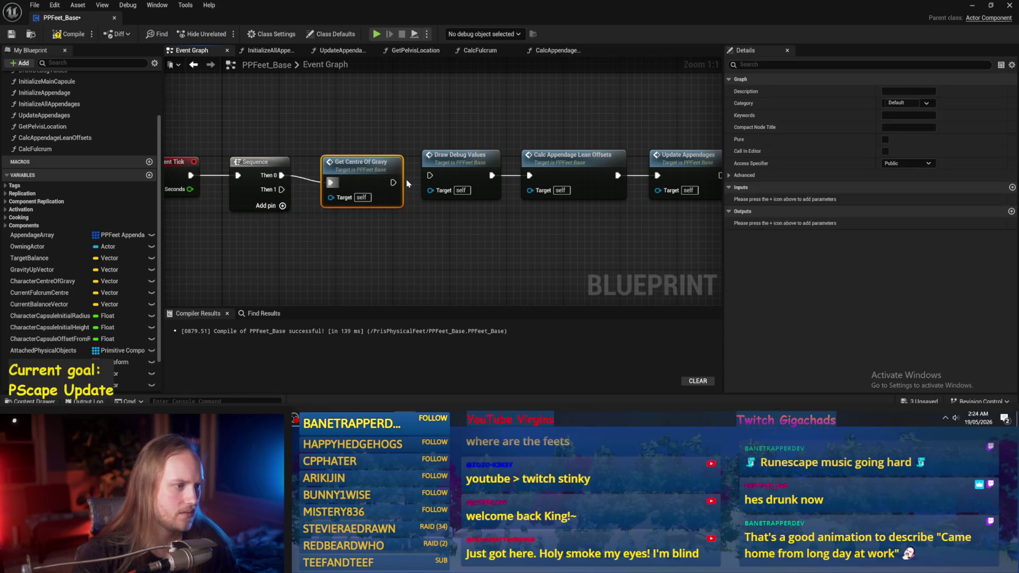
mouse_move(451, 175)
left_mouse_down()
mouse_move(429, 281)
mouse_move(261, 183)
mouse_move(282, 190)
left_mouse_up()
left_click(361, 162)
Inspect the GetCentreOfGravy and CalcAppendageLeanOffsets function graphs, including Normalize and Current Fulcrum Centre
double_click(361, 162)
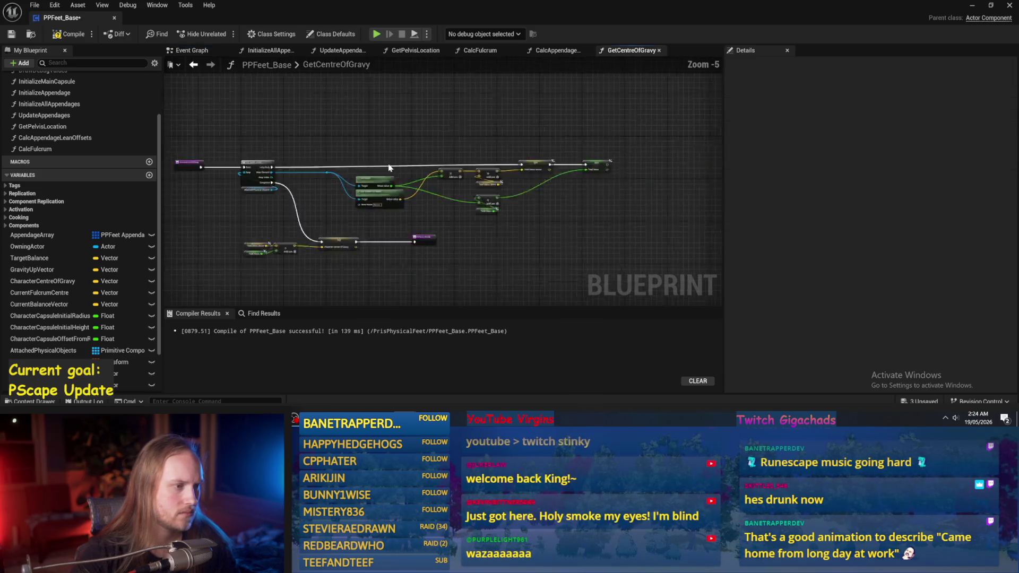
left_click(195, 67)
scroll(377, 222, "up", 4)
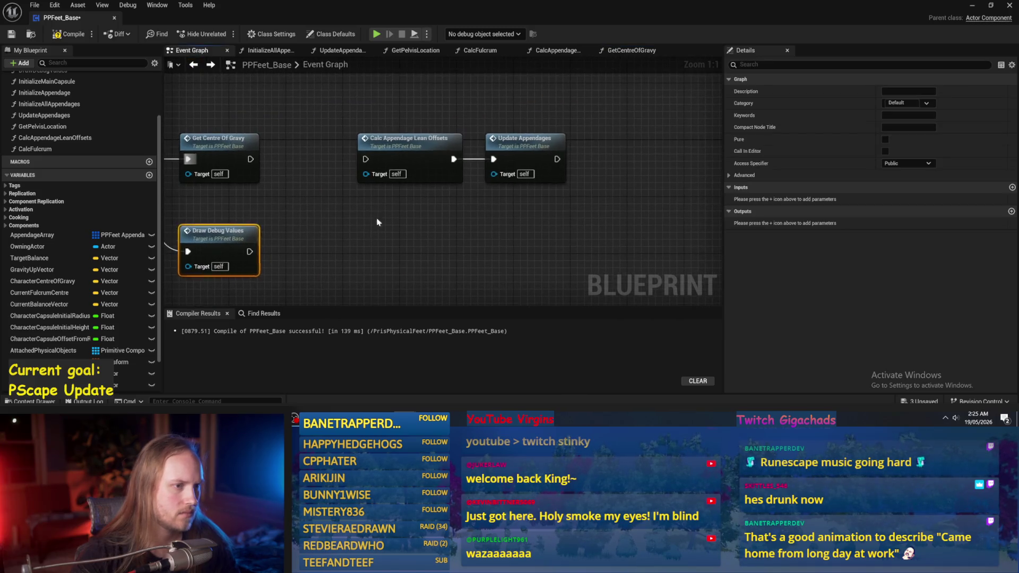
double_click(420, 155)
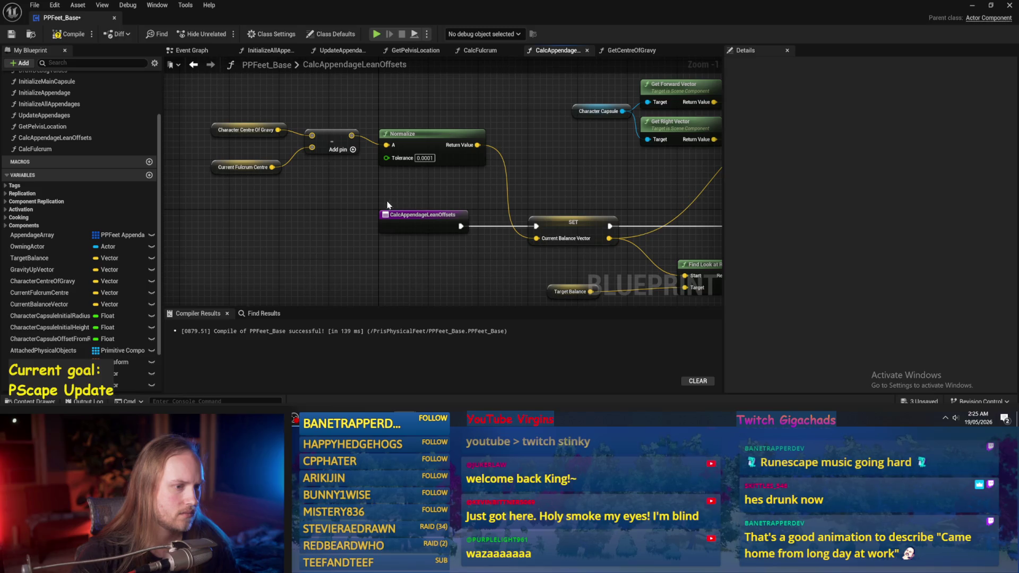
left_click_drag(438, 157, 223, 123)
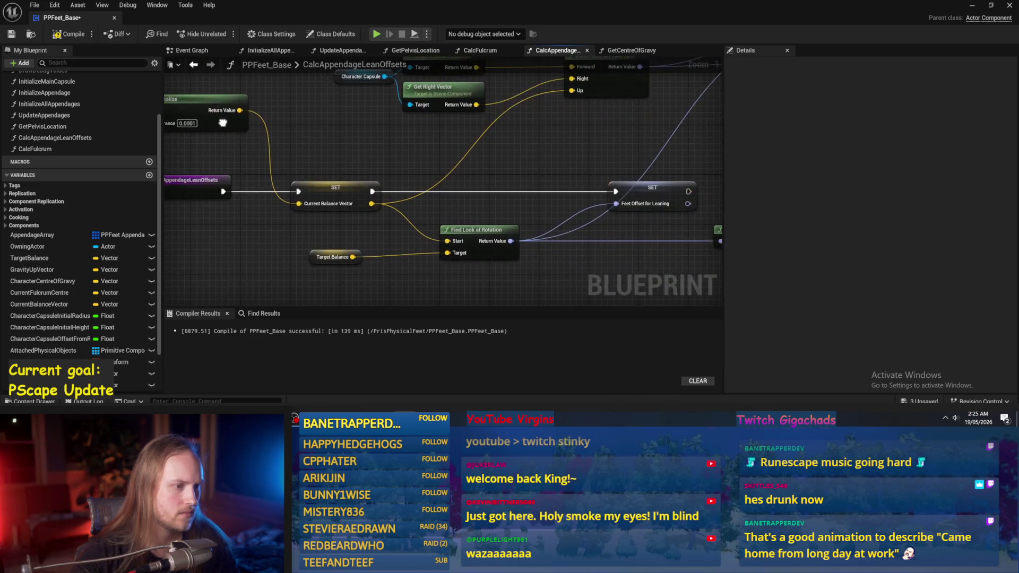
scroll(519, 153, "down", 1)
mouse_move(491, 154)
left_mouse_down()
mouse_move(397, 146)
mouse_move(450, 174)
left_mouse_up()
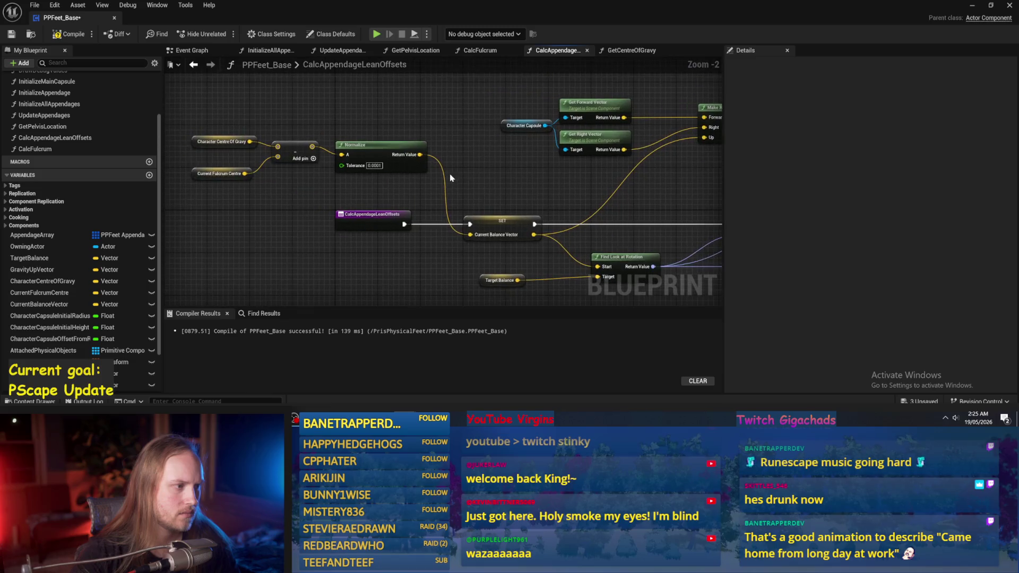
left_click(240, 173)
left_click(194, 64)
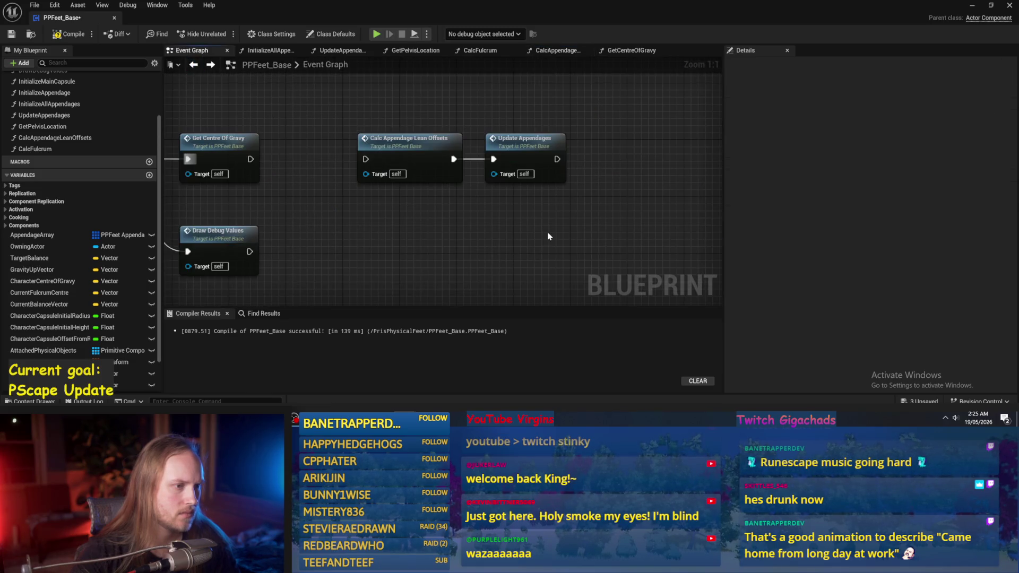
Place a Calc Fulcrum call after Get Centre Of Gravy and wire it into Calc Appendage Lean Offsets
mouse_move(30, 194)
left_mouse_down()
mouse_move(409, 140)
mouse_move(417, 114)
left_mouse_up()
mouse_move(663, 194)
left_mouse_down()
mouse_move(512, 166)
mouse_move(570, 167)
left_mouse_up()
left_click_drag(423, 126, 414, 154)
left_click(399, 128)
left_click_drag(340, 165, 391, 165)
left_click_drag(453, 164, 512, 168)
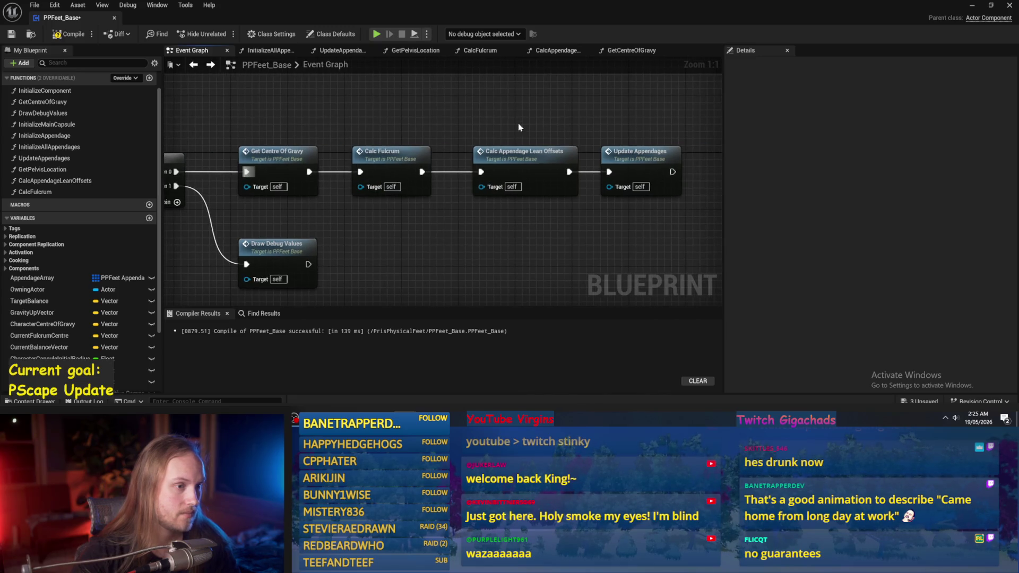
left_click(973, 5)
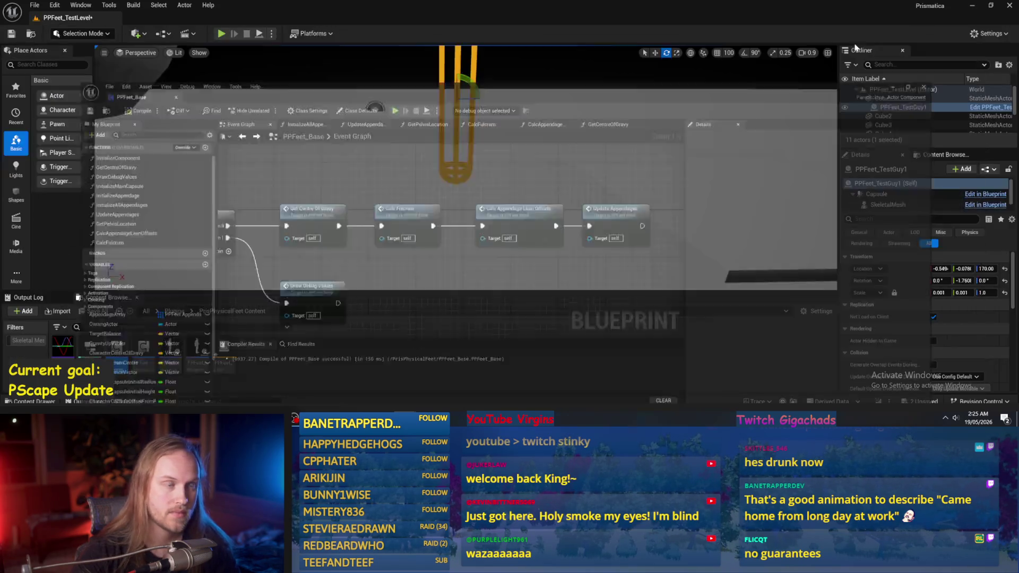
Play-test the level, then view the Invert Rotator and SET nodes in CalcAppendageLeanOffsets
key("alt+p")
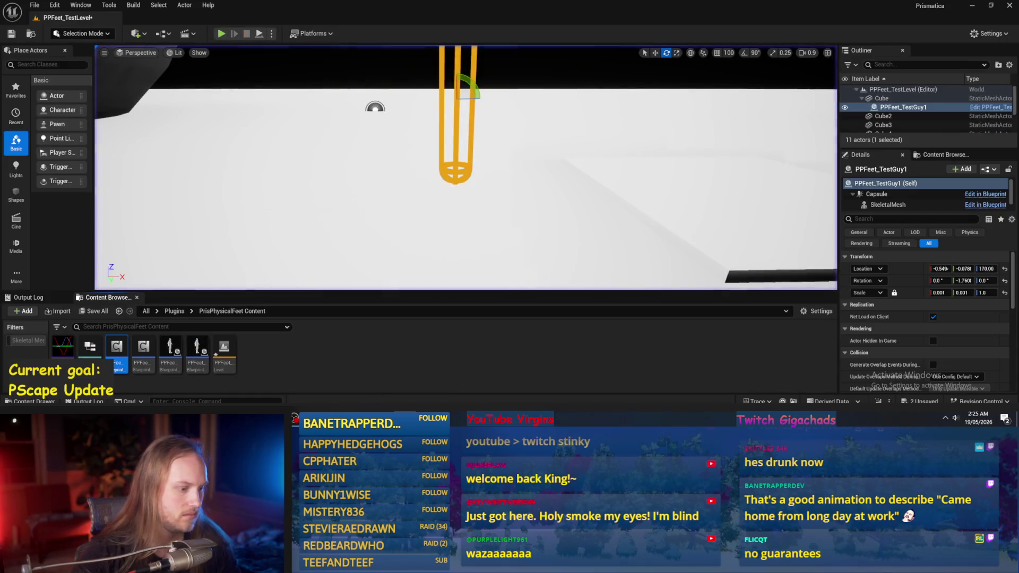
key("Escape")
double_click(445, 192)
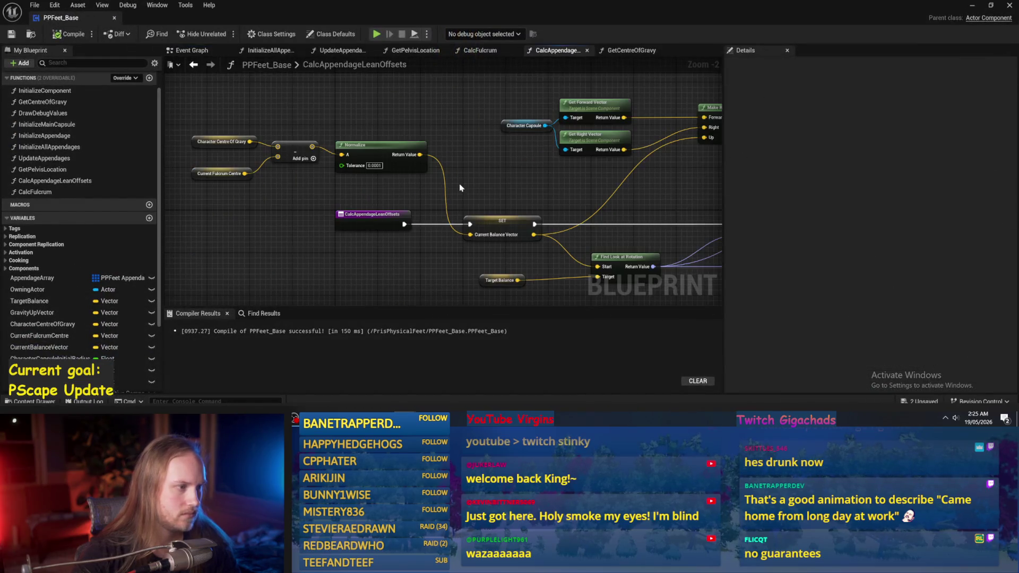
left_click_drag(416, 235, 256, 213)
left_click_drag(428, 237, 385, 232)
mouse_move(584, 223)
left_mouse_down()
mouse_move(450, 206)
mouse_move(578, 209)
mouse_move(555, 237)
mouse_move(473, 238)
mouse_move(483, 215)
left_mouse_up()
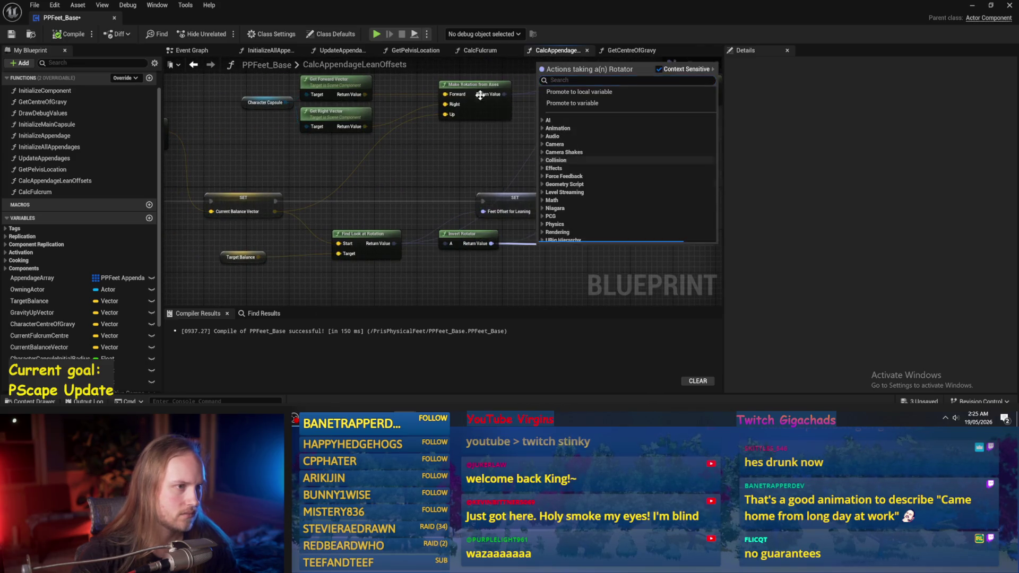
Review the CalcFulcrum, GetCentreOfGravy and UpdateAppendages graphs, compile and save, and play-test again
left_click(490, 51)
left_click(628, 52)
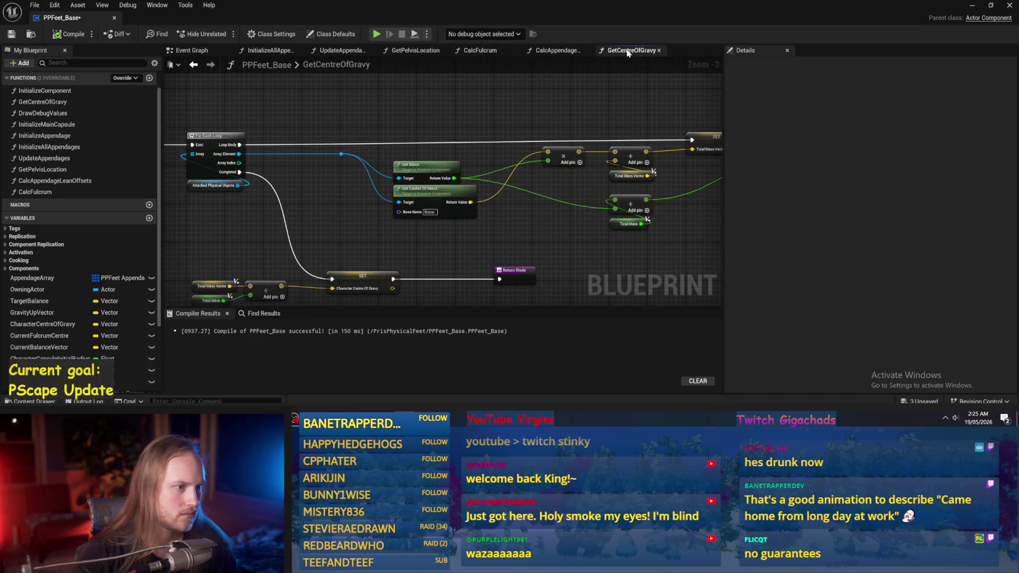
left_click_drag(526, 228, 317, 245)
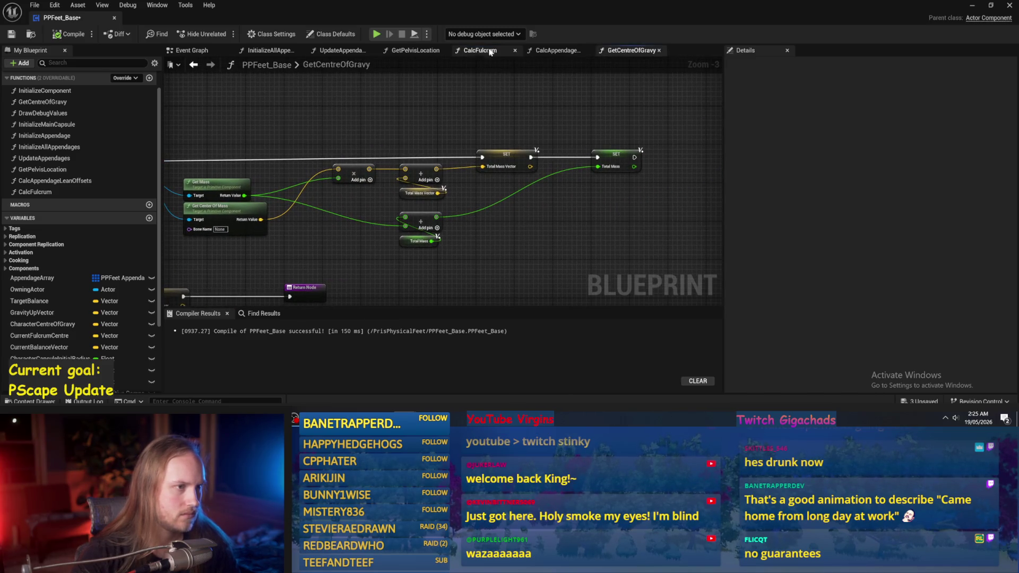
left_click(334, 52)
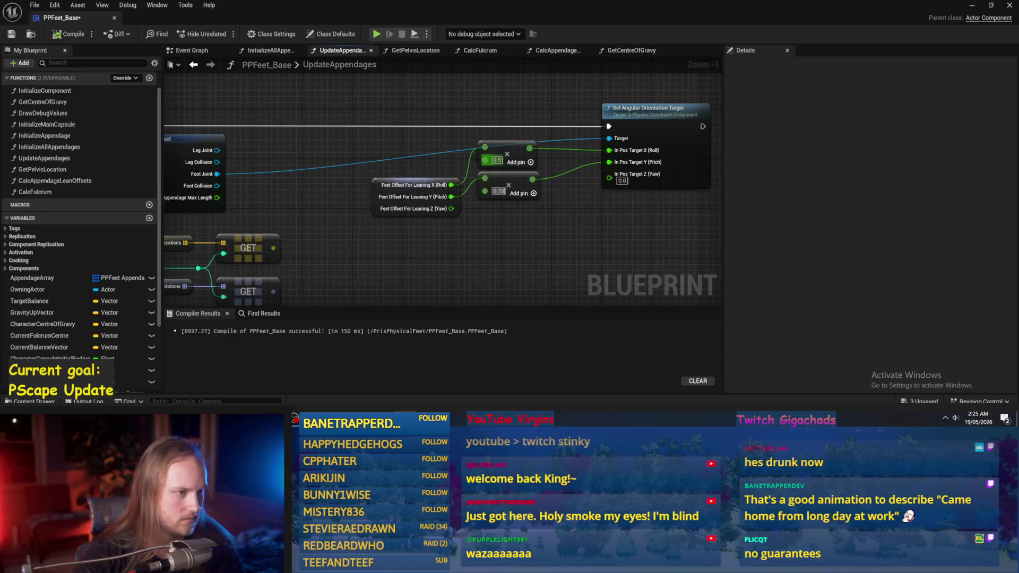
key("F7")
key("ctrl+s")
left_click(972, 7)
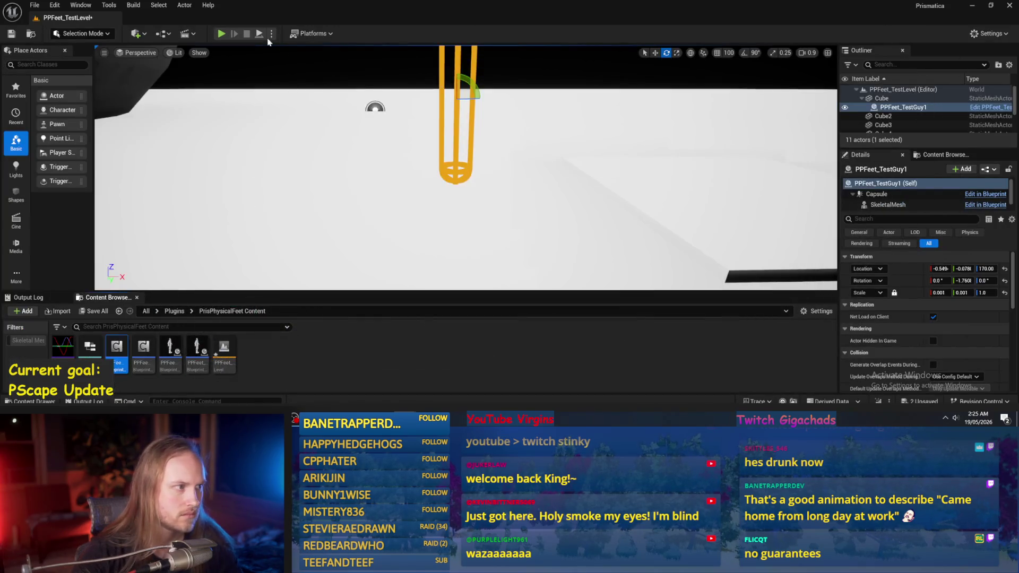
left_click(260, 34)
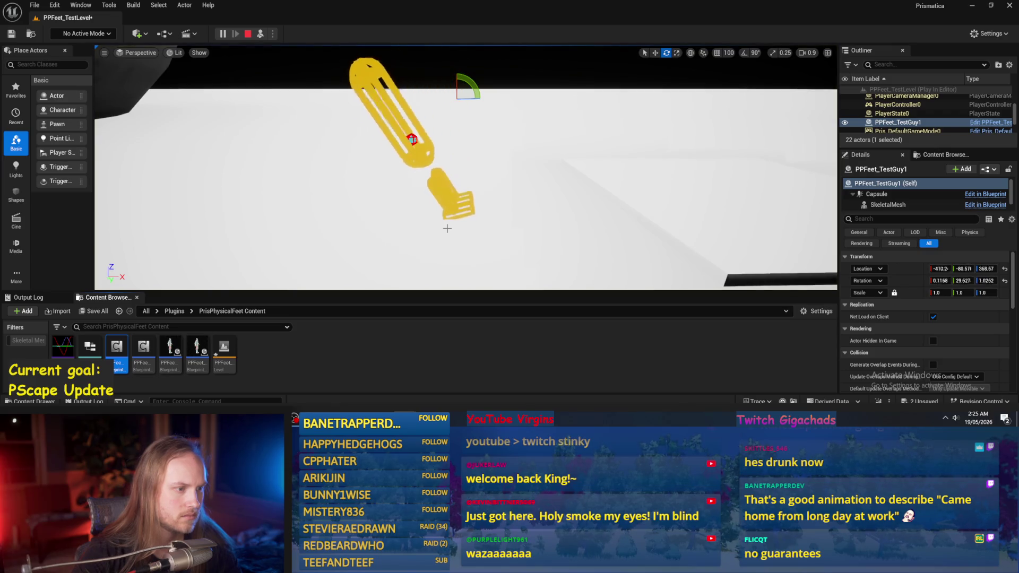
key("Escape")
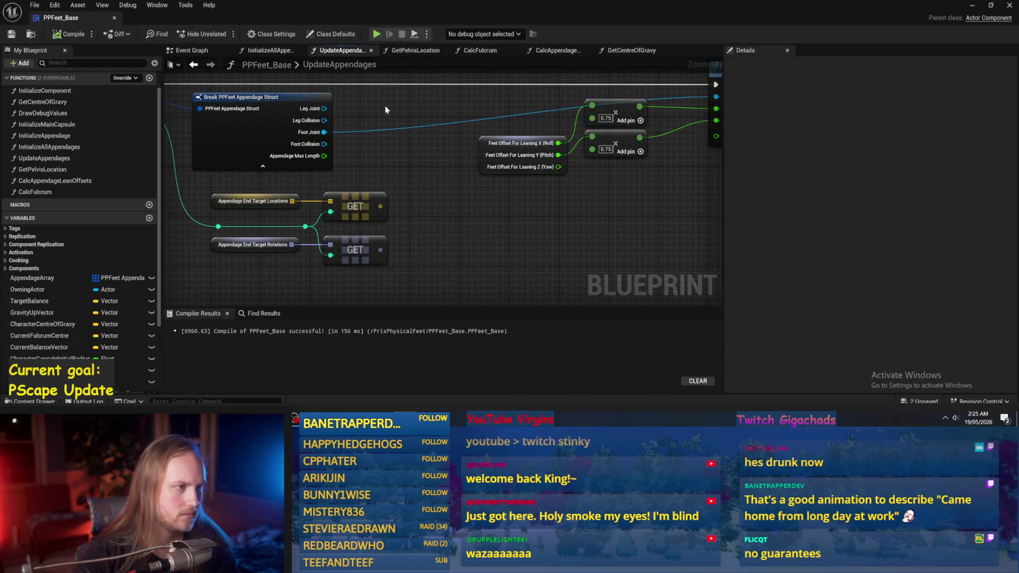
Feed Invert Rotator's Return Value into SET Feet Offset for Leaning, save, and play-test
left_click(555, 51)
left_click_drag(493, 238, 483, 211)
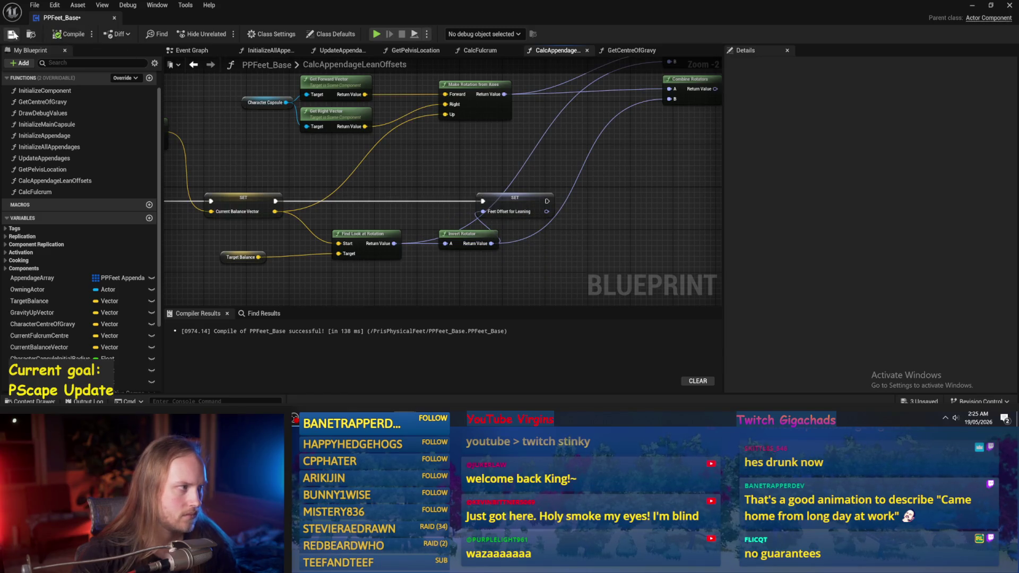
key("ctrl+s")
left_click(973, 6)
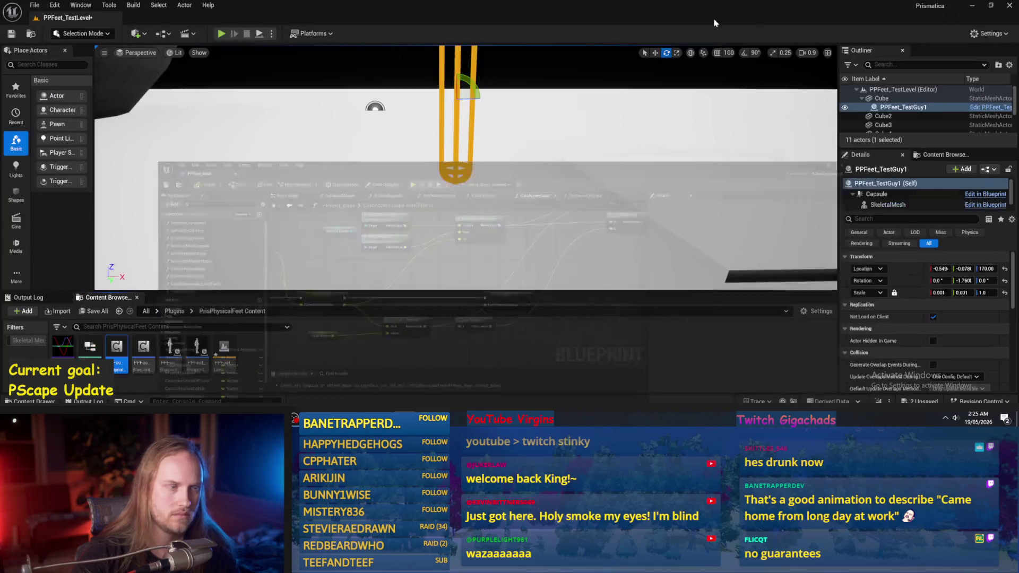
key("alt+p")
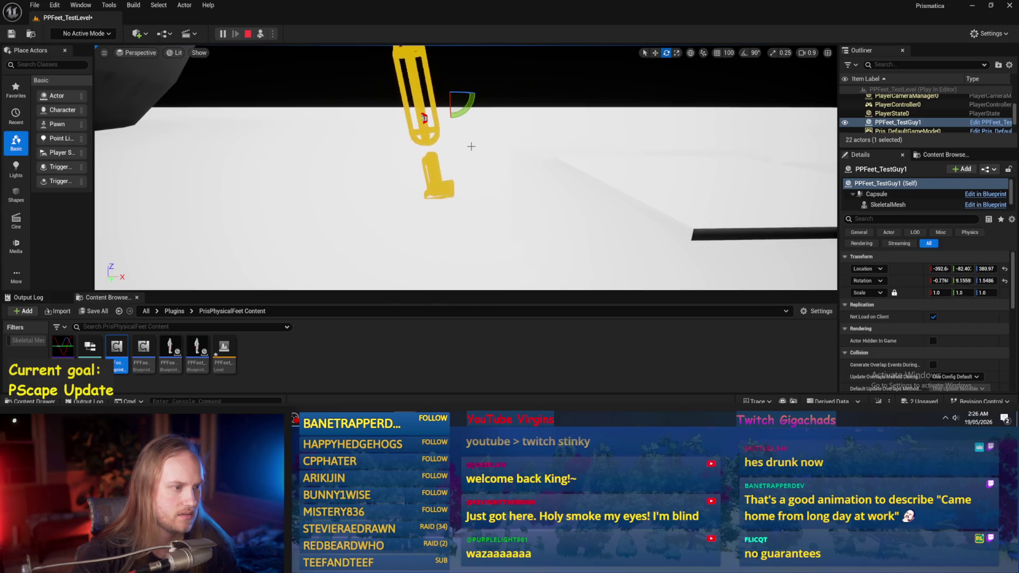
key("Escape")
left_click(454, 380)
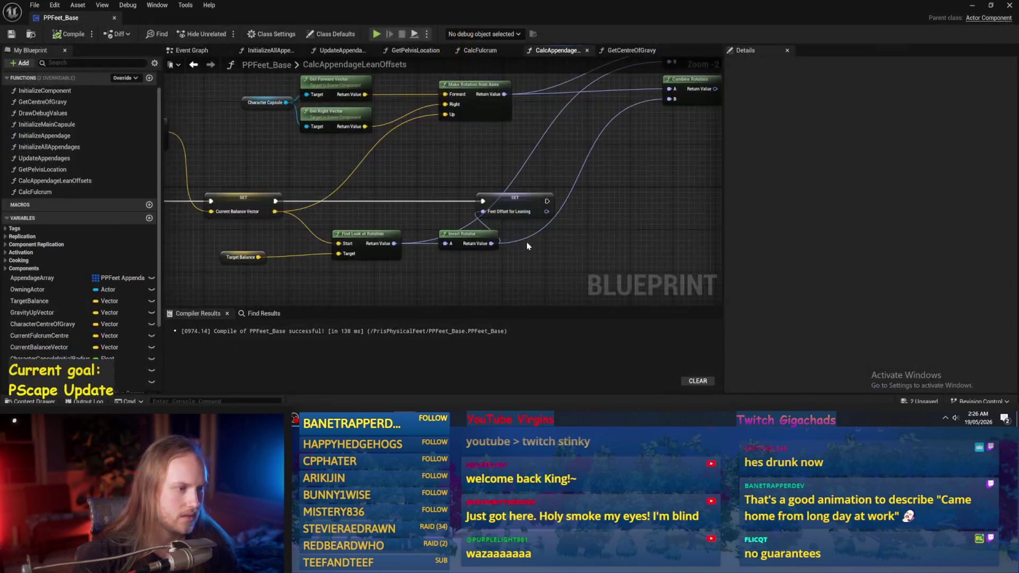
In UpdateAppendages, connect In Pos Target X (Roll) to Feet Offset For Leaning X (Roll), compile, and play
left_click(480, 49)
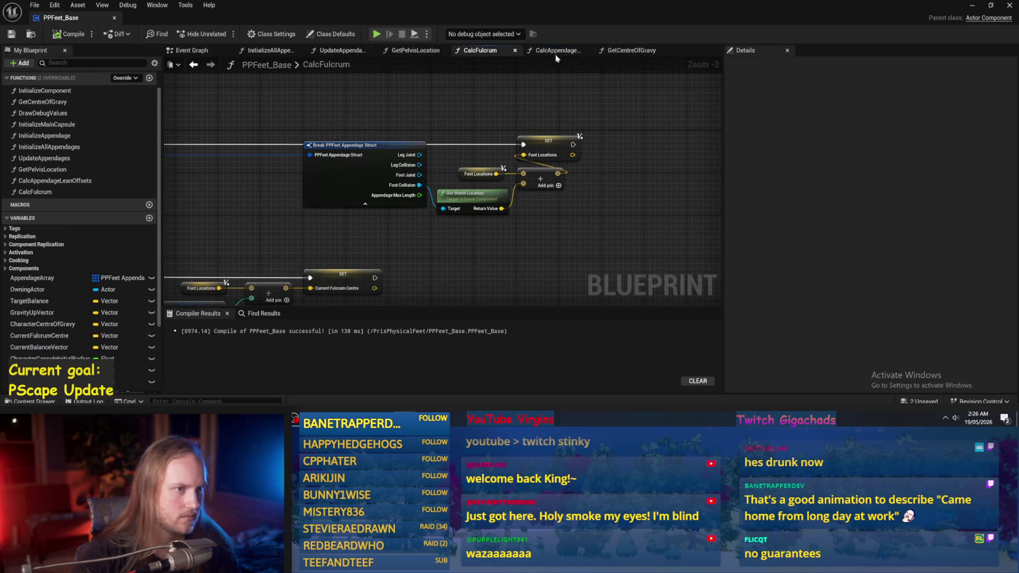
left_click(626, 51)
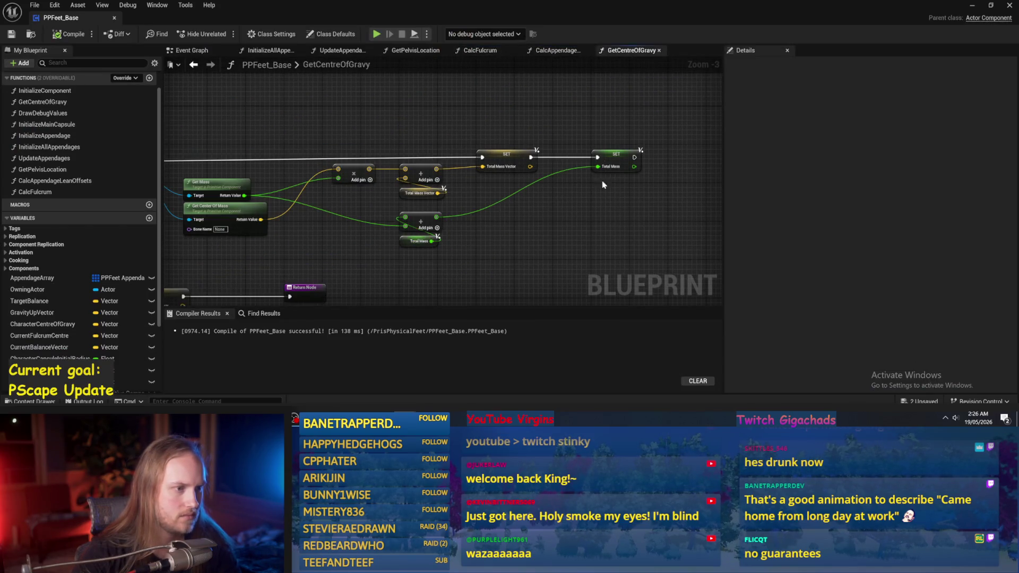
left_click(549, 50)
left_click(415, 50)
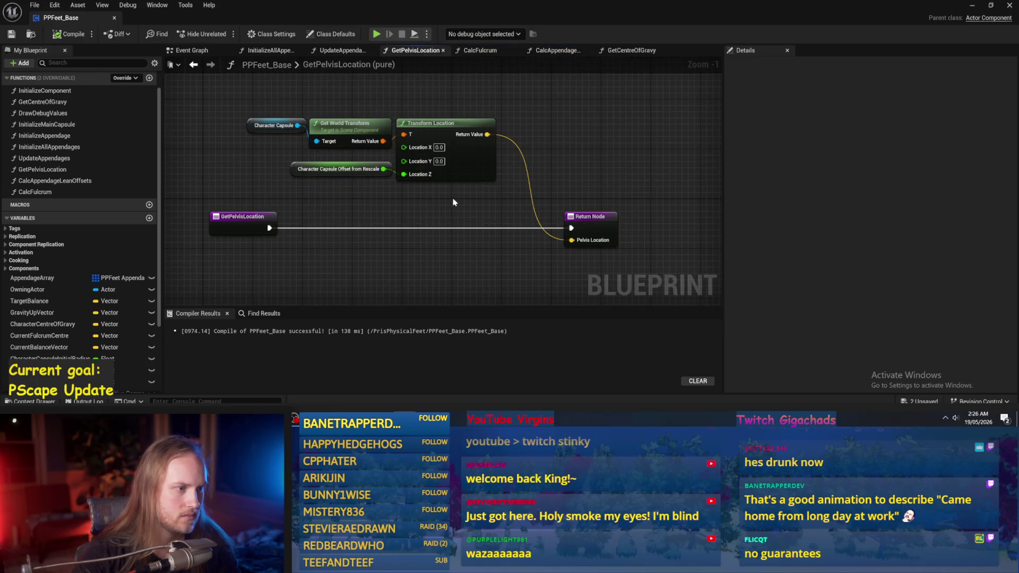
left_click(334, 50)
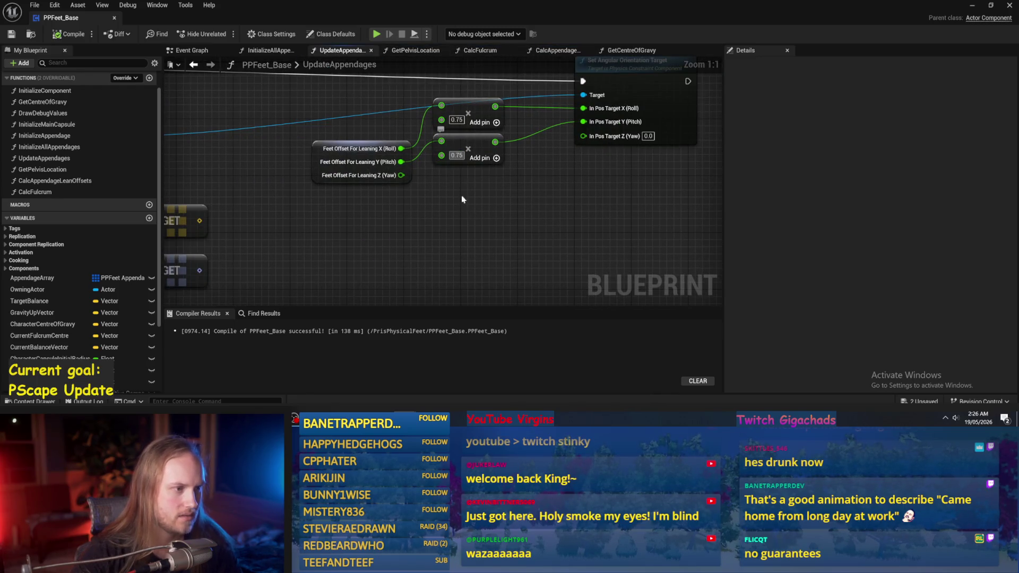
left_click_drag(584, 109, 402, 149)
key("F7")
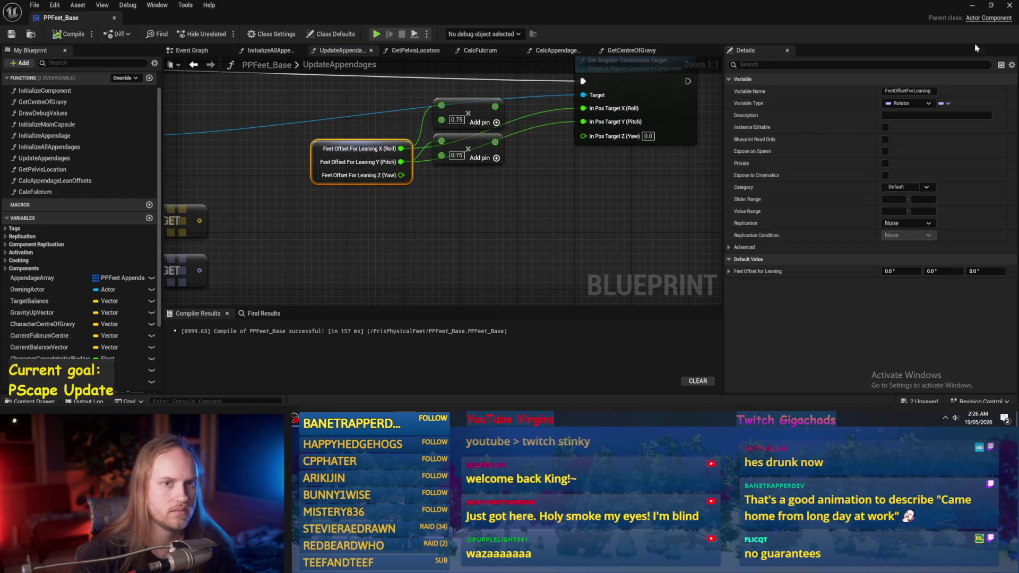
key("alt+p")
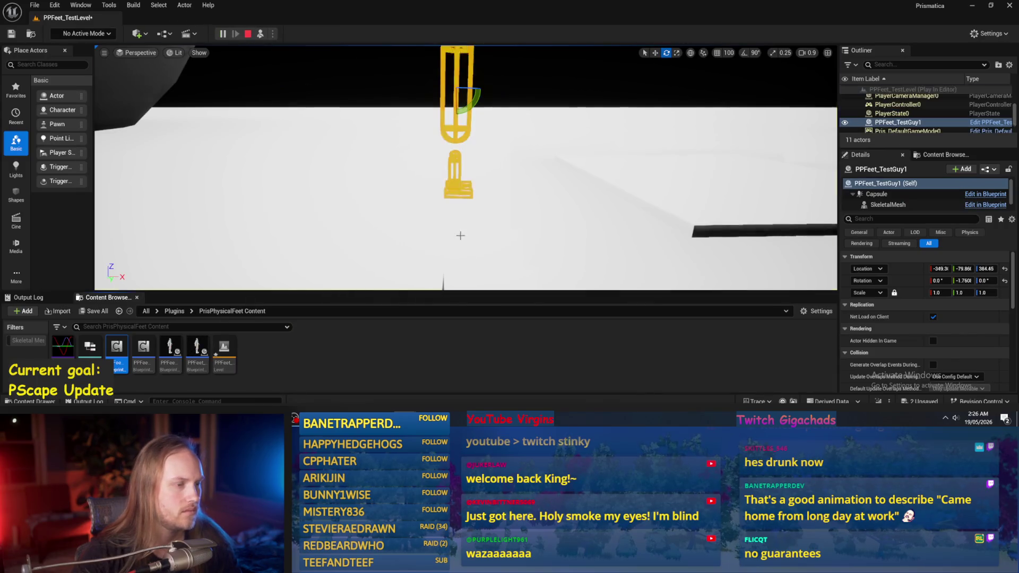
Eject from the play session, orbit around the character's feet and tilt it to test balance
key("F8")
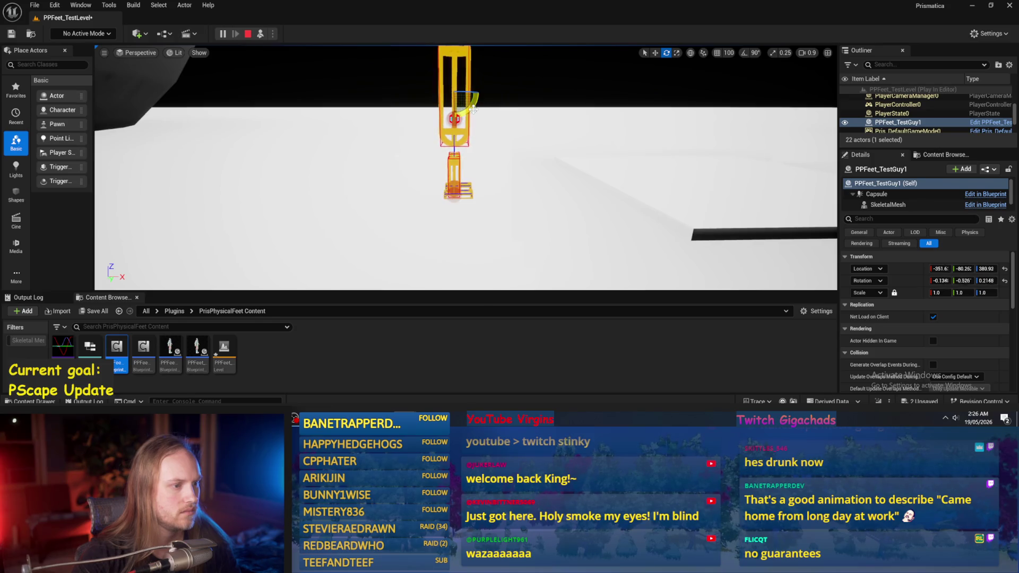
left_click_drag(479, 111, 522, 112)
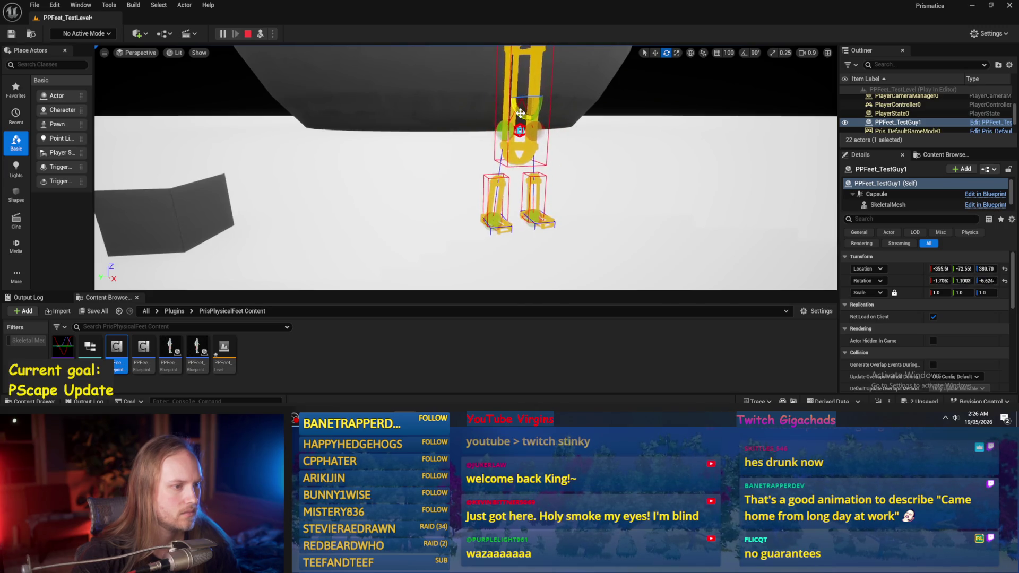
mouse_move(485, 149)
left_mouse_down()
mouse_move(521, 144)
mouse_move(422, 128)
left_mouse_up()
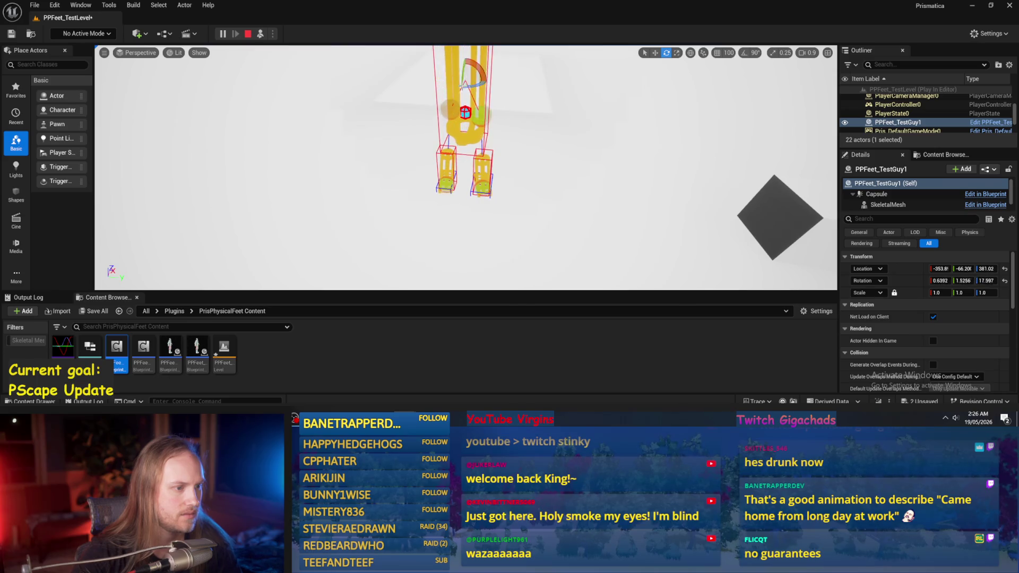
mouse_move(484, 63)
left_mouse_down()
mouse_move(505, 69)
mouse_move(491, 65)
left_mouse_up()
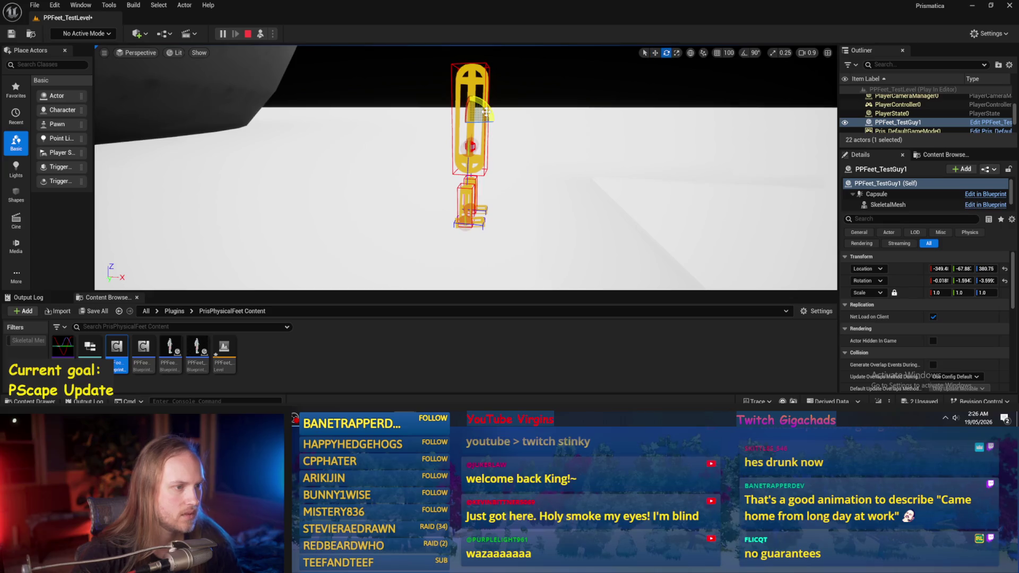
mouse_move(499, 106)
left_mouse_down()
mouse_move(482, 91)
mouse_move(503, 115)
mouse_move(481, 143)
mouse_move(494, 122)
left_mouse_up()
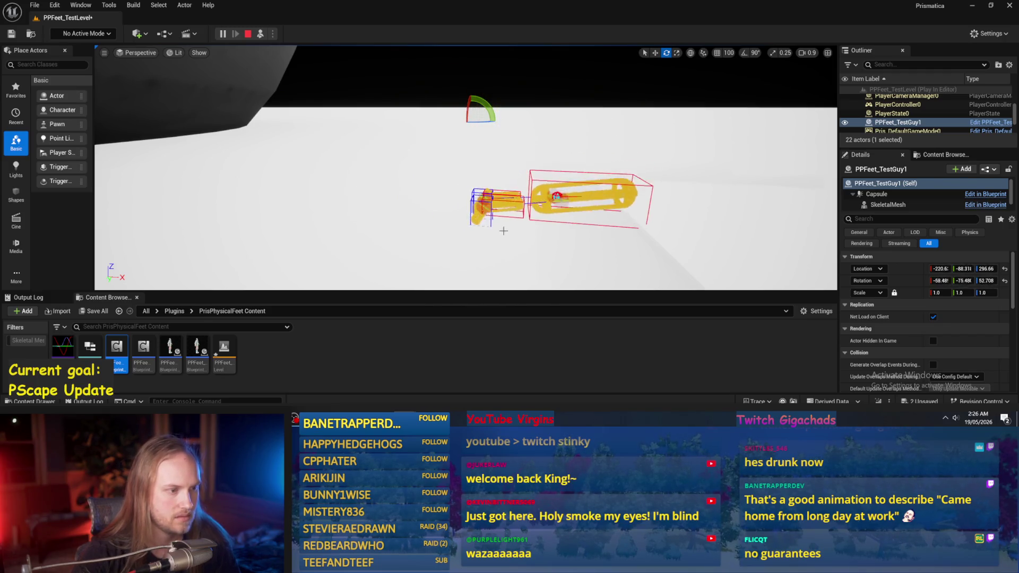
key("Escape")
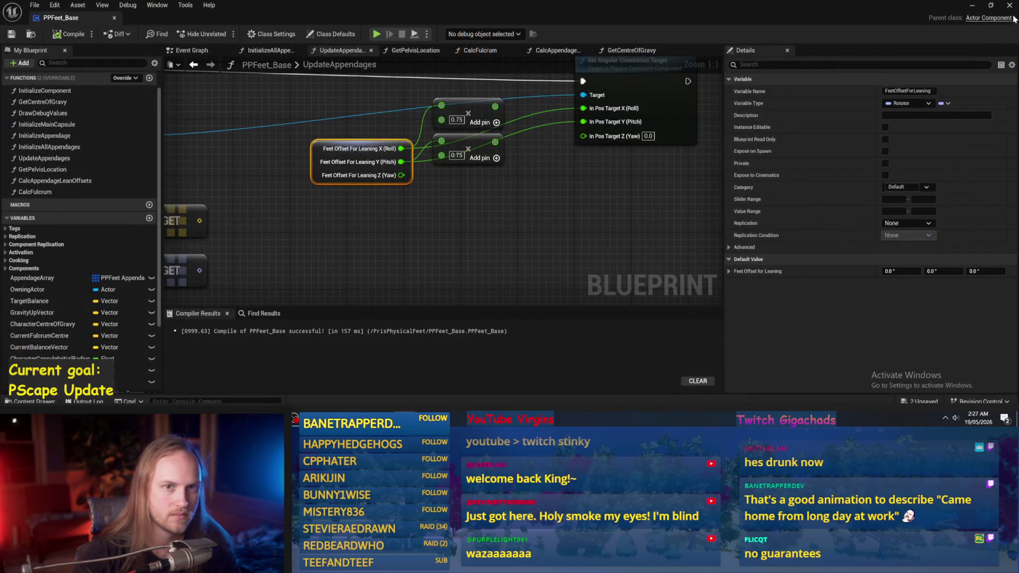
Rotate PPFeet_TestGuy1 to yaw -34.30, play-test again, and return to the Blueprint
left_click(973, 4)
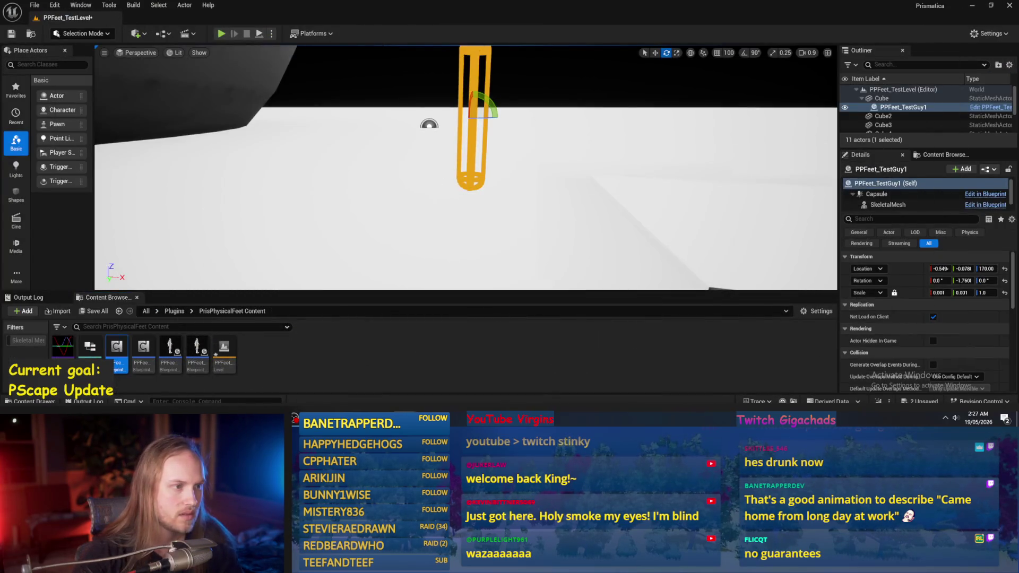
mouse_move(479, 122)
left_mouse_down()
mouse_move(494, 120)
mouse_move(271, 47)
left_mouse_up()
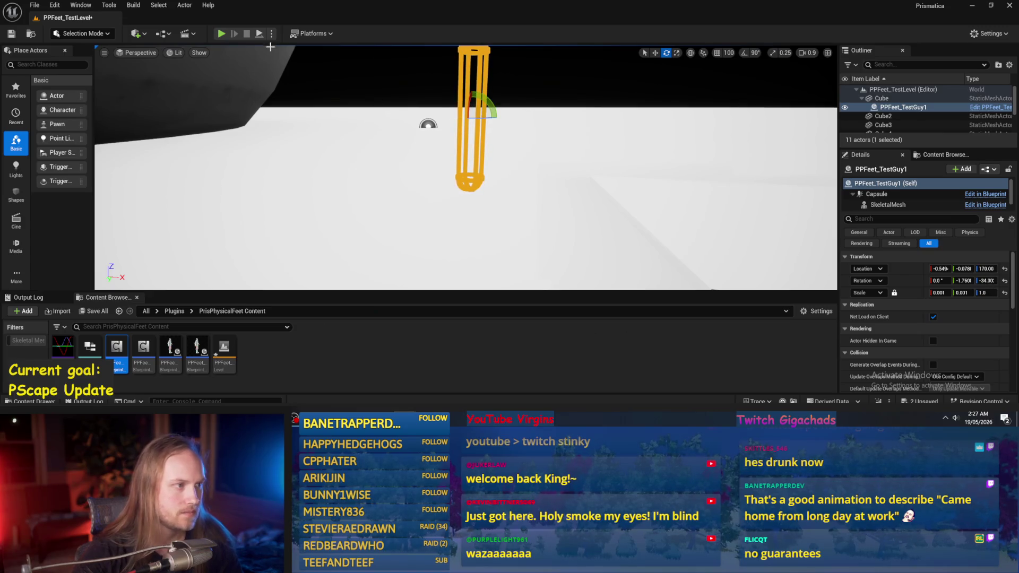
left_click(257, 34)
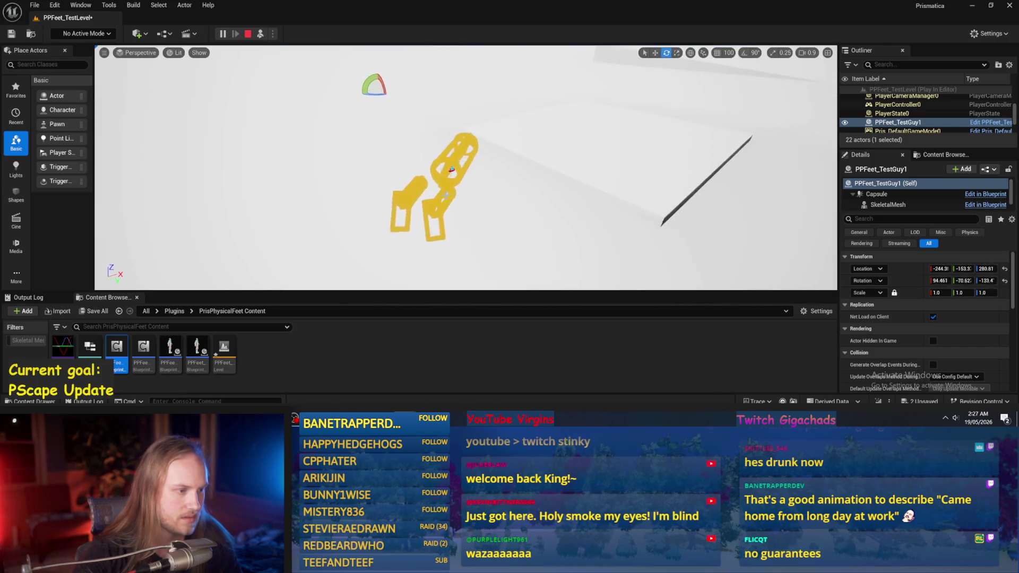
key("Escape")
key("alt+Tab")
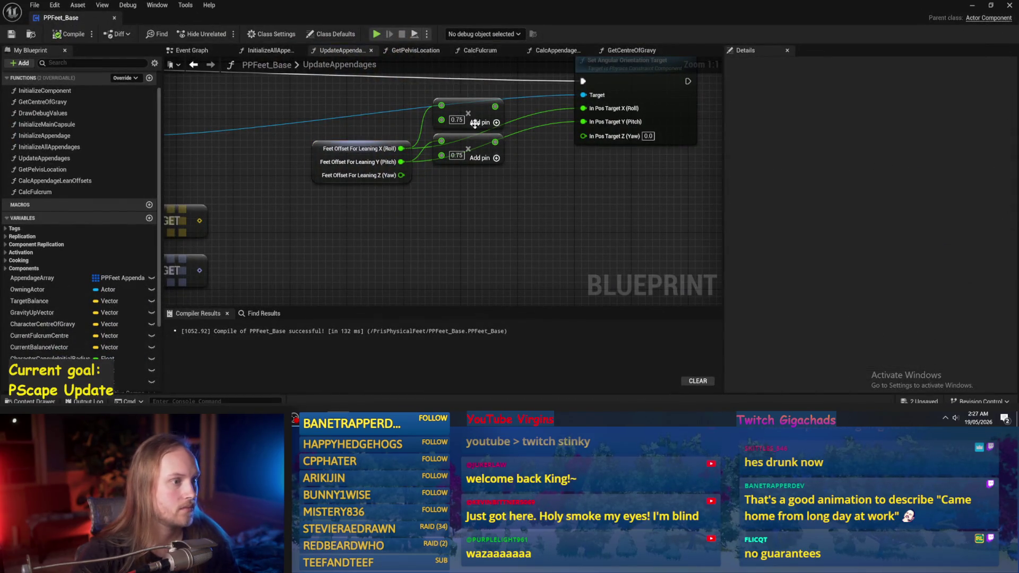
Delete both 0.75 Multiply nodes, connect Feet Offset For Leaning directly to the orientation target, and compile
scroll(489, 224, "down", 2)
key("Delete")
mouse_move(348, 204)
left_mouse_down()
mouse_move(433, 171)
mouse_move(403, 190)
mouse_move(439, 183)
left_mouse_up()
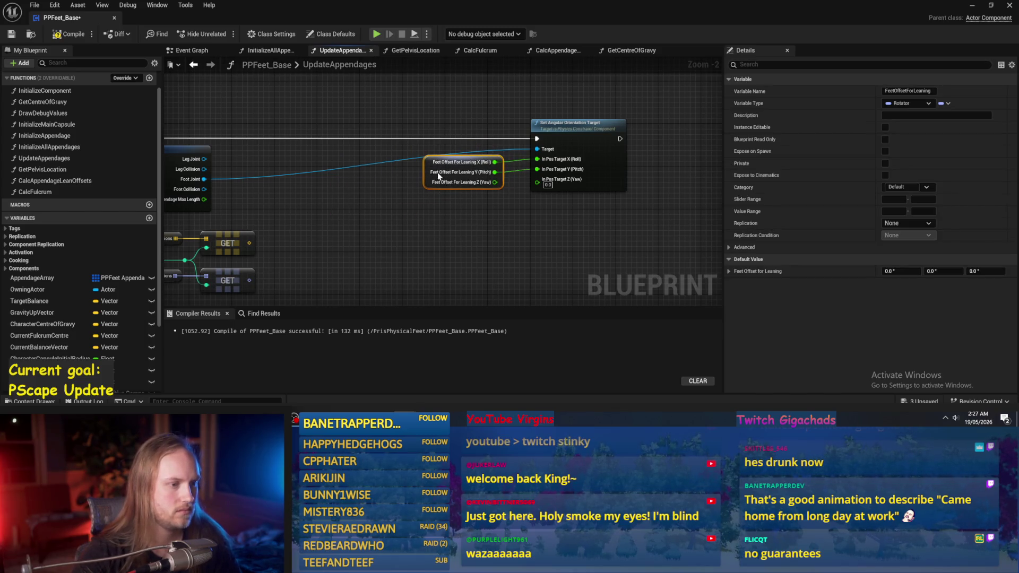
left_click(435, 201)
scroll(436, 202, "up", 2)
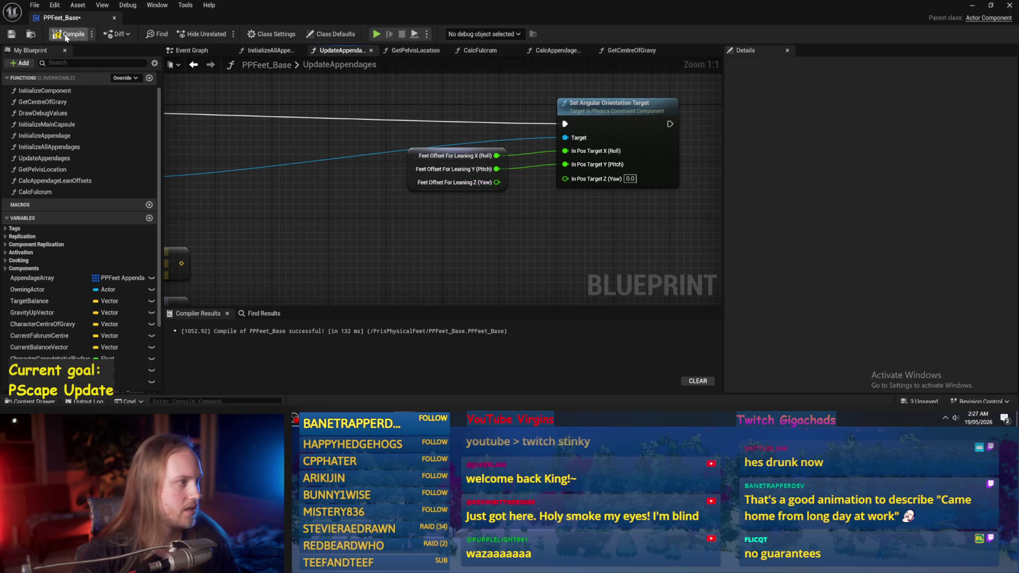
left_click(11, 35)
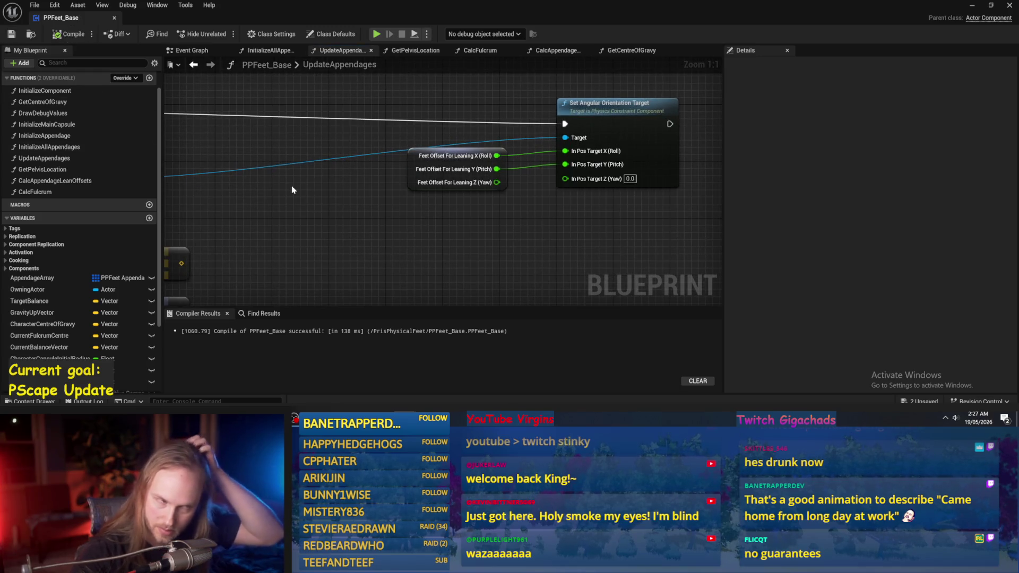
Reposition the Feet Offset For Leaning node, play-test the level, and return to the Blueprint
scroll(372, 218, "down", 4)
scroll(396, 209, "up", 2)
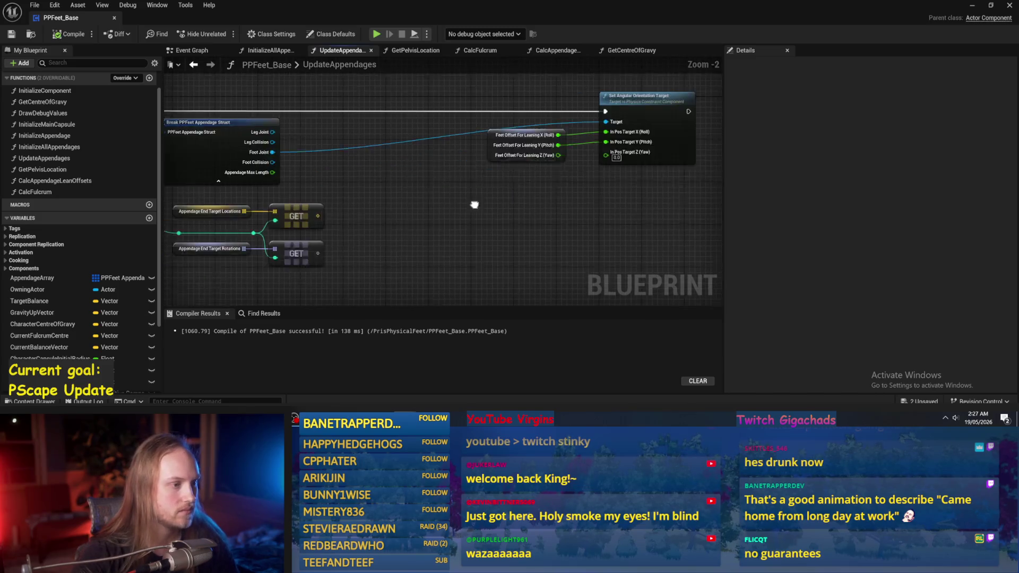
left_click_drag(531, 157, 498, 177)
left_click(232, 119)
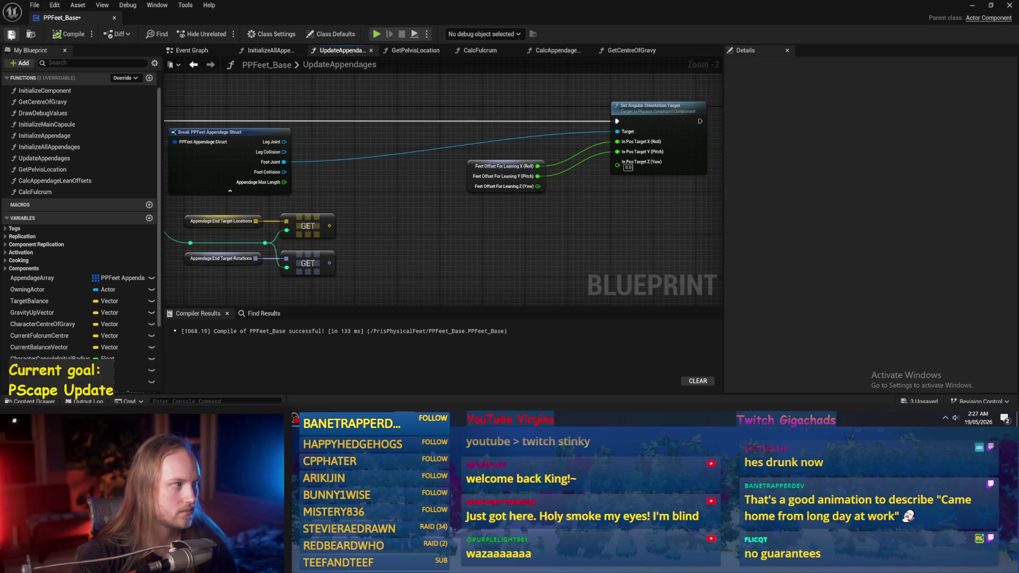
scroll(467, 237, "down", 2)
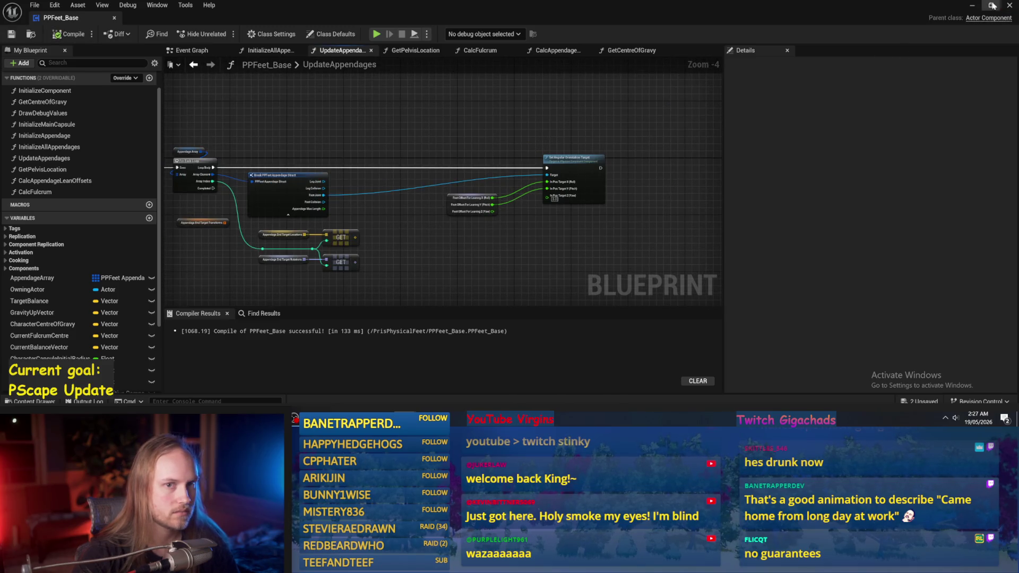
left_click(992, 5)
left_click(261, 34)
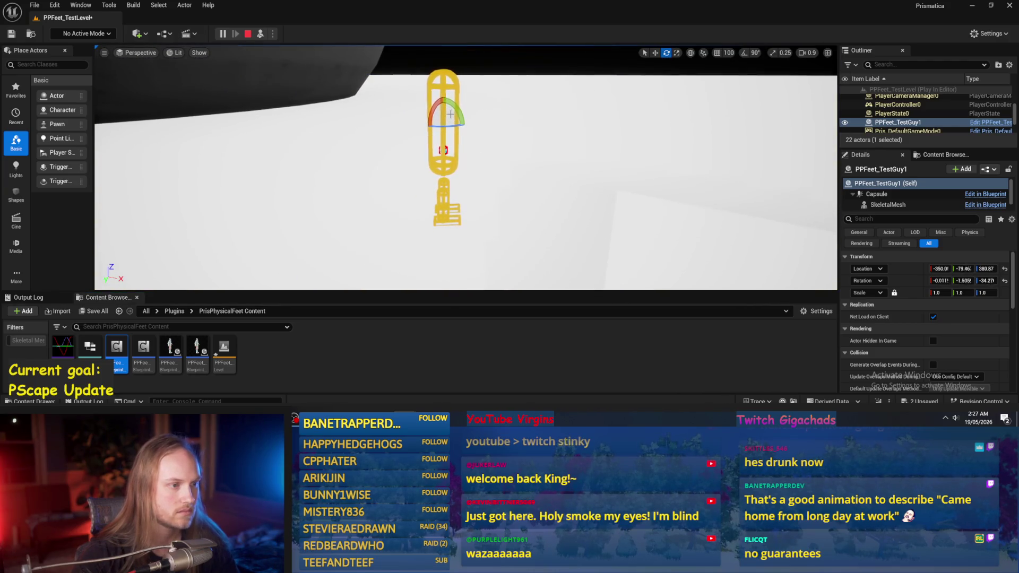
key("Escape")
mouse_move(406, 420)
left_click(426, 390)
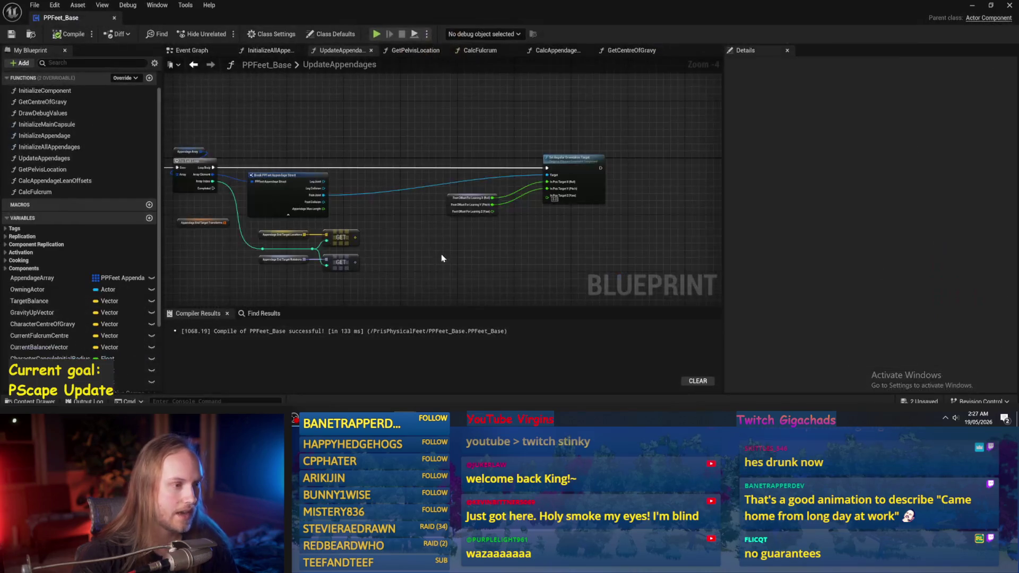
Browse the function graphs, settle on CalcAppendageLeanOffsets, and move the Feet Offset for Leaning SET node right
left_click(408, 51)
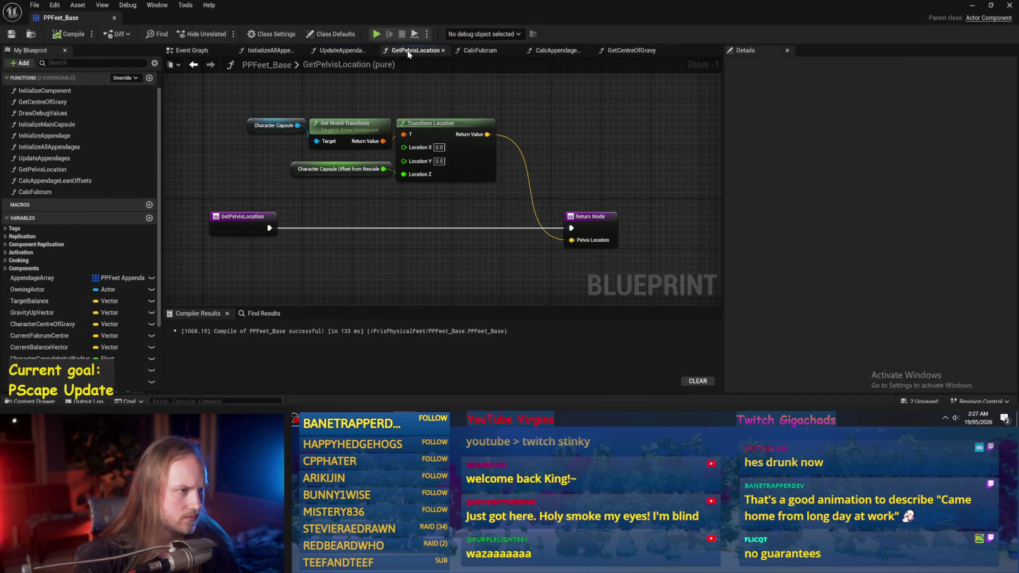
left_click(289, 51)
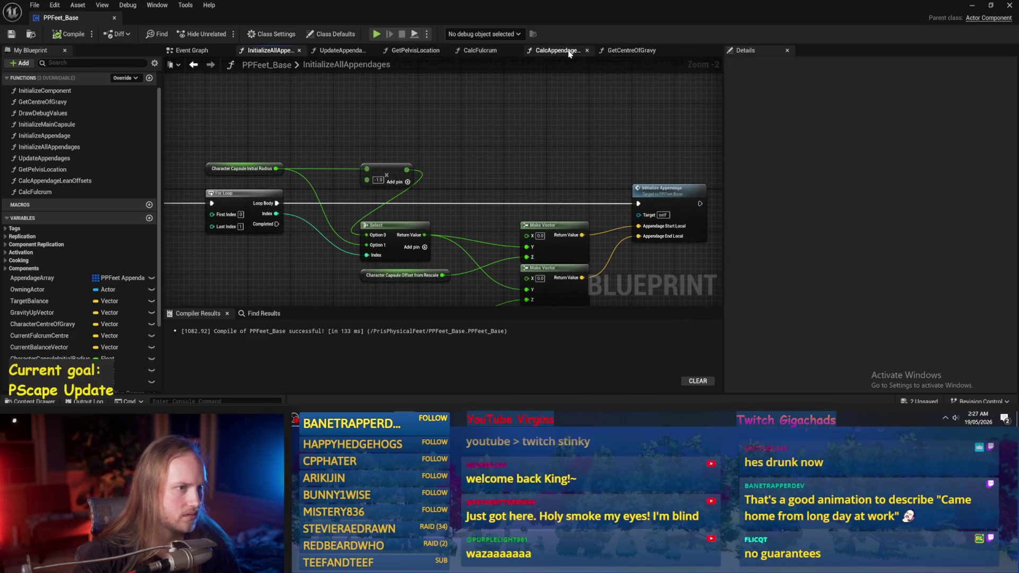
left_click(641, 50)
left_click(552, 50)
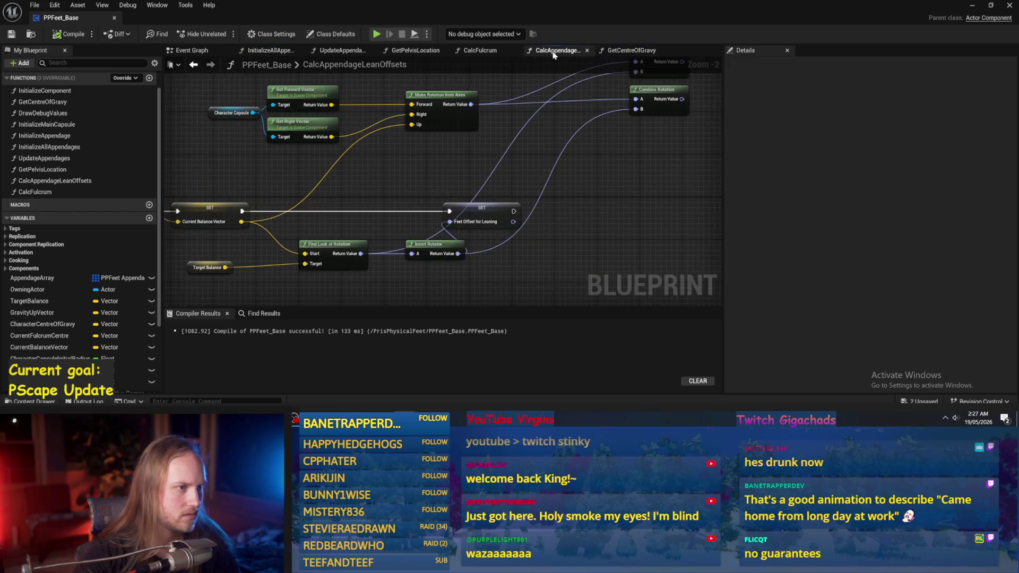
left_click(480, 51)
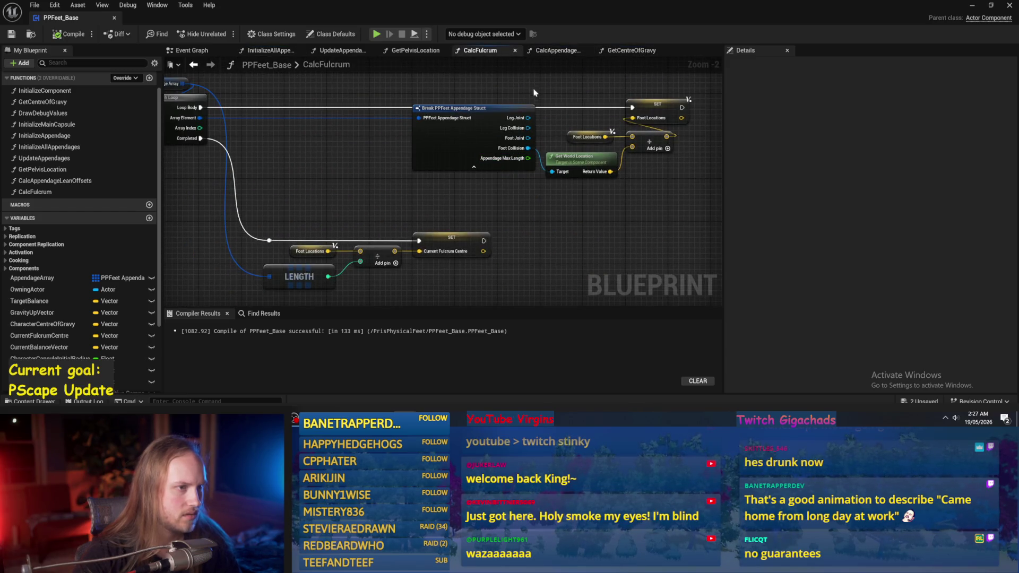
left_click(555, 50)
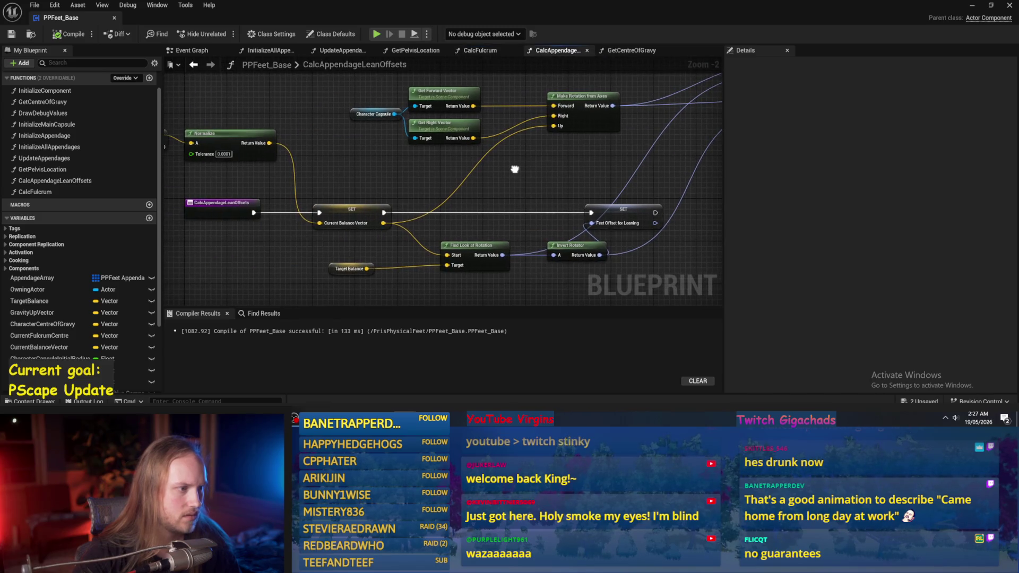
left_click_drag(515, 170, 378, 180)
left_click_drag(487, 225, 701, 235)
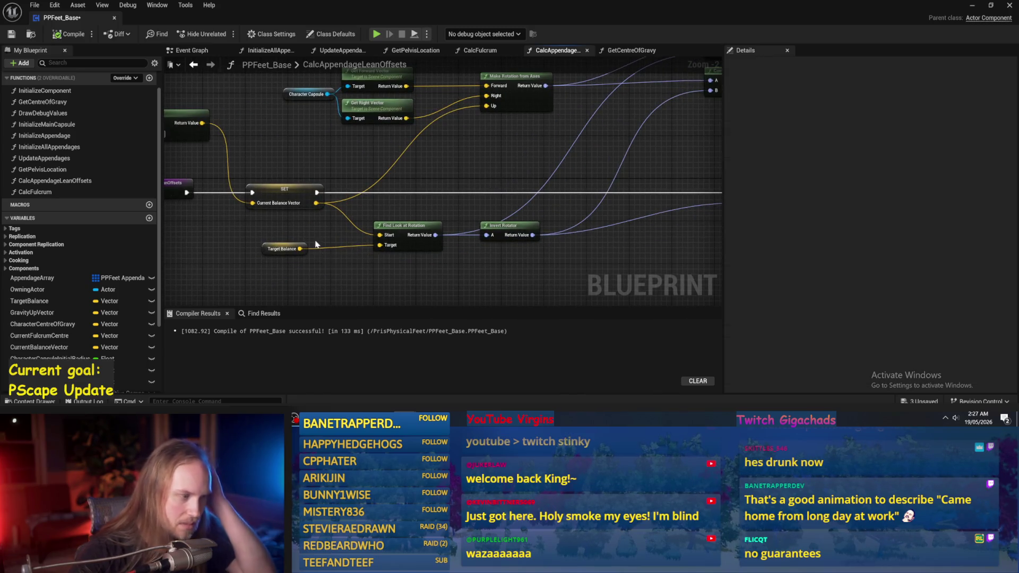
Set Target Balance's default Z to 1.0 and route it through a new Normalize node into Find Look at Rotation's Target
left_click(320, 220)
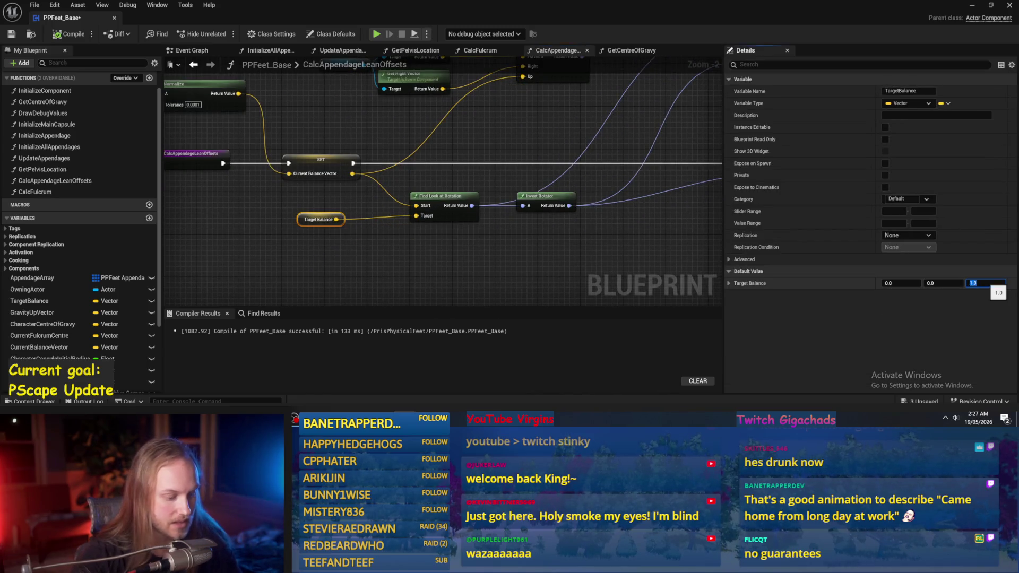
key("shift+Tab")
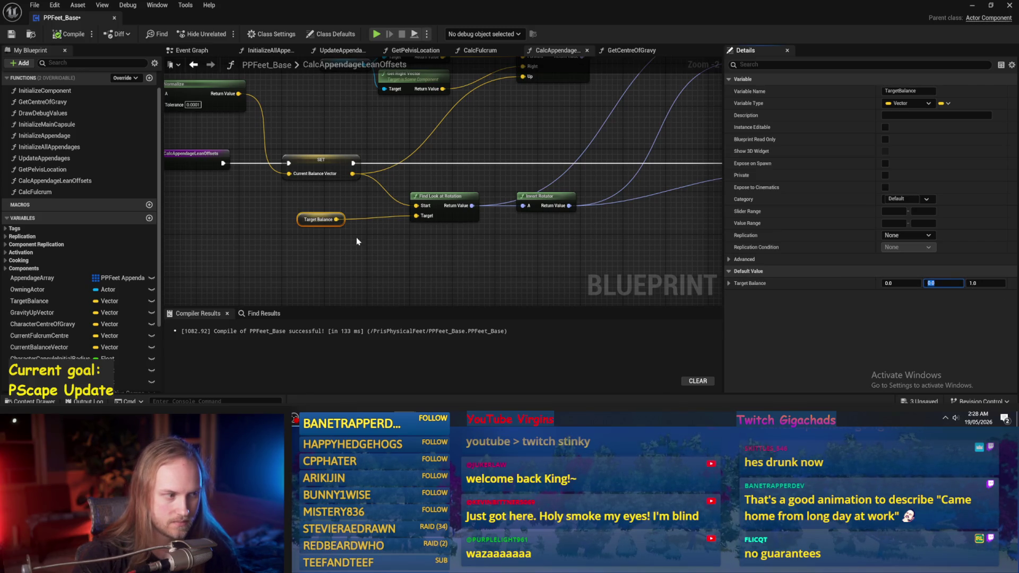
left_click_drag(339, 223, 374, 238)
type("normal")
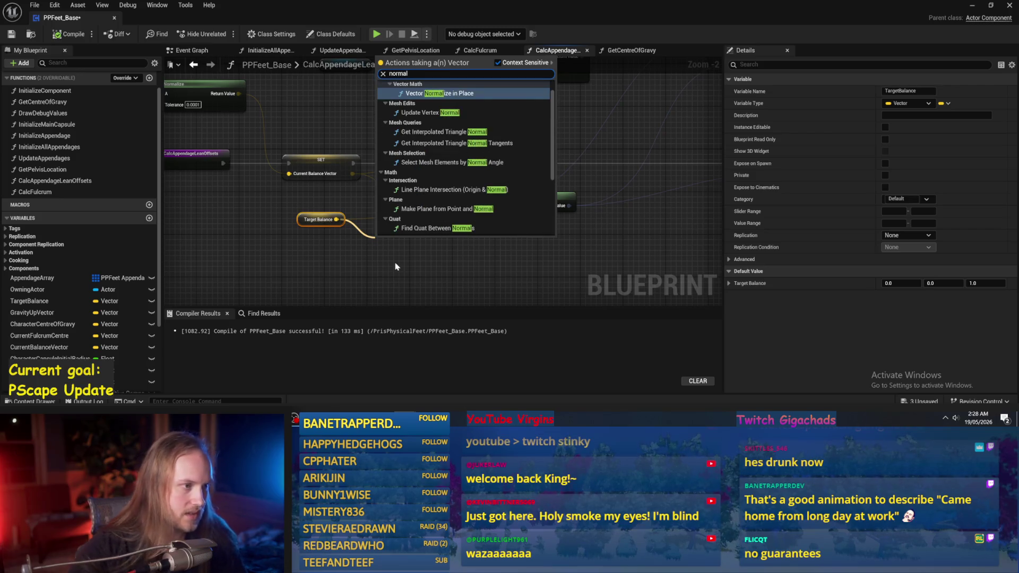
type("ize")
left_click(420, 137)
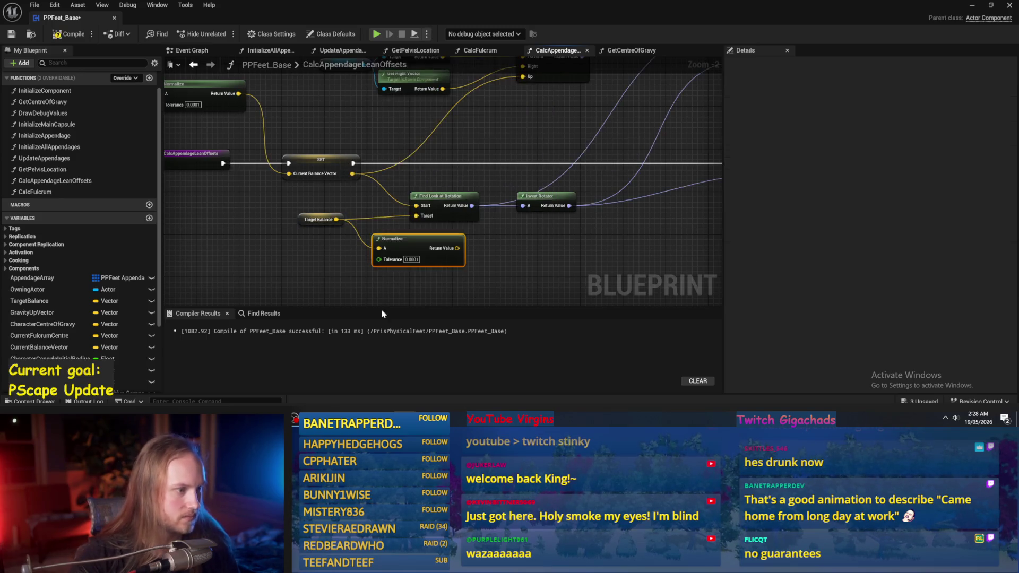
right_click(346, 229)
scroll(340, 248, "up", 2)
mouse_move(497, 235)
left_mouse_down()
mouse_move(426, 248)
mouse_move(443, 204)
left_mouse_up()
left_click(311, 209)
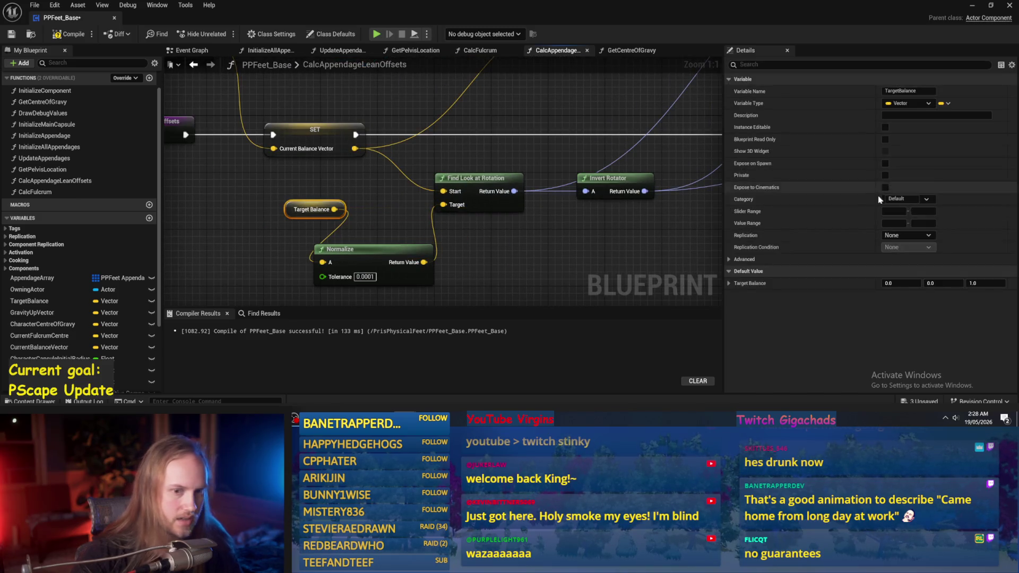
Try Target Balance default Y of 0.2 in a play test, then save the Blueprint
left_click_drag(956, 284, 972, 284)
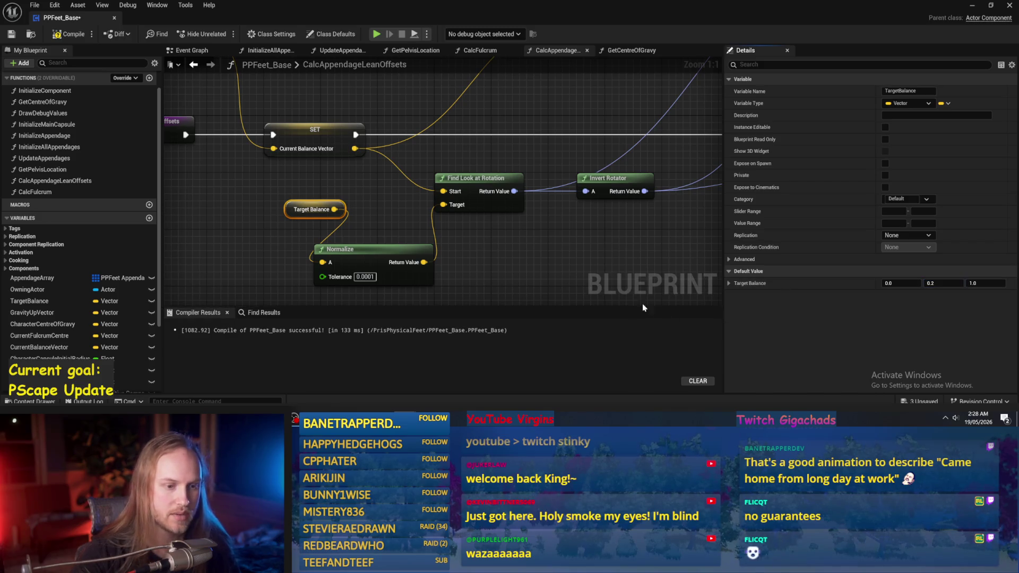
left_click(10, 34)
left_click(973, 5)
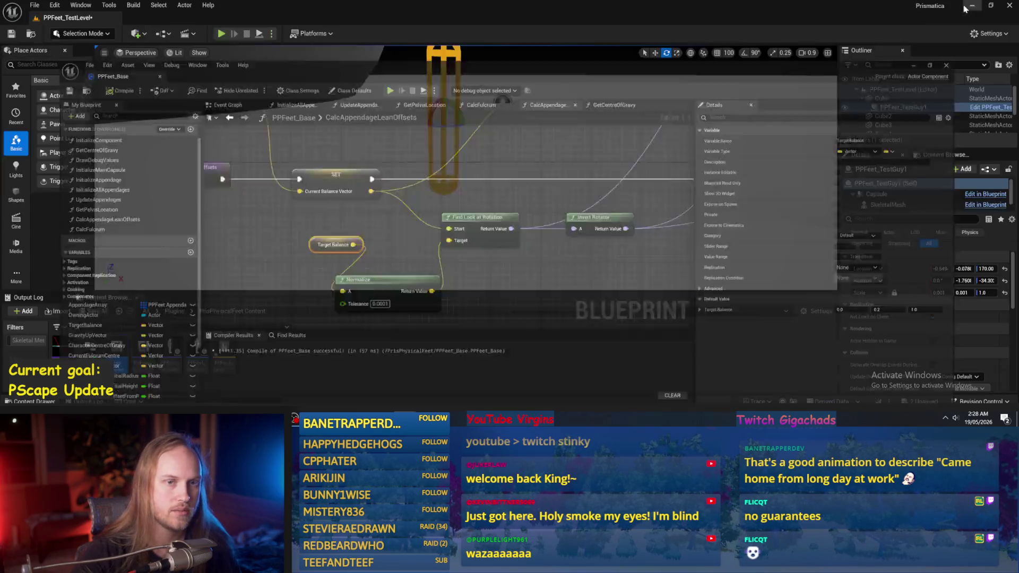
left_click(259, 34)
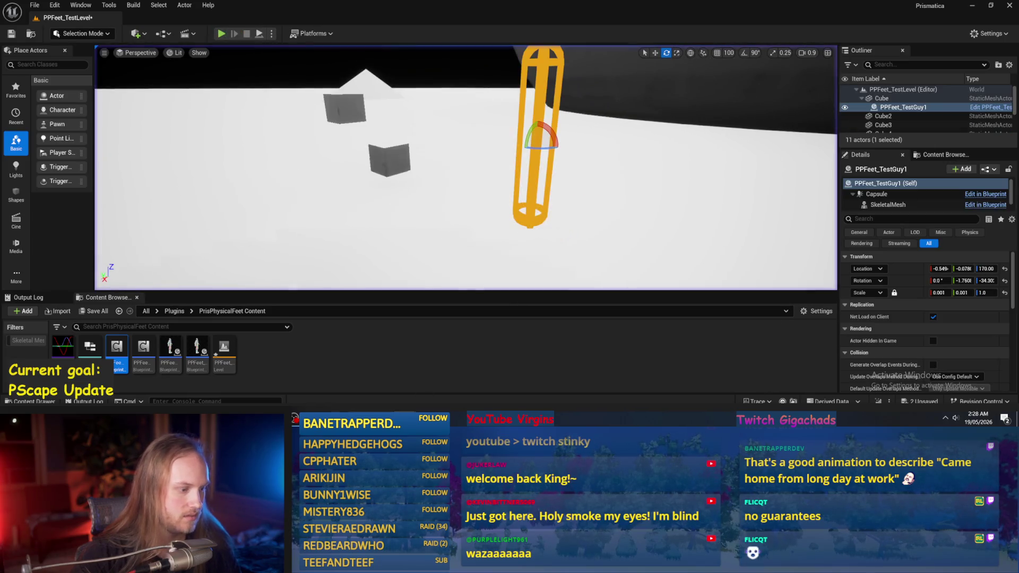
left_click(447, 370)
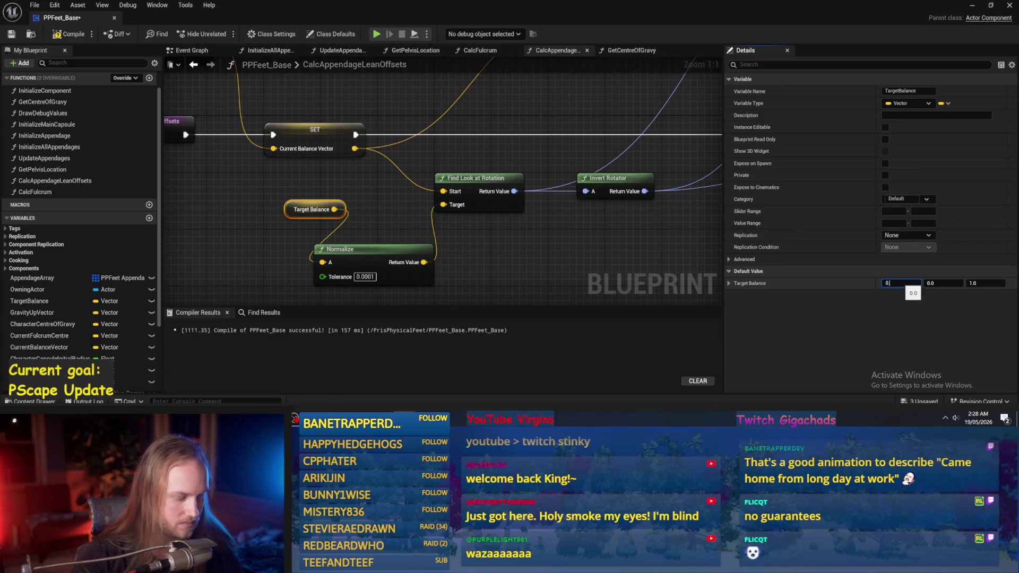
left_click(690, 223)
left_click(12, 34)
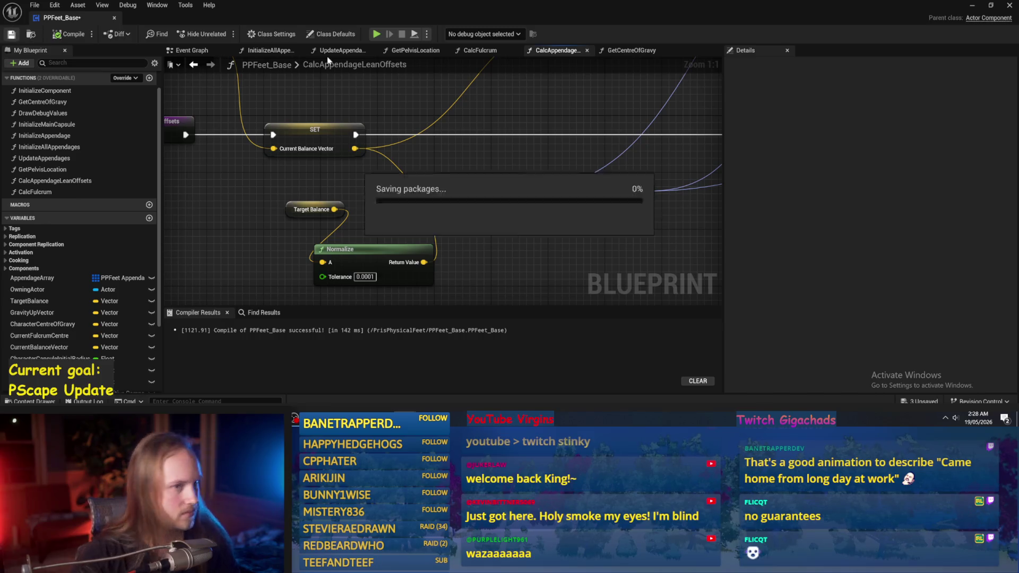
Simulate the level, reset PPFeet_TestGuy1's rotation to 0, 0, 0, simulate again, then return to the Blueprint
left_click(973, 5)
left_click(261, 33)
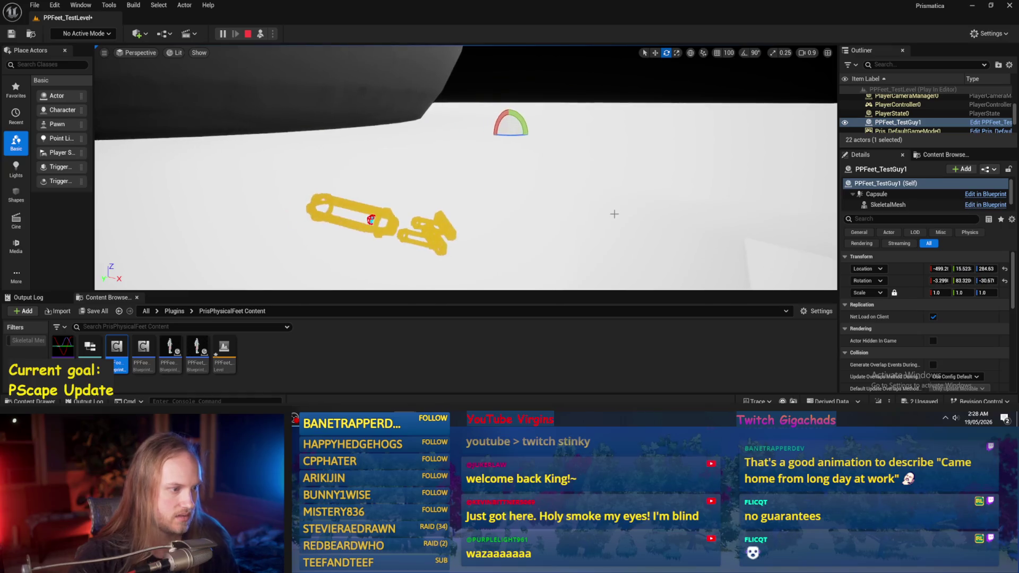
key("Escape")
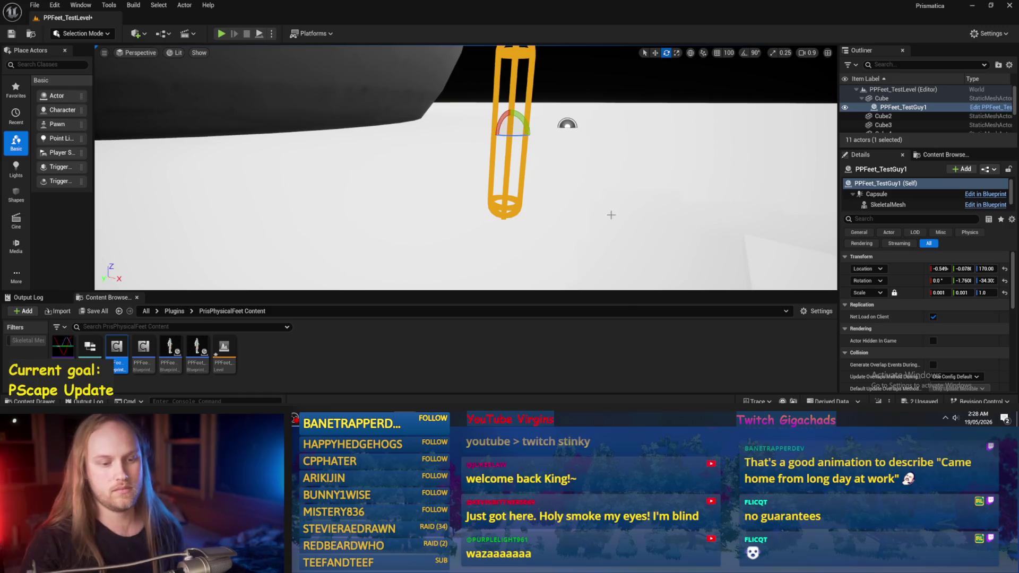
left_click(1005, 281)
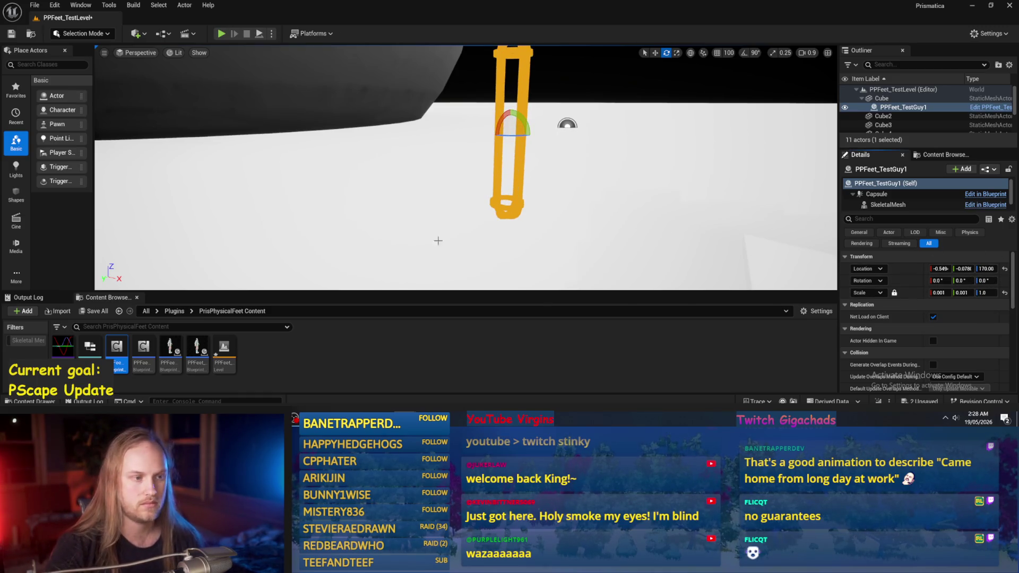
left_click(258, 34)
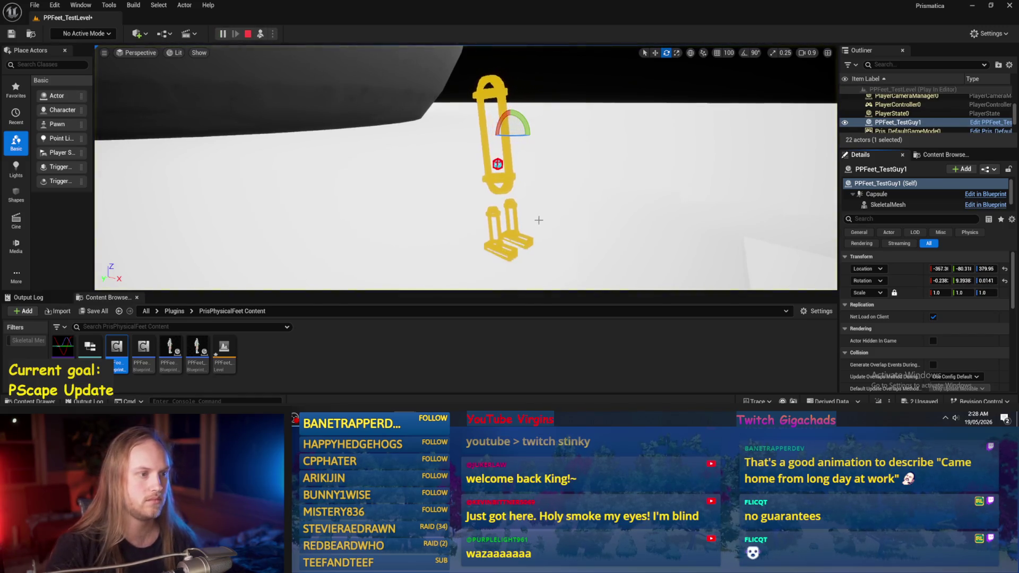
key("alt+Tab")
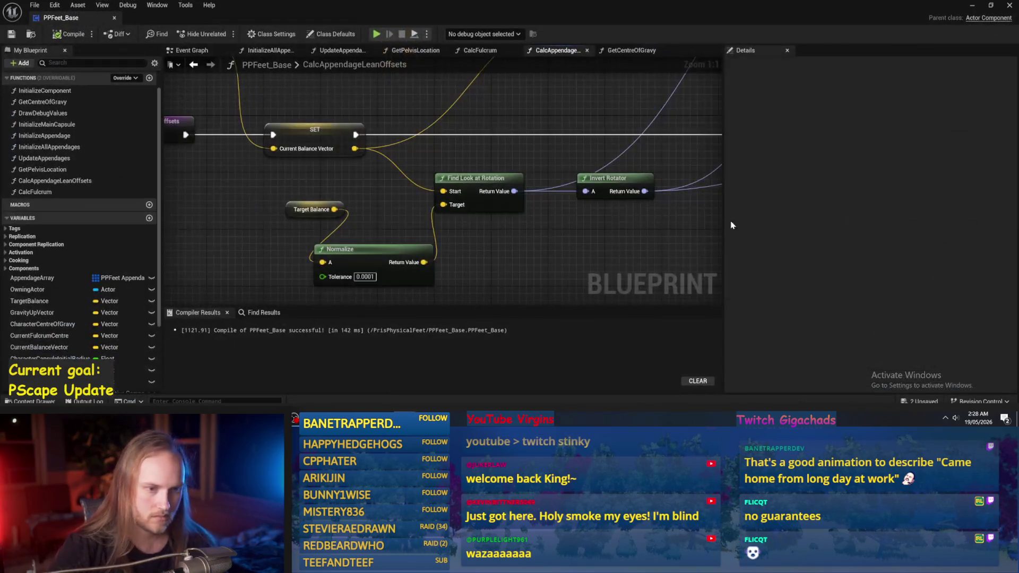
Move the Target Balance getter down beside the Normalize node and select it
left_click(319, 209)
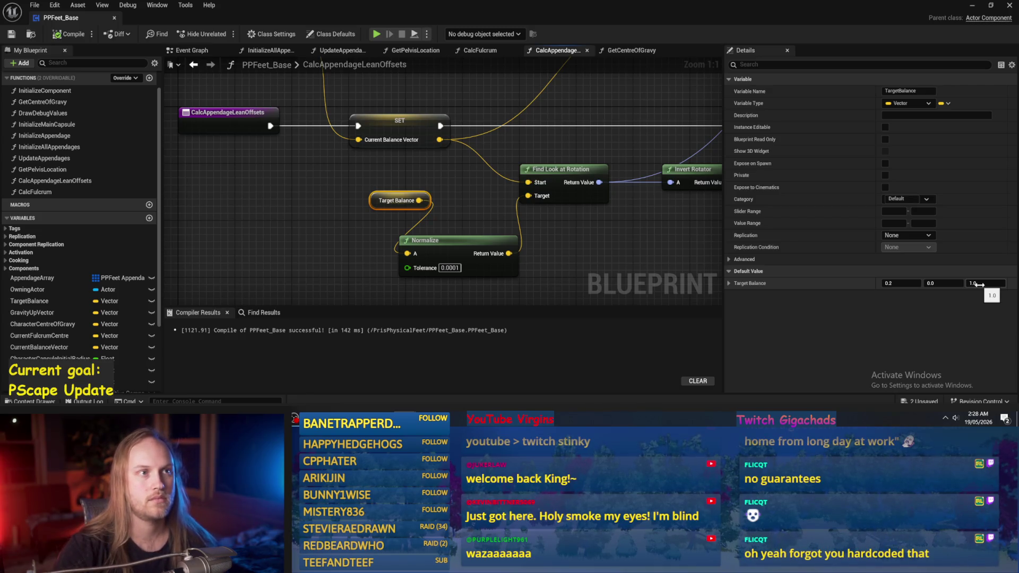
scroll(607, 282, "down", 1)
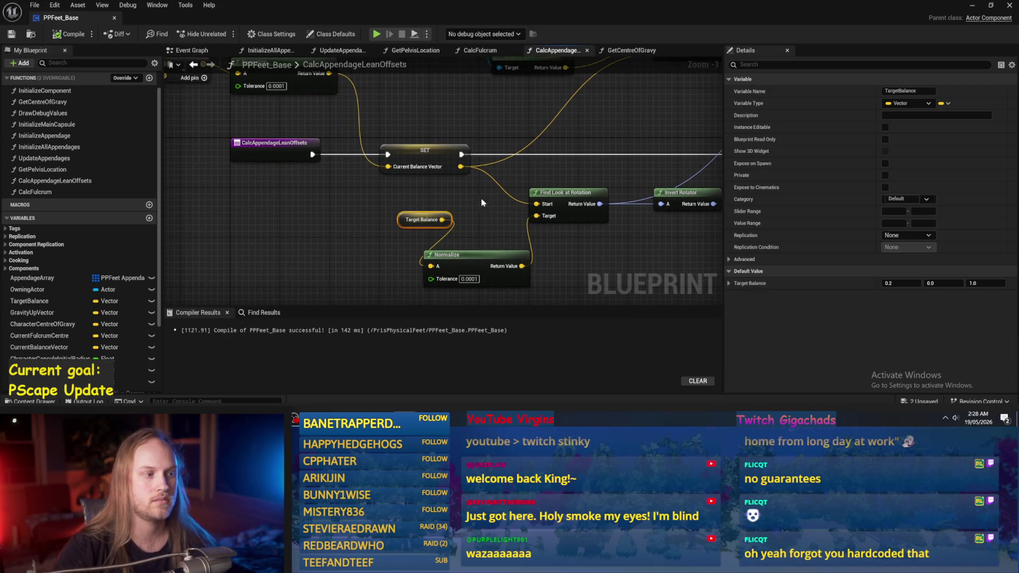
left_click_drag(395, 222, 374, 257)
left_click(493, 220)
scroll(493, 220, "down", 1)
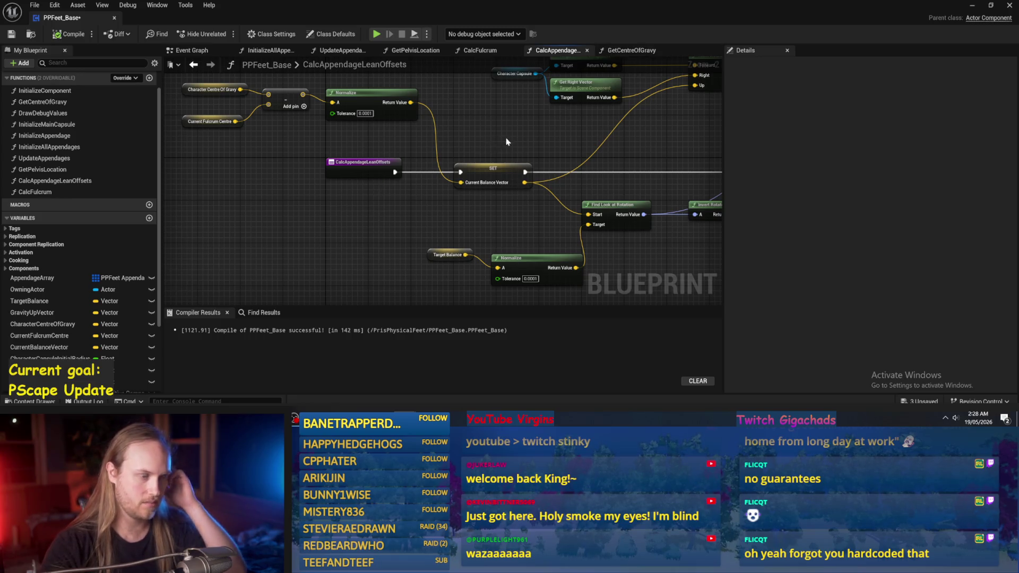
left_click(493, 180)
left_click(448, 205)
mouse_move(496, 210)
left_mouse_down()
mouse_move(449, 204)
mouse_move(456, 179)
left_mouse_up()
left_click(451, 213)
left_click(396, 213)
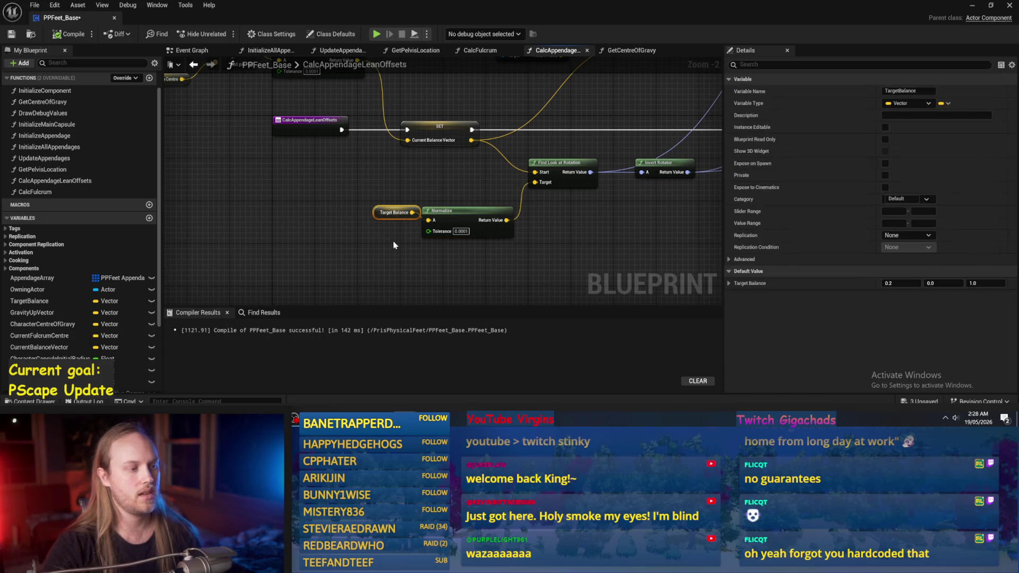
Set Target Balance's default X to 0.5, shift it and Normalize up together, and save
left_click_drag(397, 170, 368, 257)
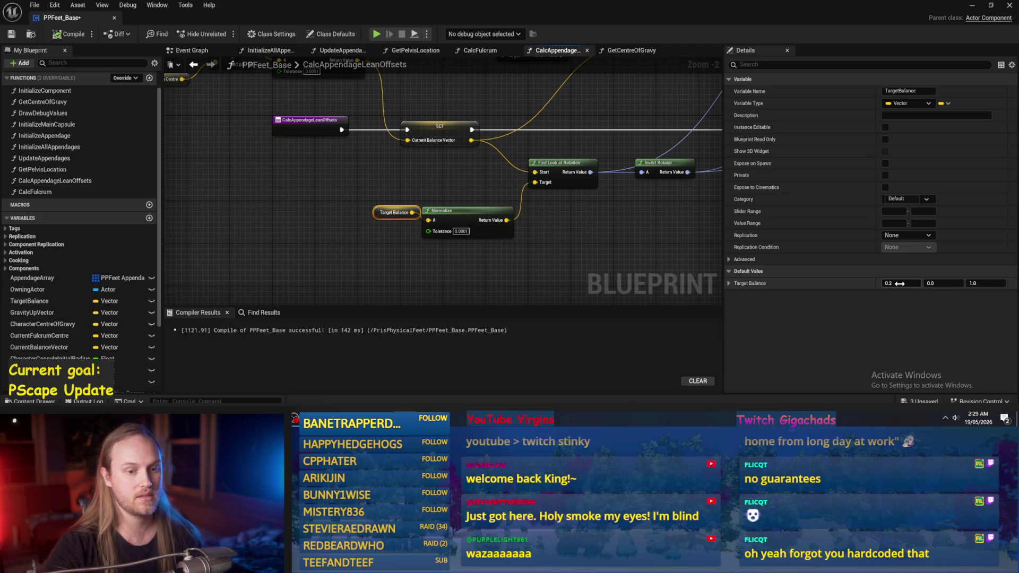
type("0.5")
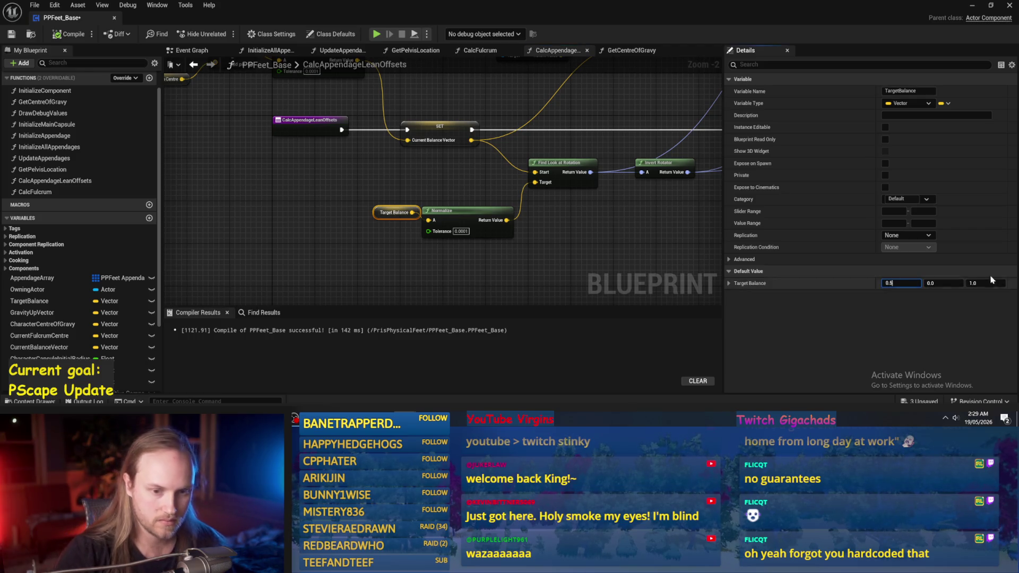
left_click_drag(596, 223, 535, 249)
left_click(404, 237, "ctrl")
left_click_drag(404, 237, 398, 216)
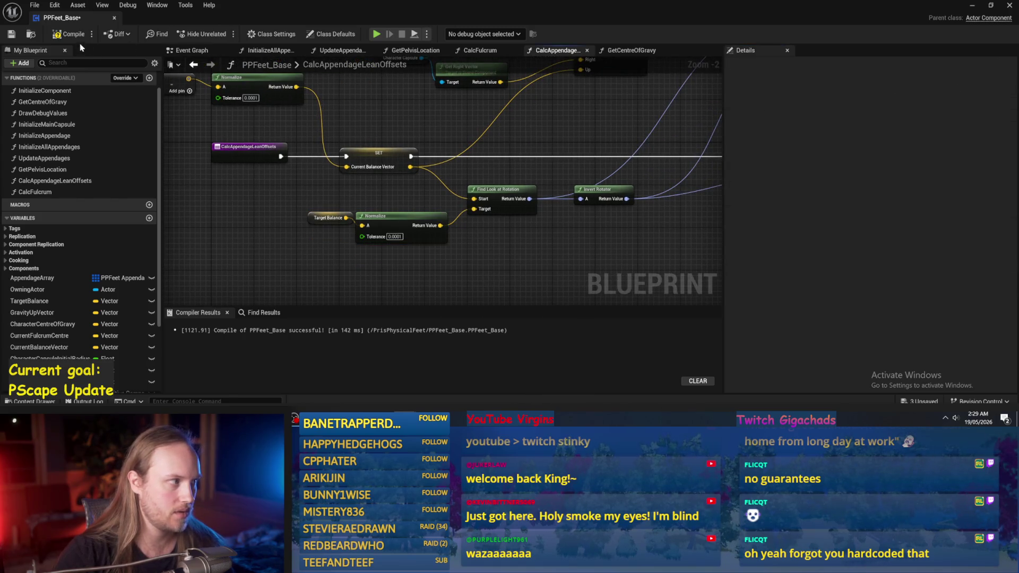
key("ctrl+s")
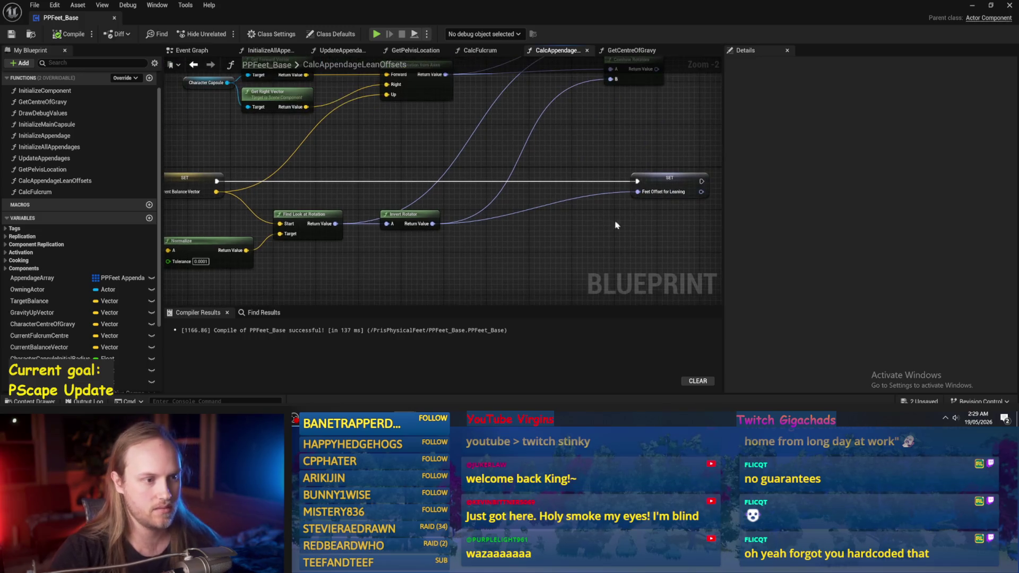
left_click(971, 10)
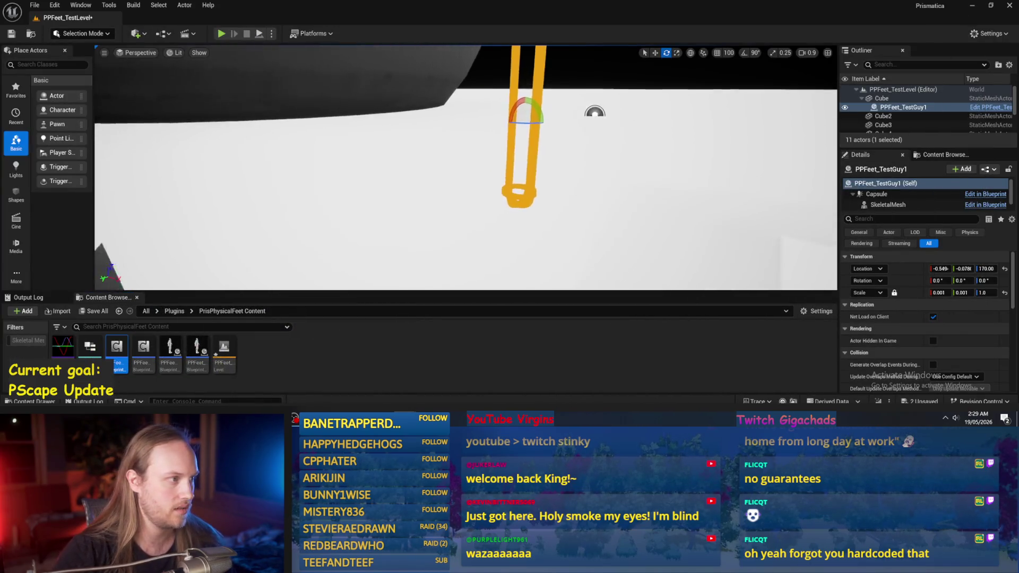
Run a quick simulation, then set Target Balance's default X to 0.0 and recompile the Blueprint
left_click(259, 34)
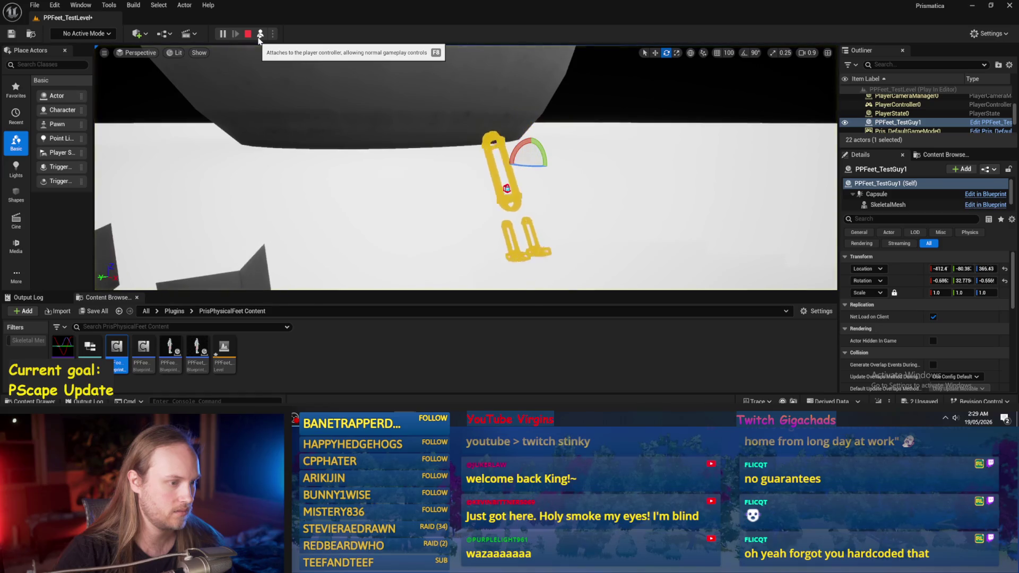
key("Escape")
left_click(355, 420)
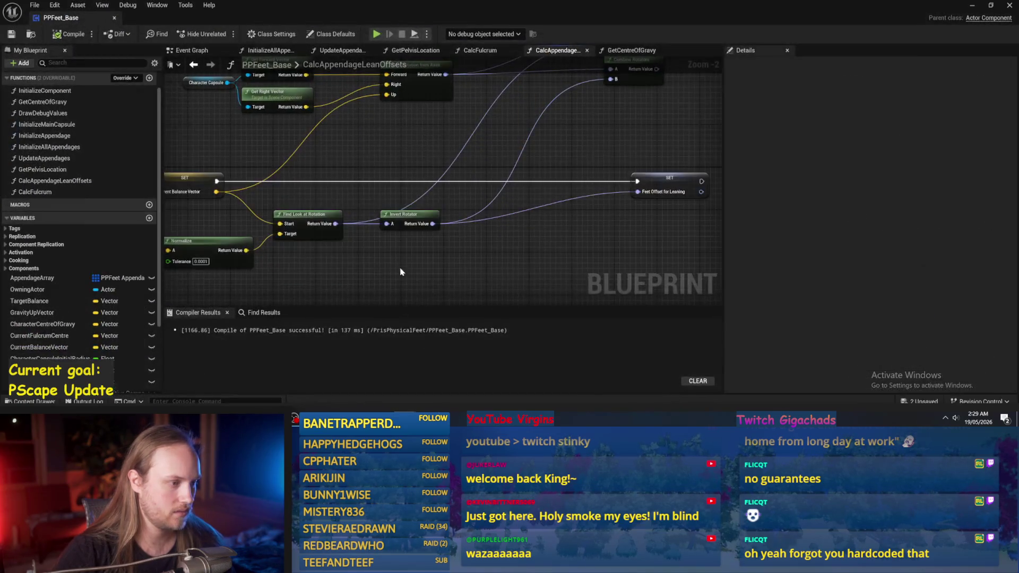
left_click(219, 232)
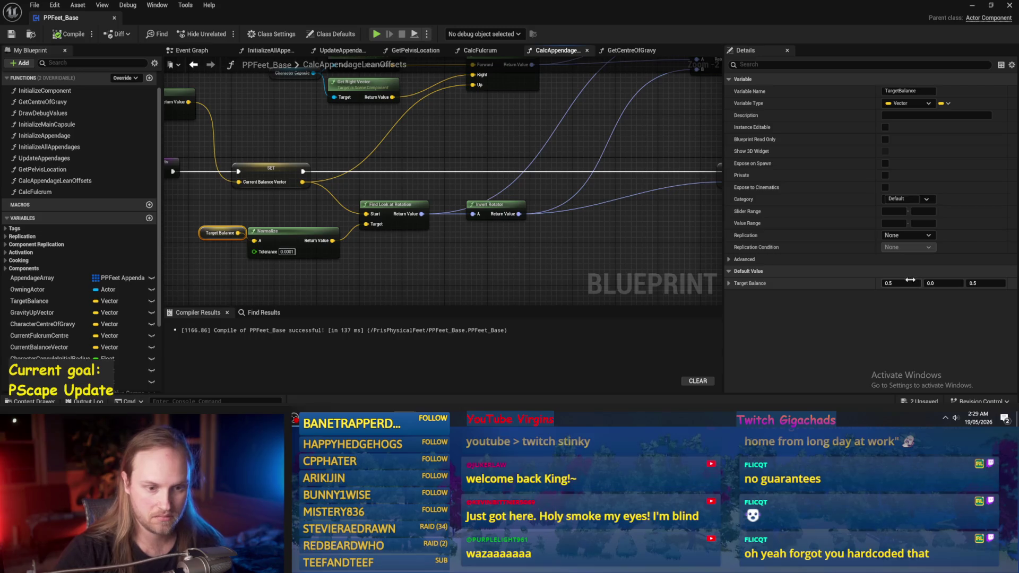
left_click(524, 248)
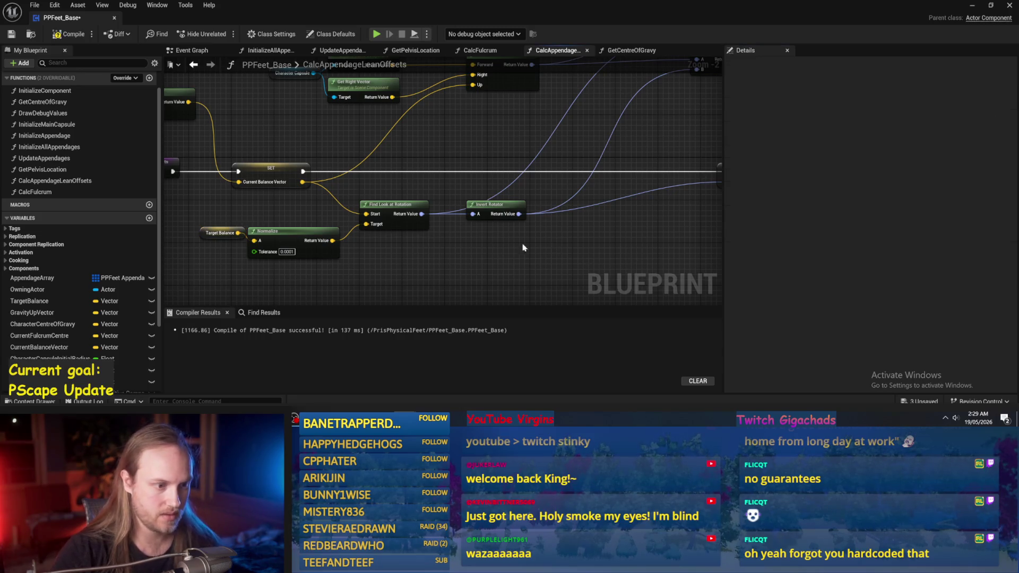
left_click(68, 35)
left_click(972, 5)
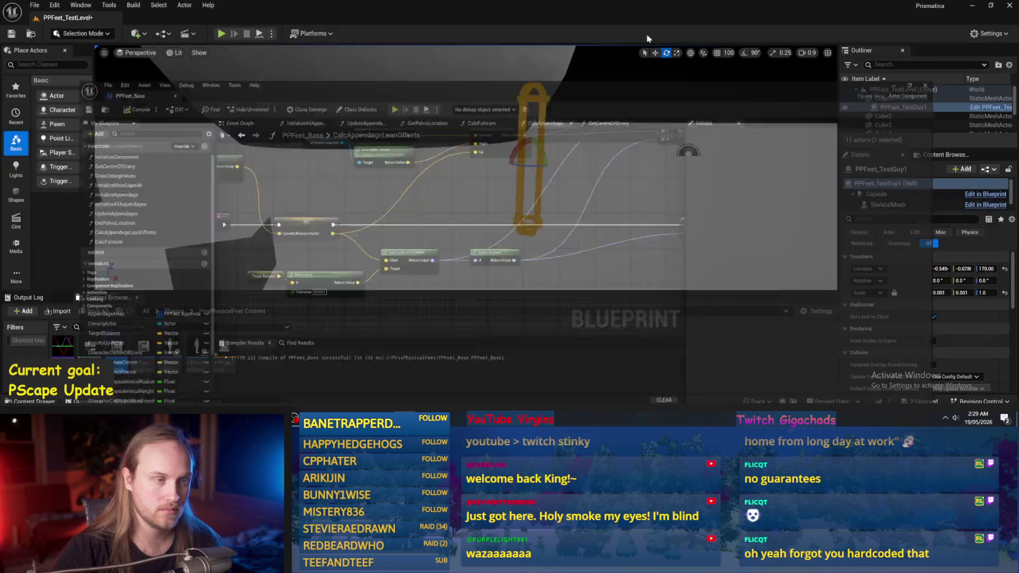
Start a play test, then change Target Balance's default to 0.0, 0.0, 0.5 and recompile
left_click(254, 35)
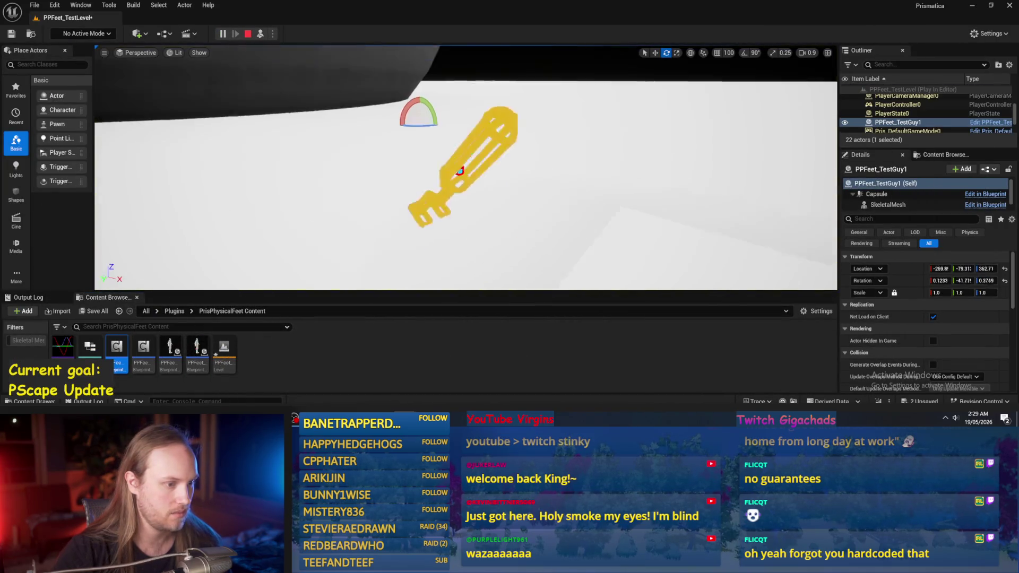
left_click(446, 381)
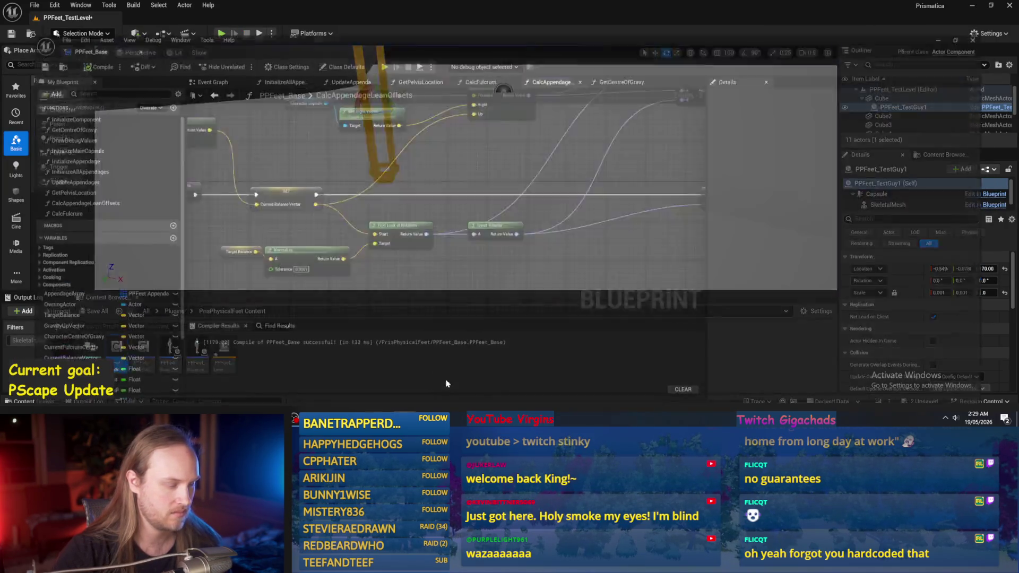
left_click(227, 232)
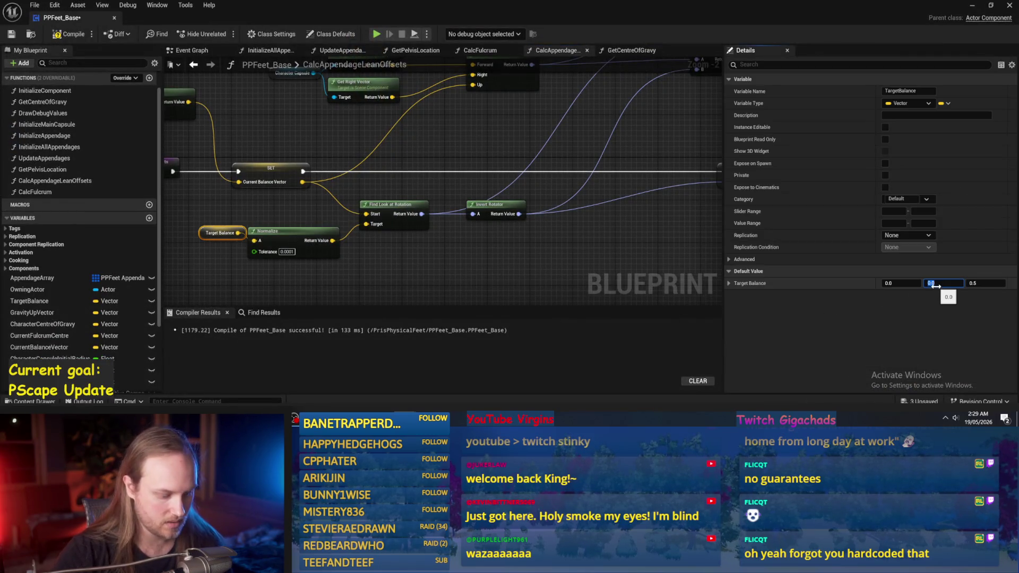
key("Return")
key("F7")
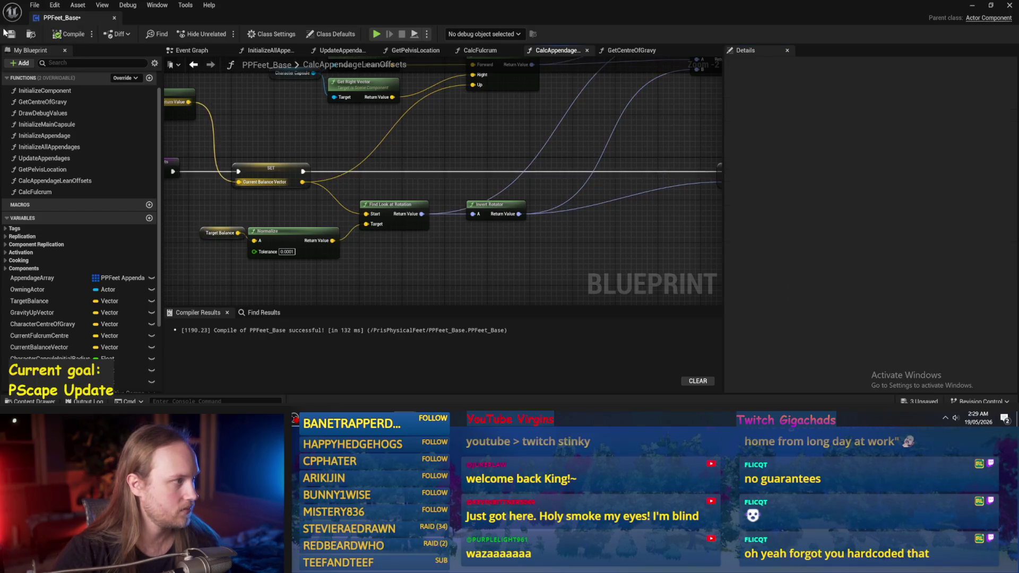
left_click(976, 11)
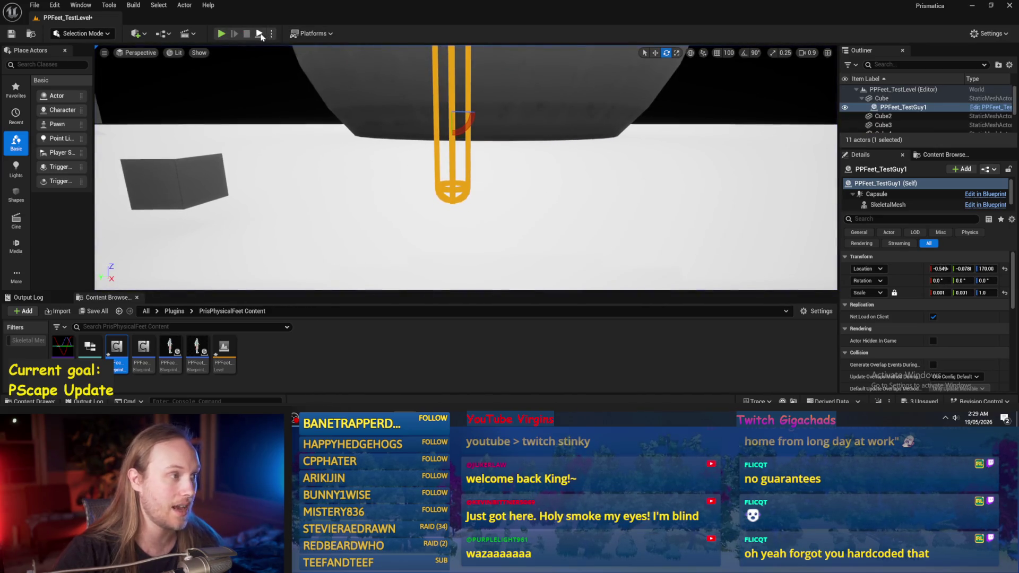
End the session, then run and stop another play test and a physics simulation
left_click(461, 217)
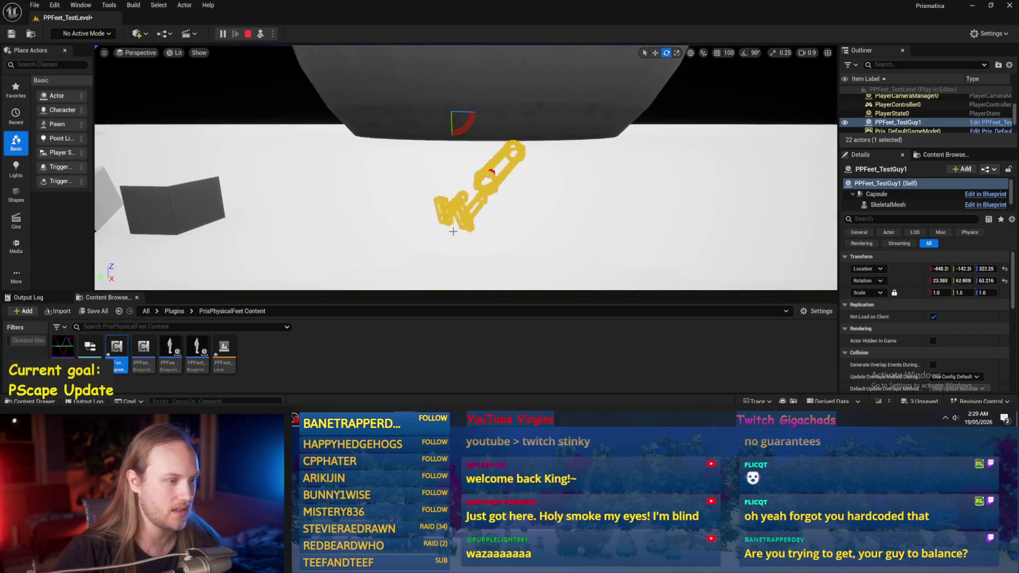
key("Escape")
left_click(222, 34)
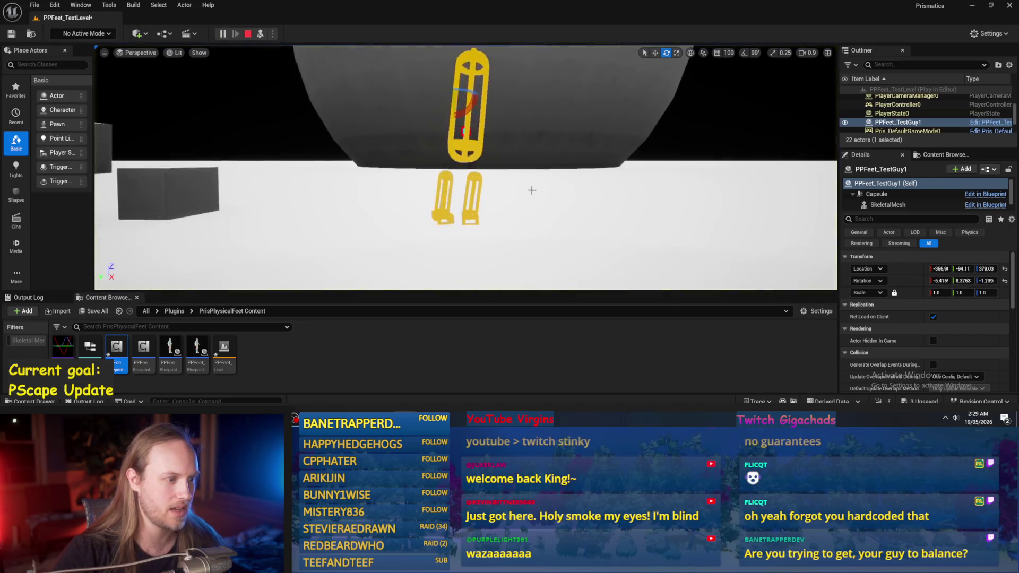
key("Escape")
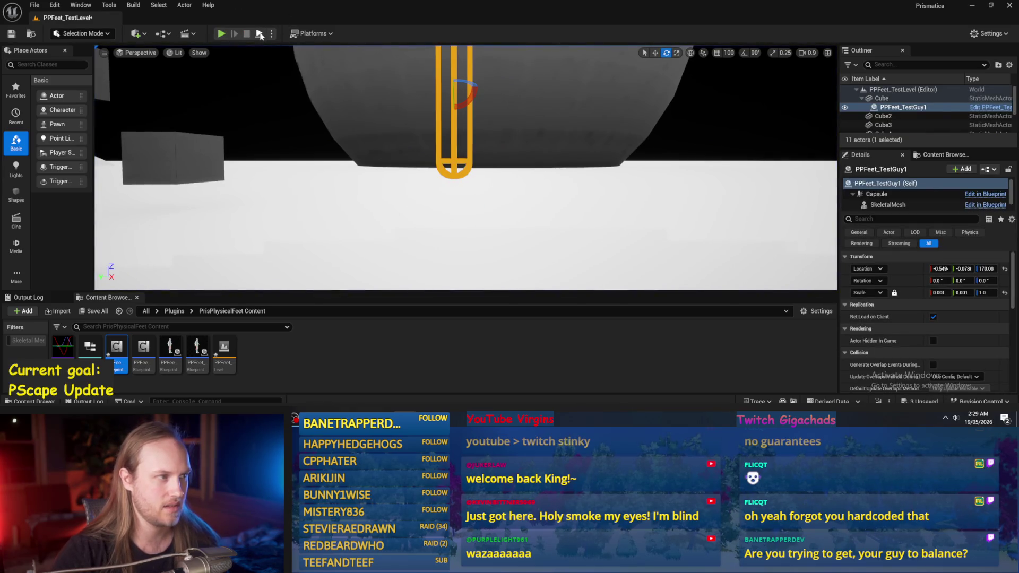
left_click(260, 35)
key("Escape")
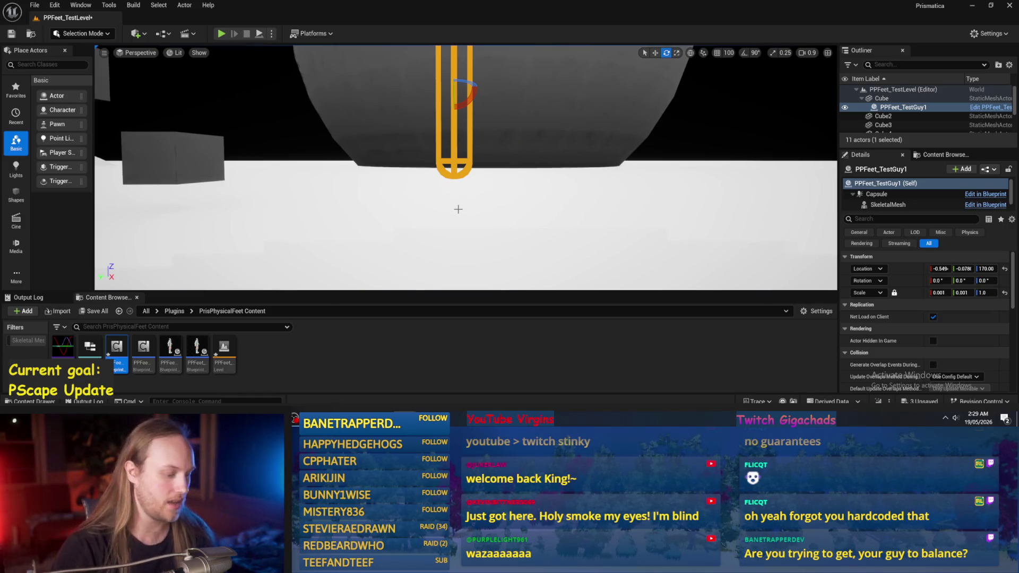
Save all levels and assets with File > Save All
left_click_drag(458, 209, 462, 207)
left_click(33, 5)
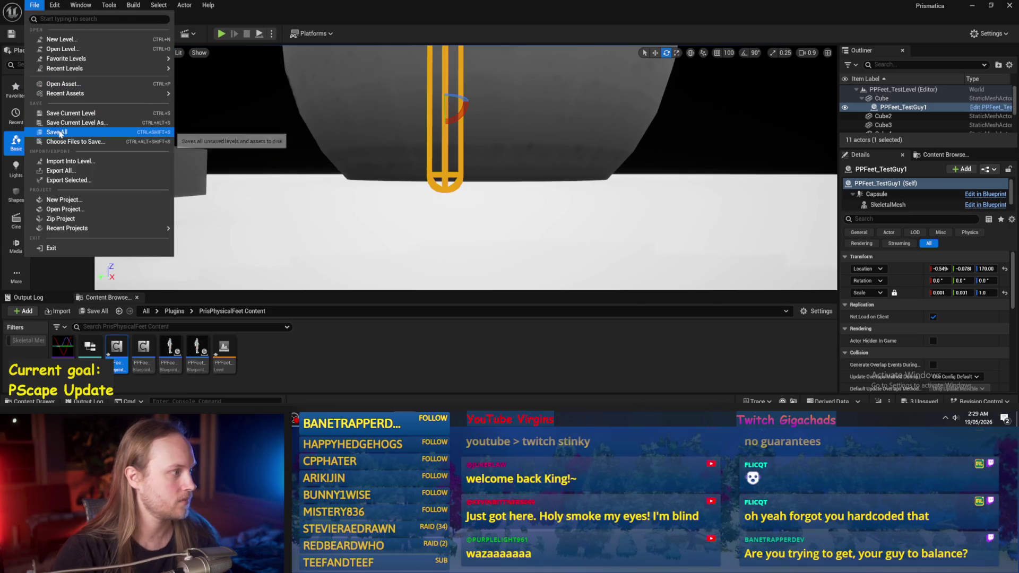
left_click(53, 131)
mouse_move(584, 160)
left_mouse_down()
mouse_move(723, 164)
mouse_move(517, 123)
left_mouse_up()
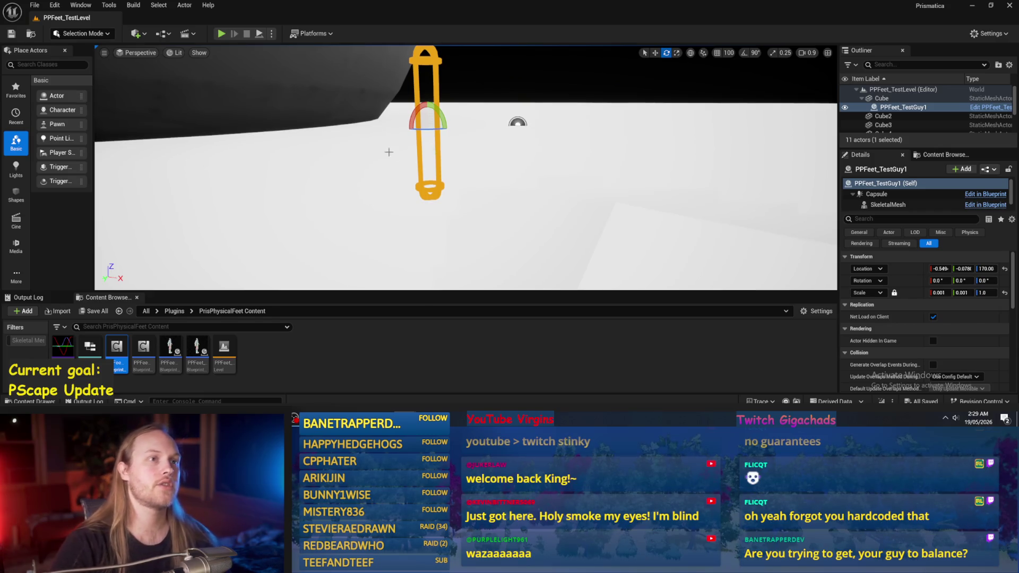
Set Target Balance's default Z to 1 in PPFeet_Base, then compile and save the Blueprint
left_click(441, 378)
mouse_move(476, 234)
left_mouse_down()
mouse_move(496, 280)
mouse_move(513, 278)
mouse_move(482, 239)
mouse_move(401, 242)
mouse_move(471, 237)
mouse_move(420, 225)
left_mouse_up()
left_click(437, 196)
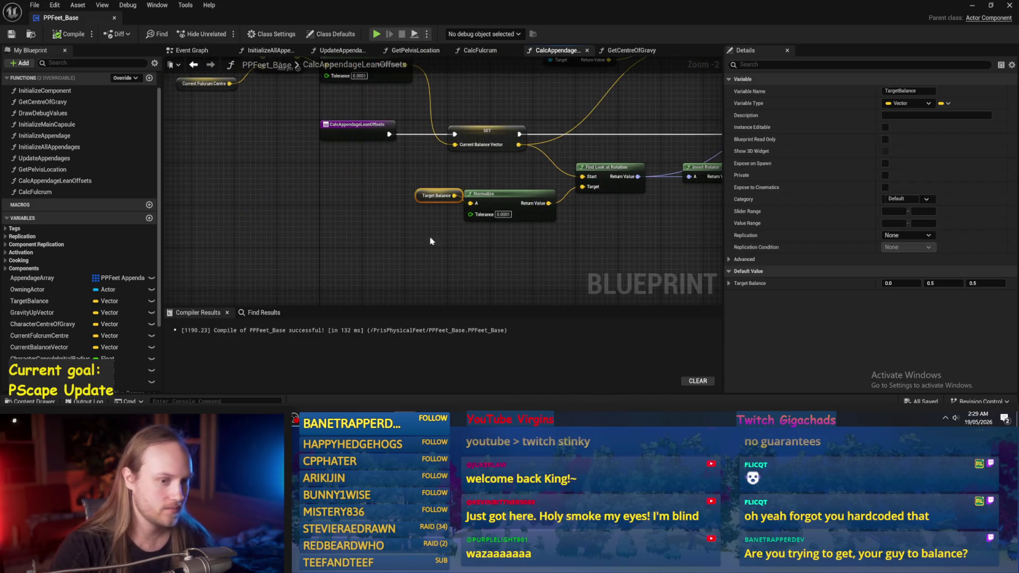
left_click(533, 228)
left_click(10, 34)
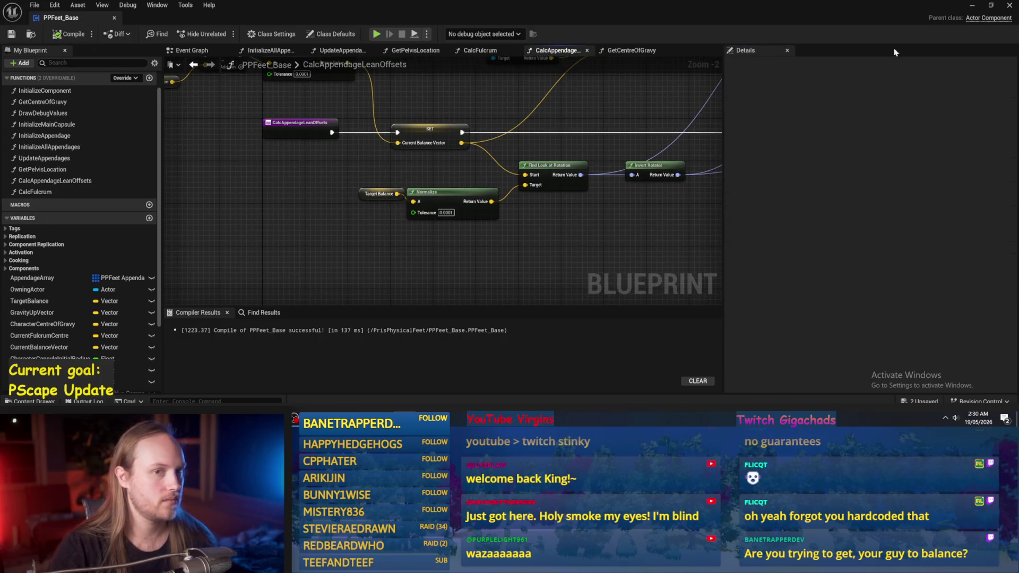
left_click(971, 8)
Run and stop a play test with the move gizmo, then Save All again
left_click(260, 35)
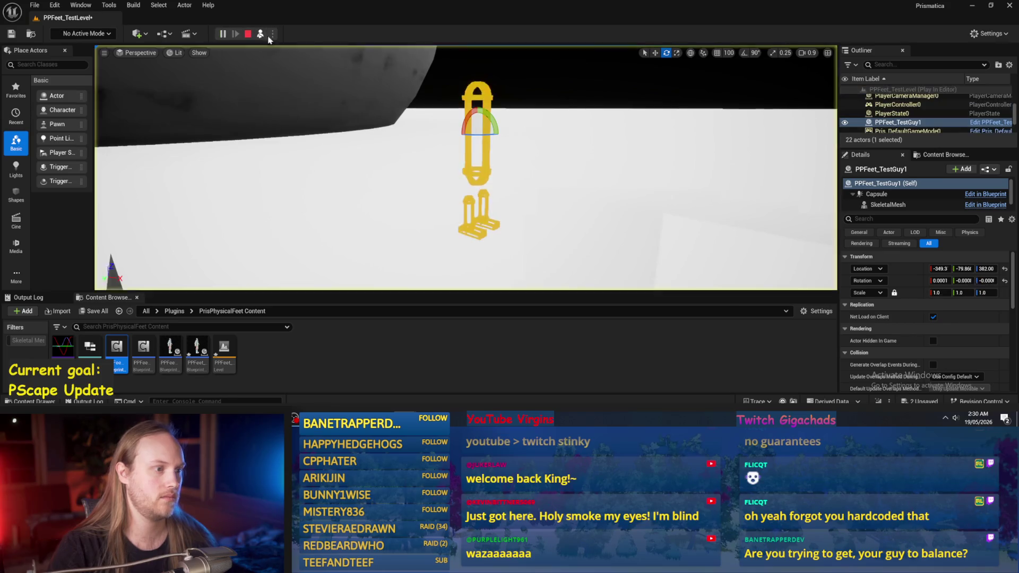
key("w")
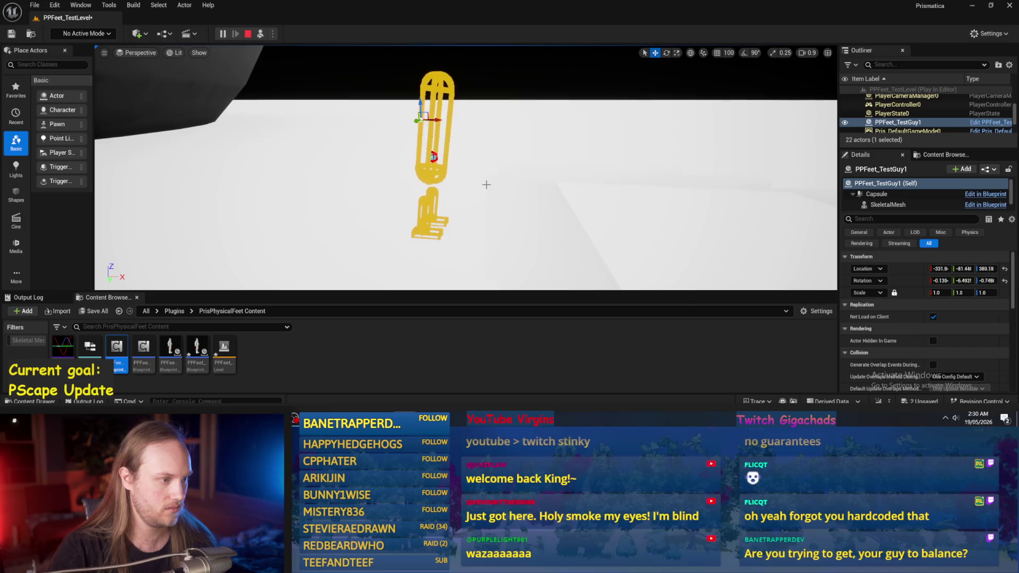
scroll(486, 188, "up", 2)
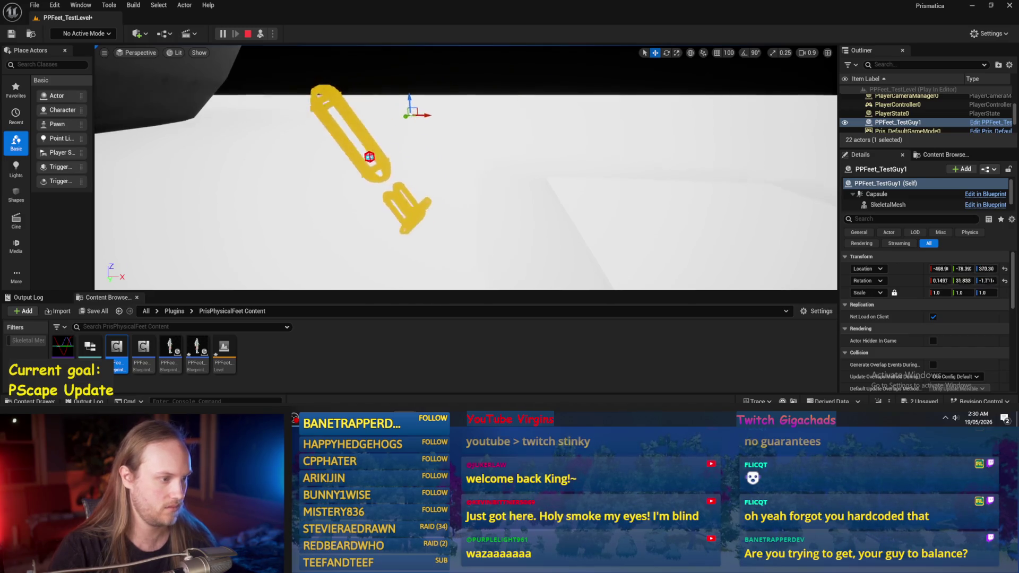
key("Escape")
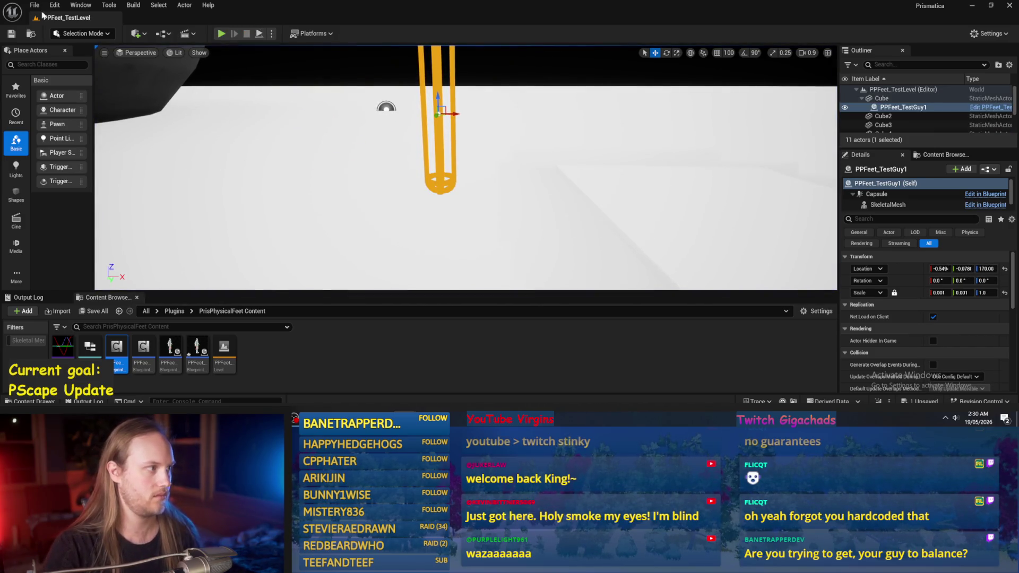
left_click(35, 5)
left_click(58, 130)
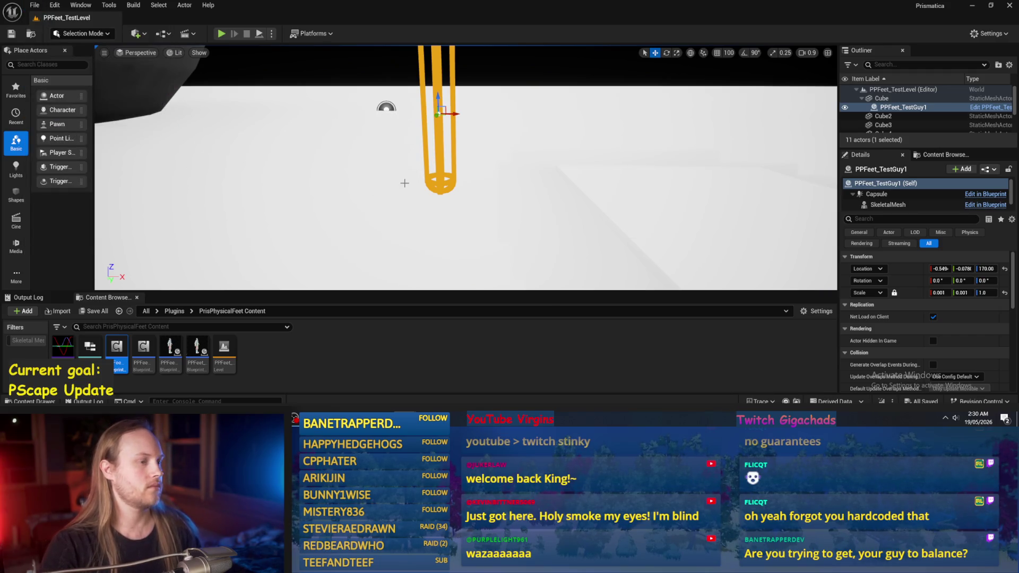